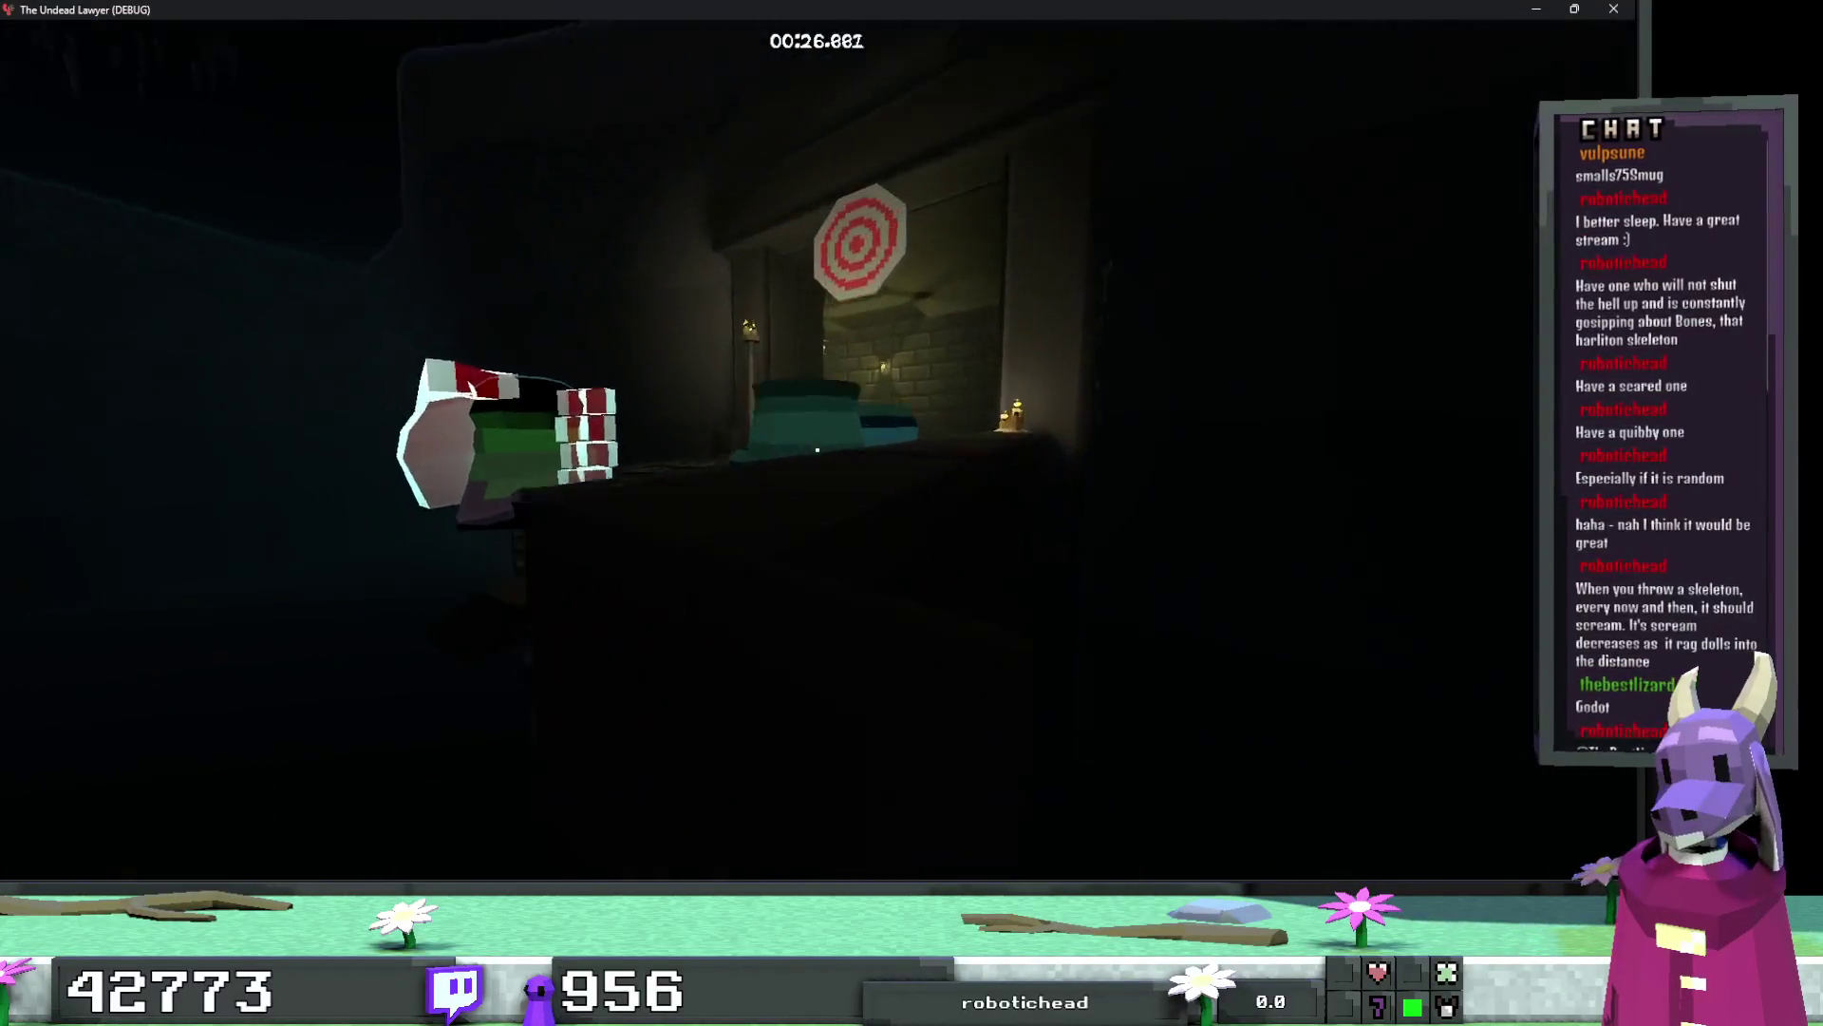
# Step: Walk the corridors to the EXIT, clearing 'A New Body' in 00:42.383, and start the next level
pyautogui.press('w')
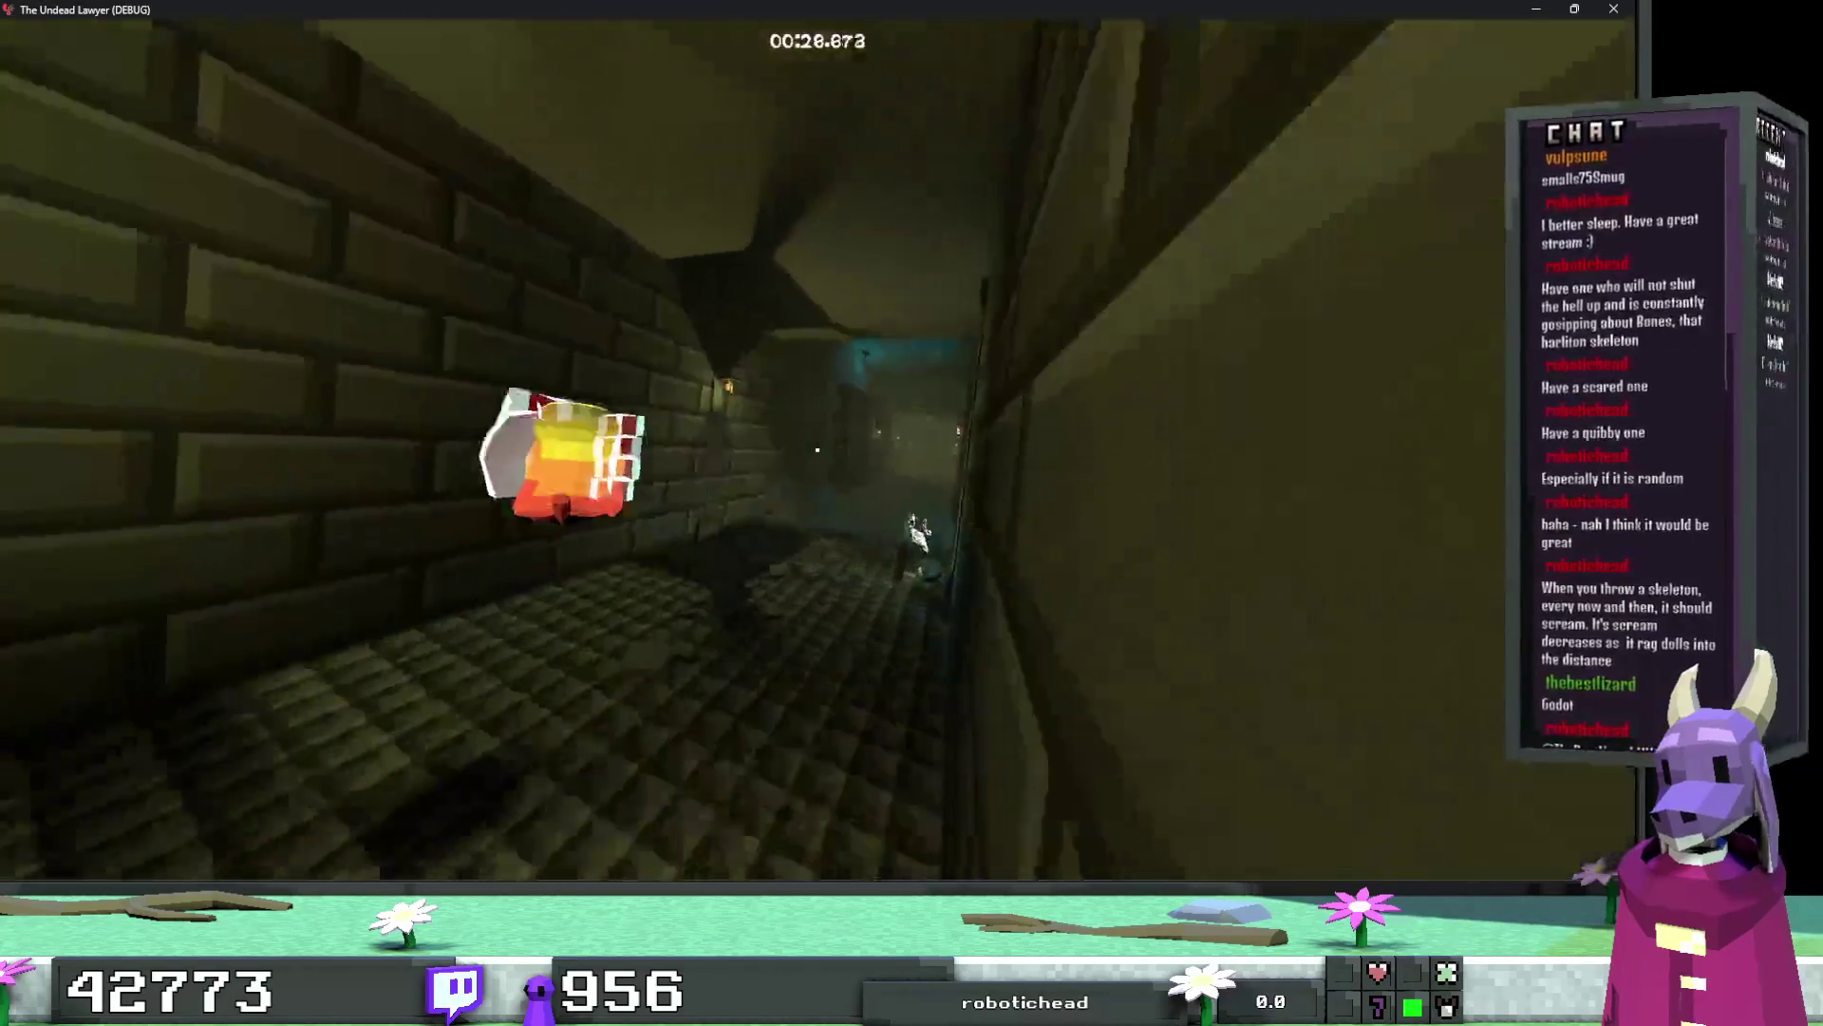
pyautogui.press('w')
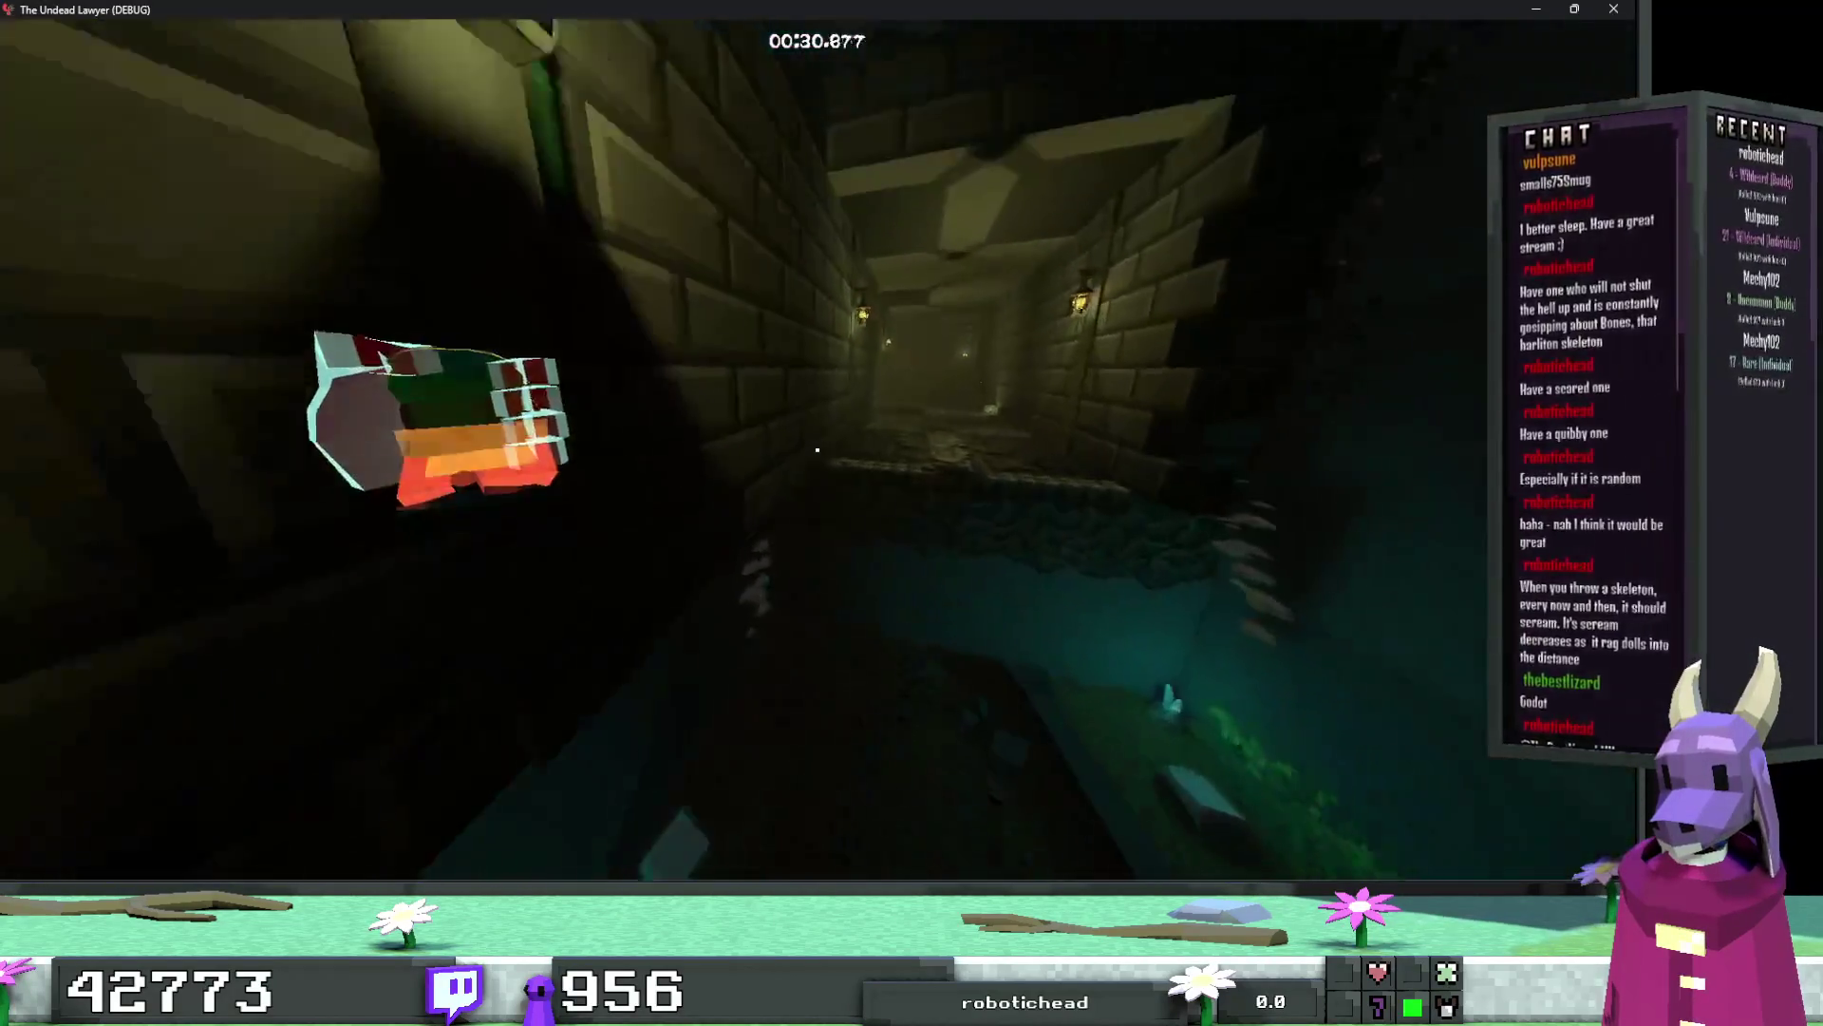
pyautogui.press('w')
pyautogui.press('w')
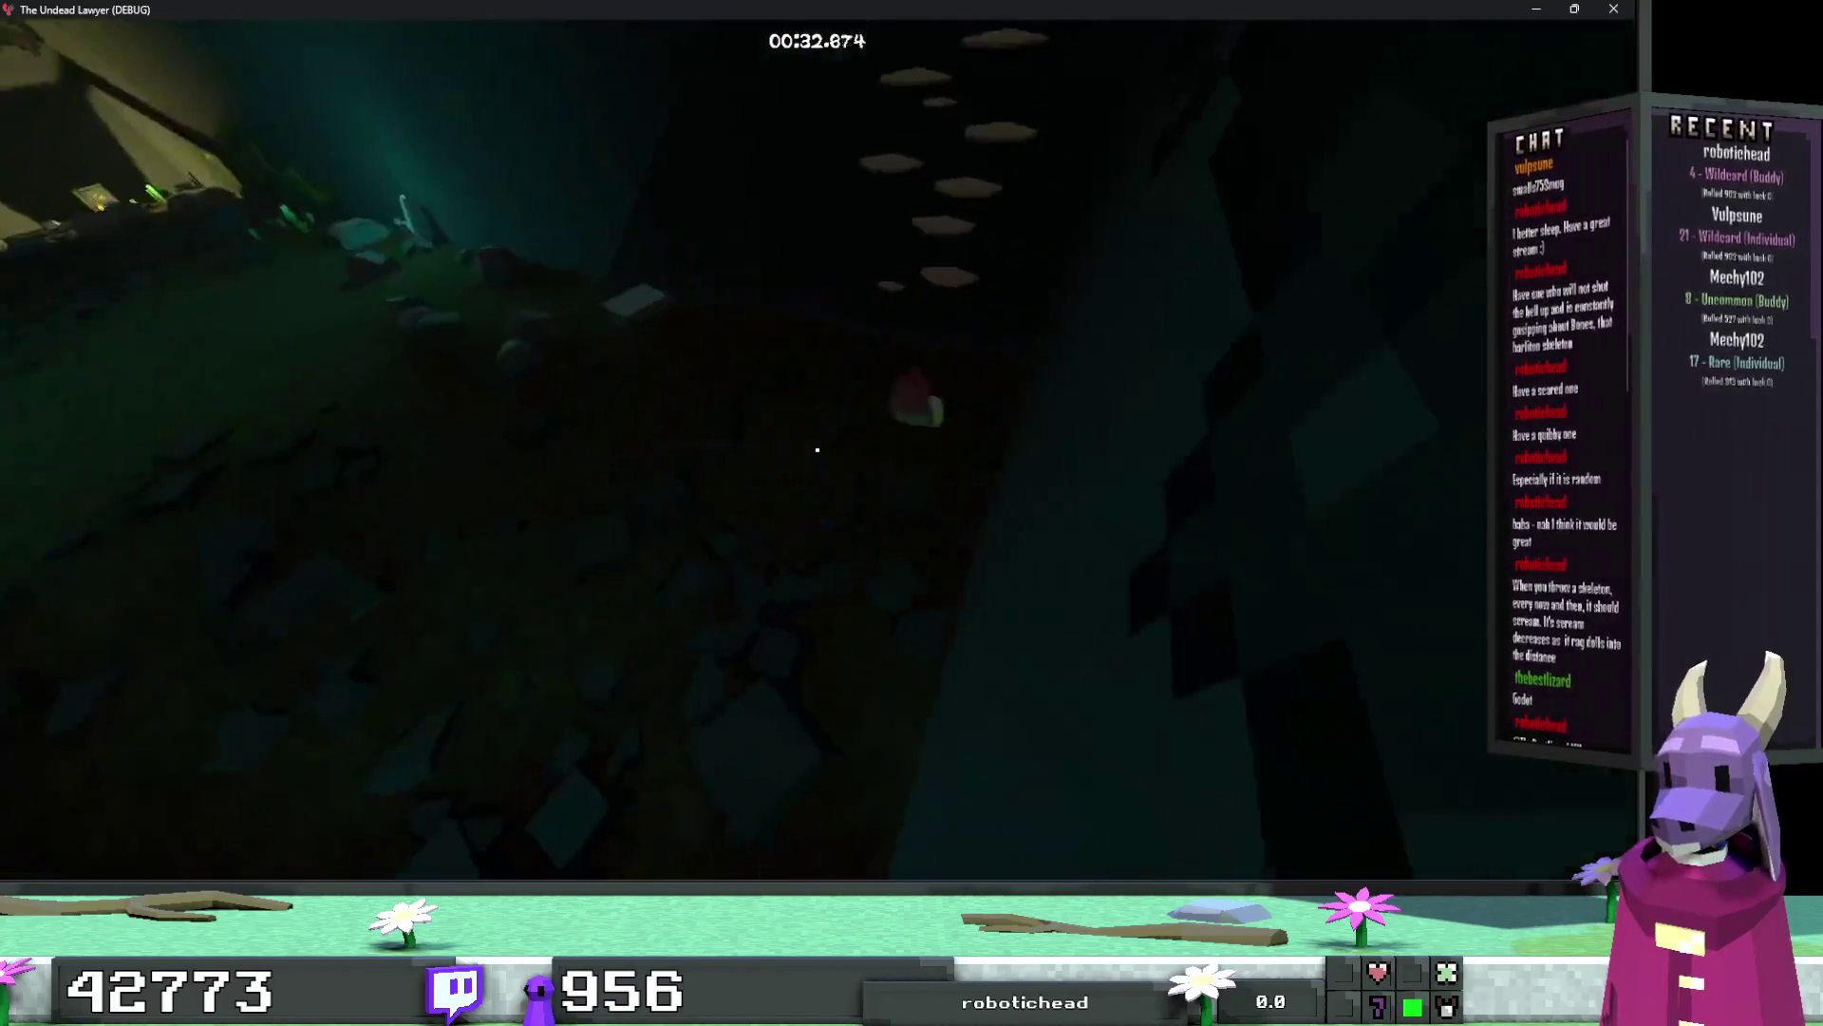
pyautogui.press('w')
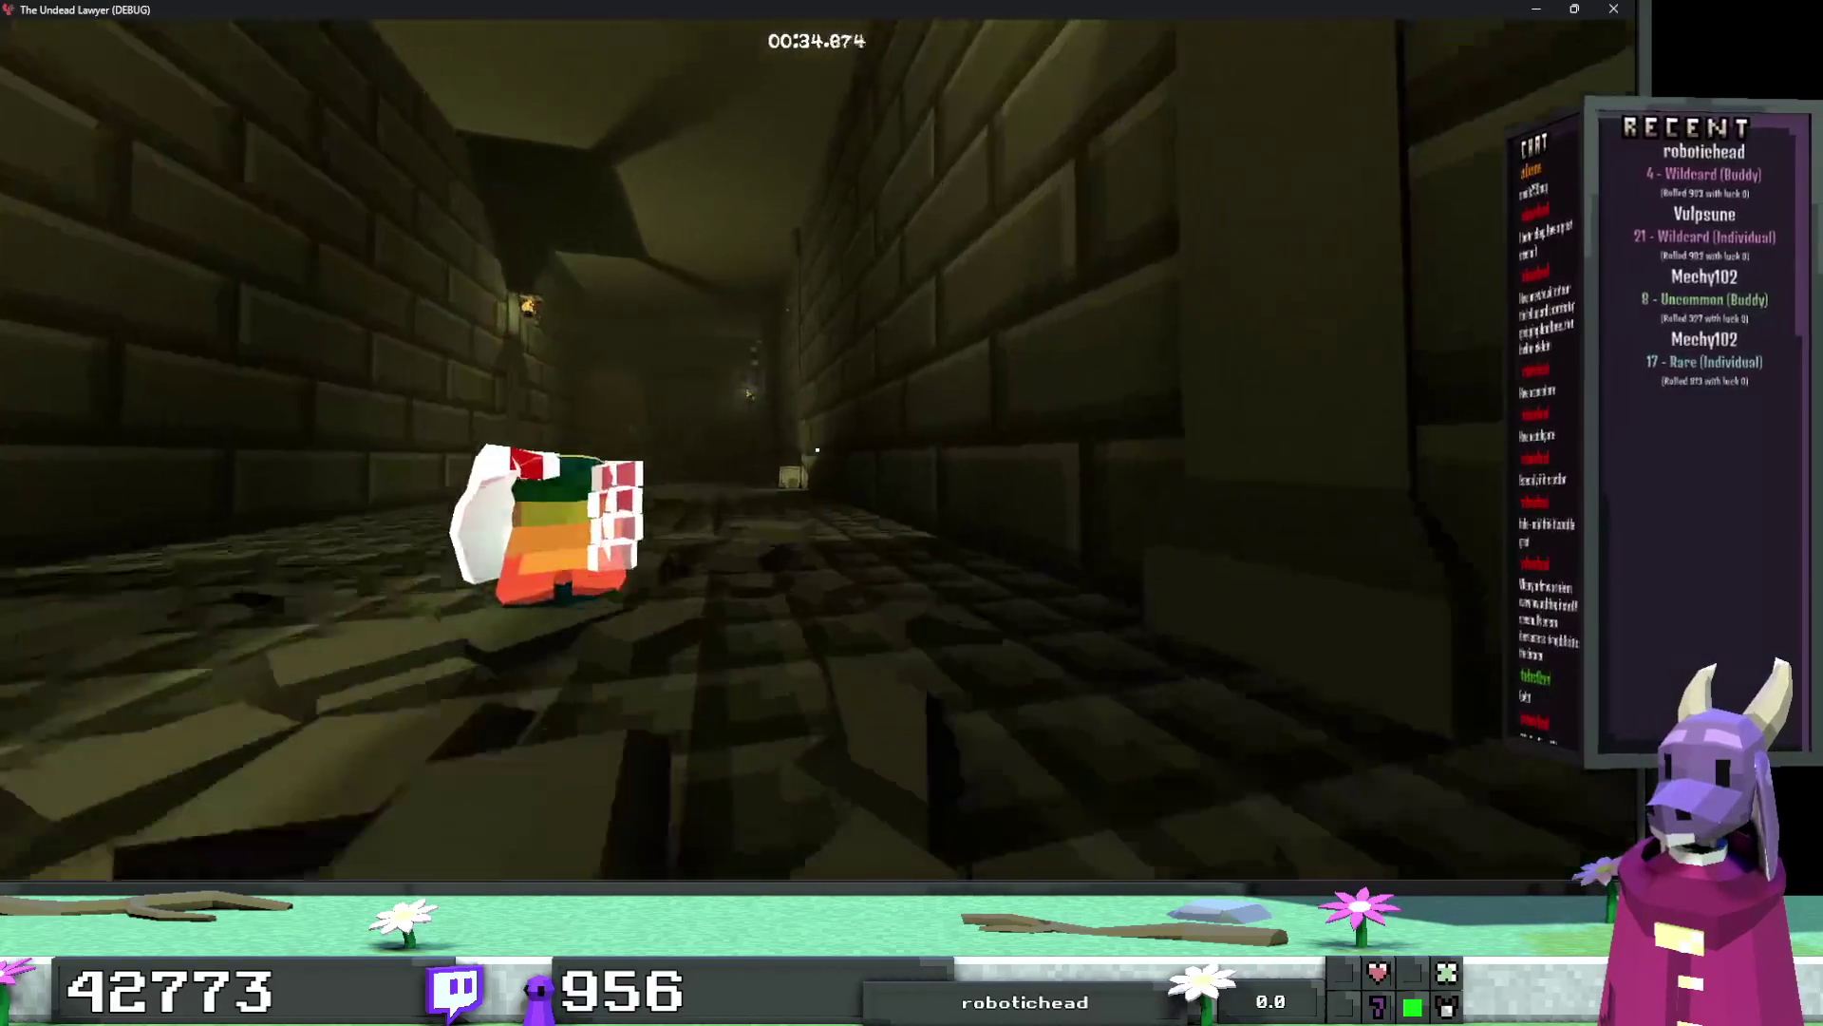
pyautogui.press('w')
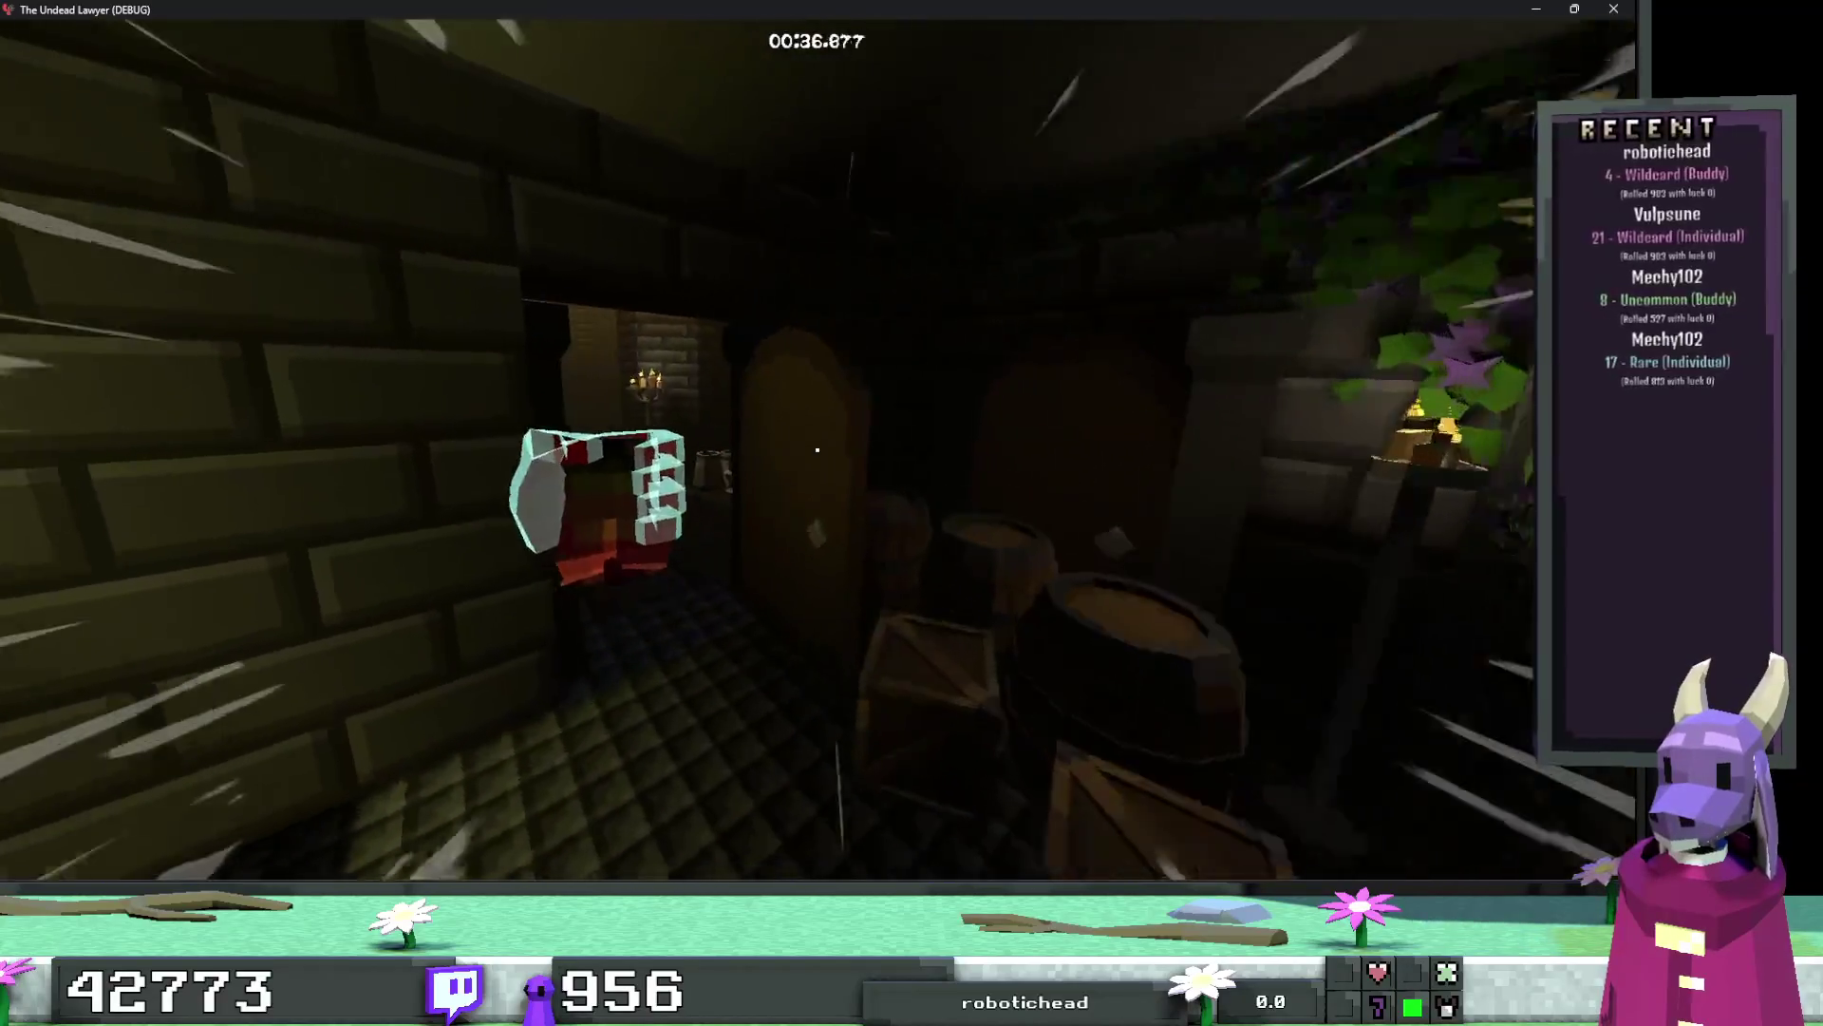
pyautogui.press('w')
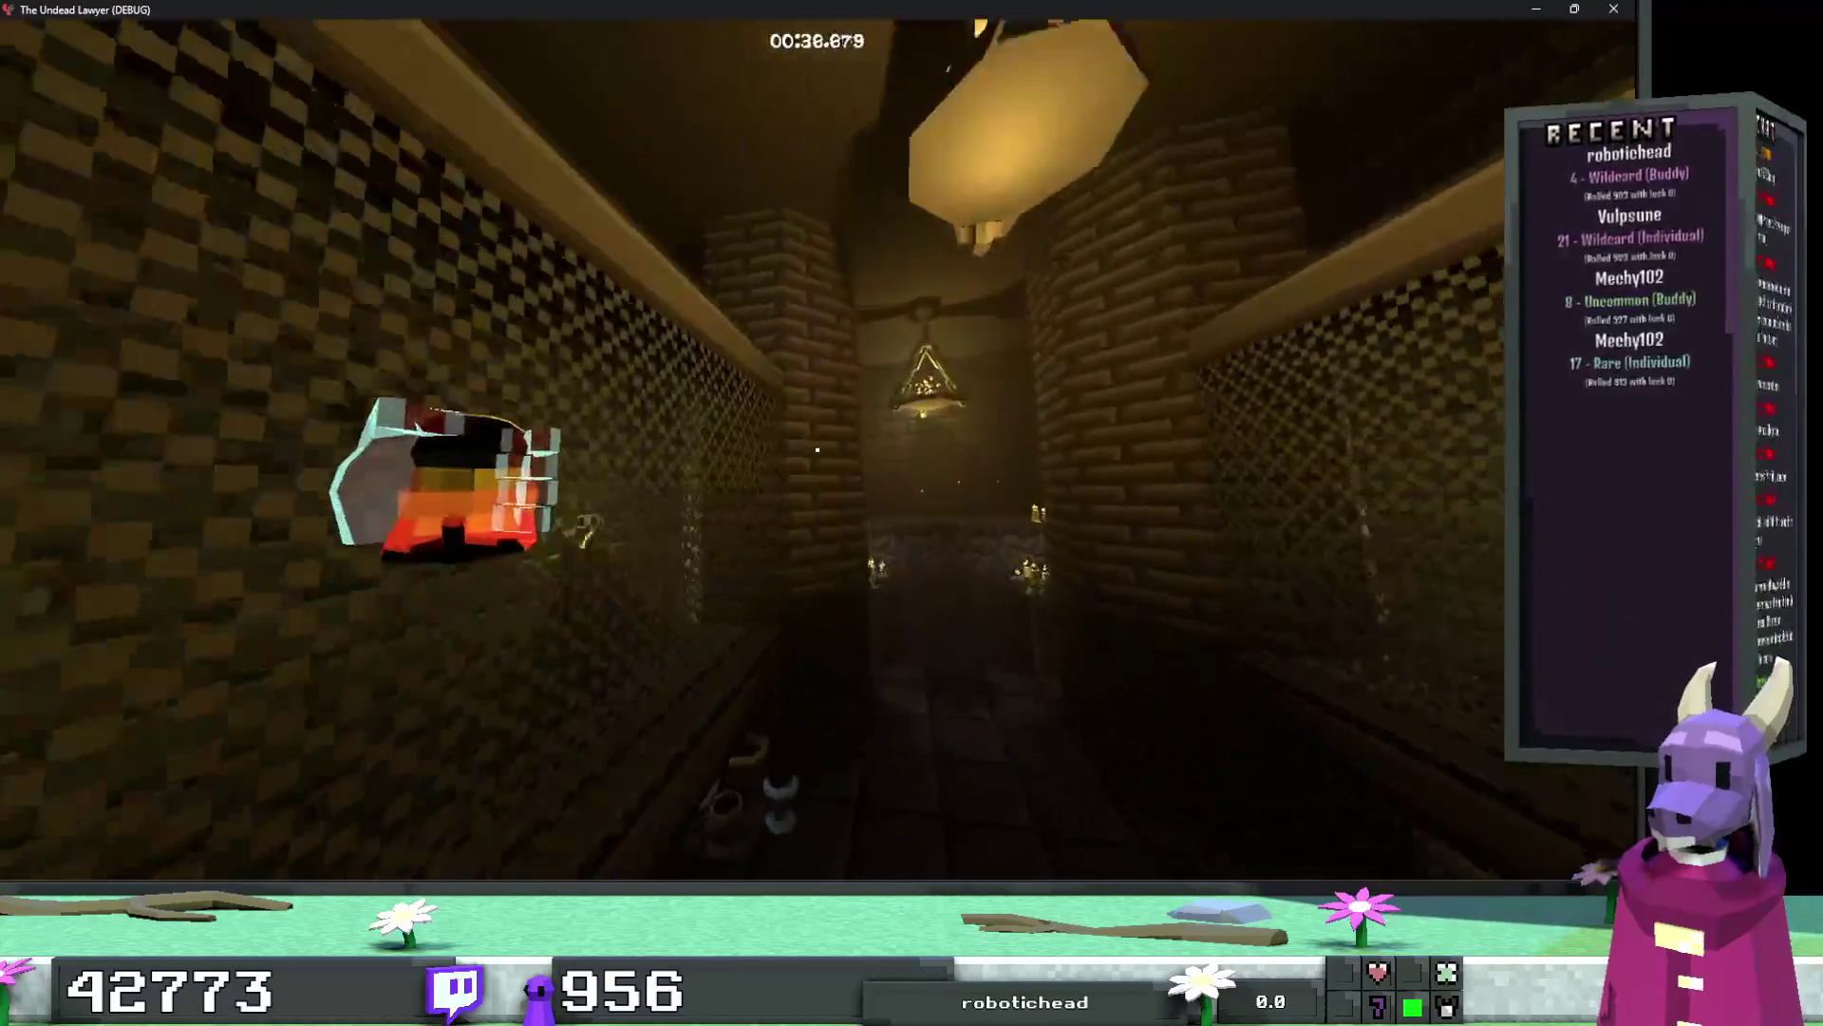
pyautogui.press('w')
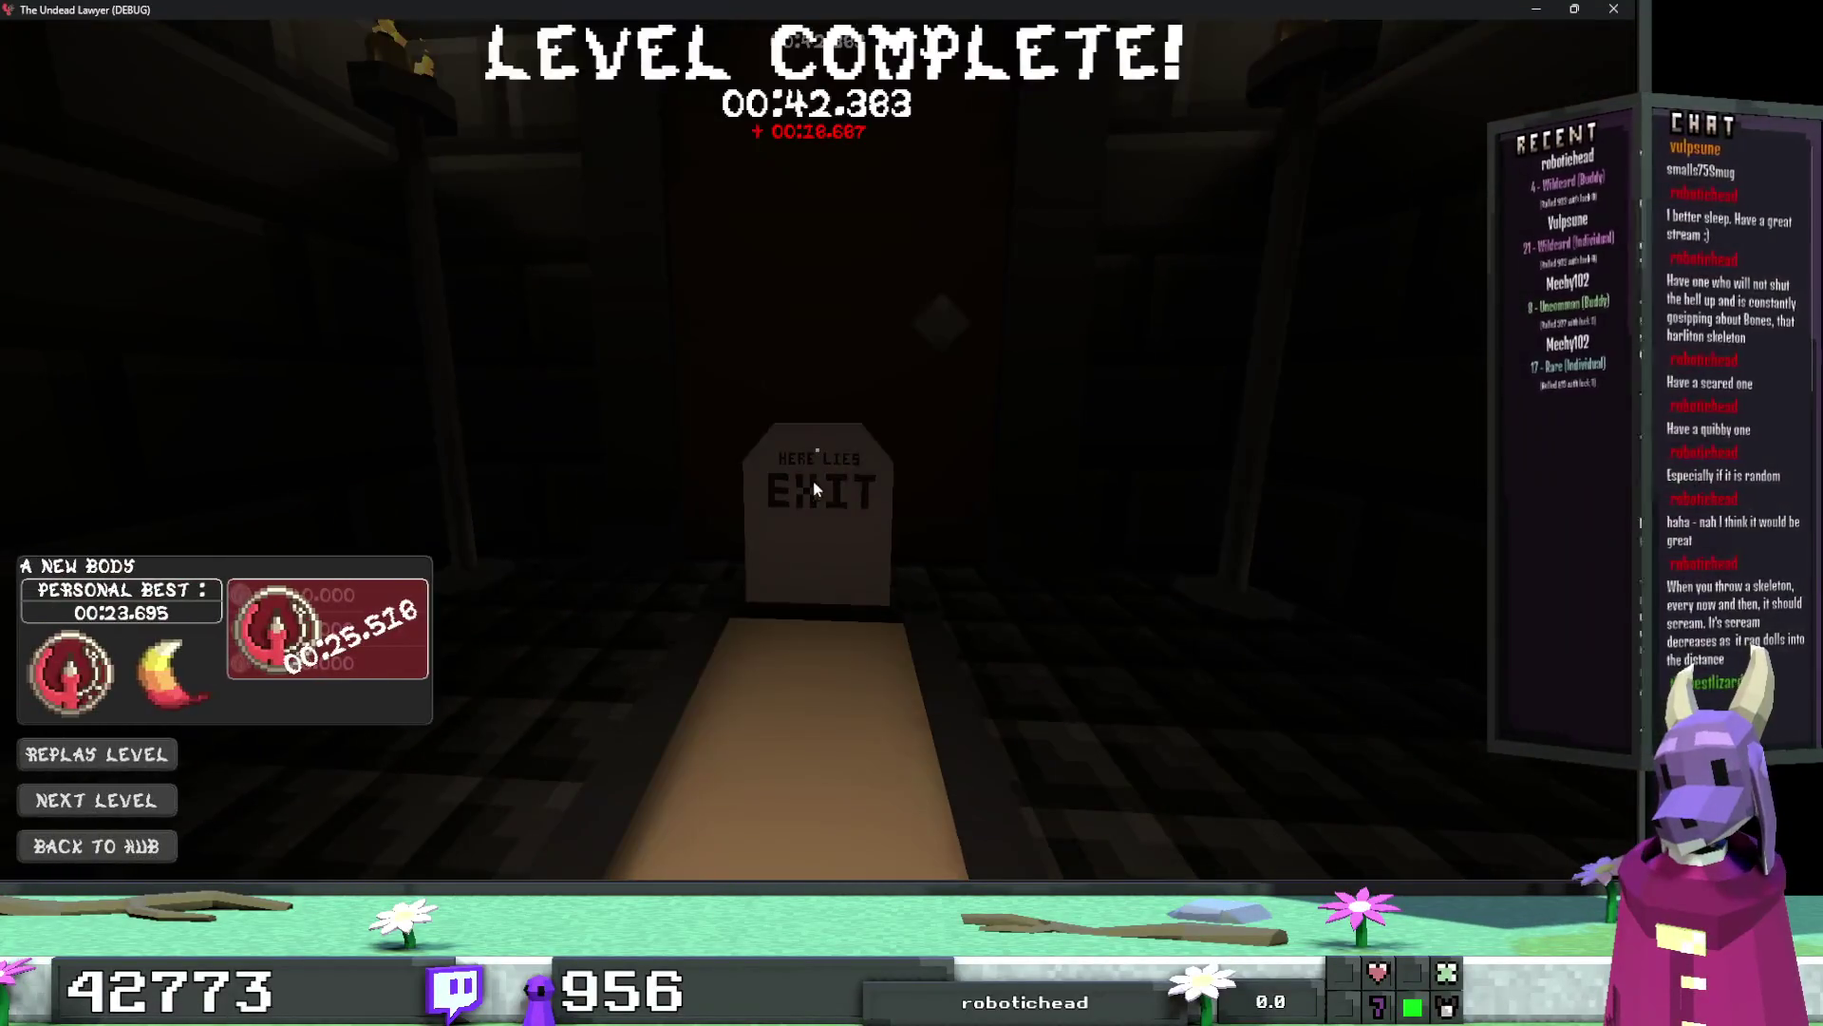
pyautogui.click(144, 786)
# Step: Walk through the new level's rooms, stairwell and doorway into the torch-lit hall
pyautogui.press('w')
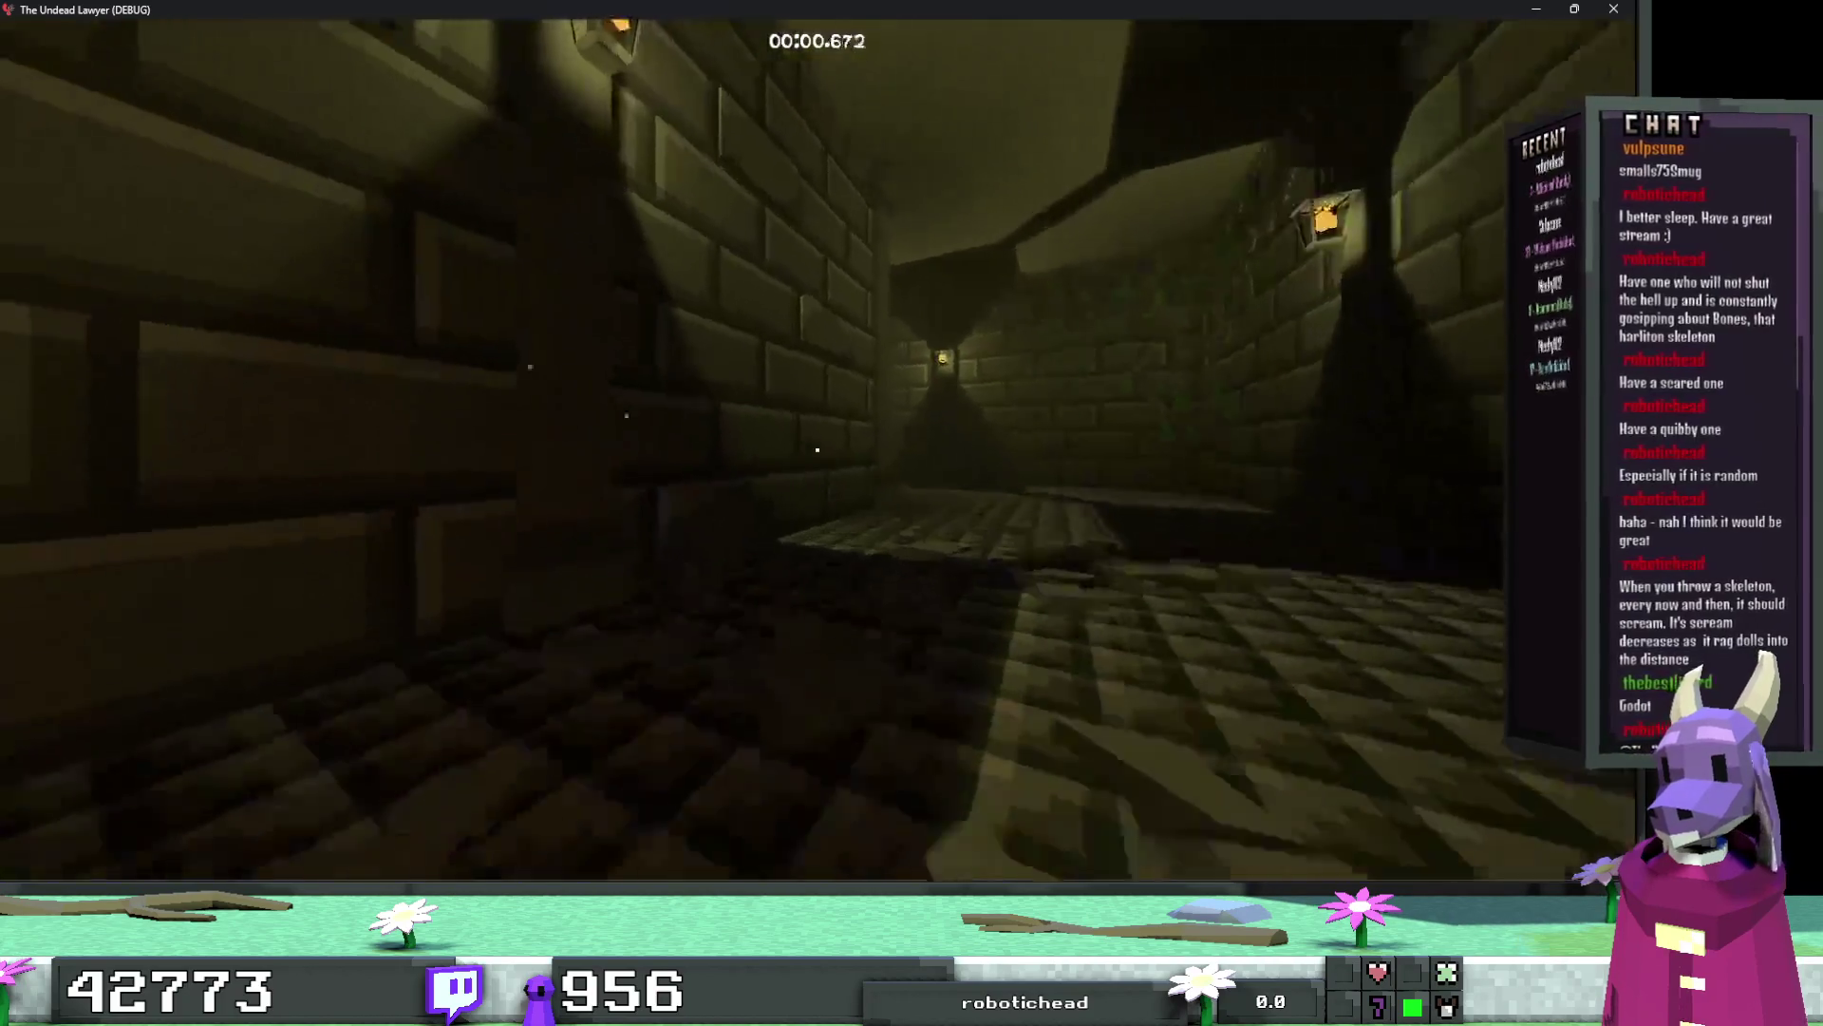
pyautogui.press('w')
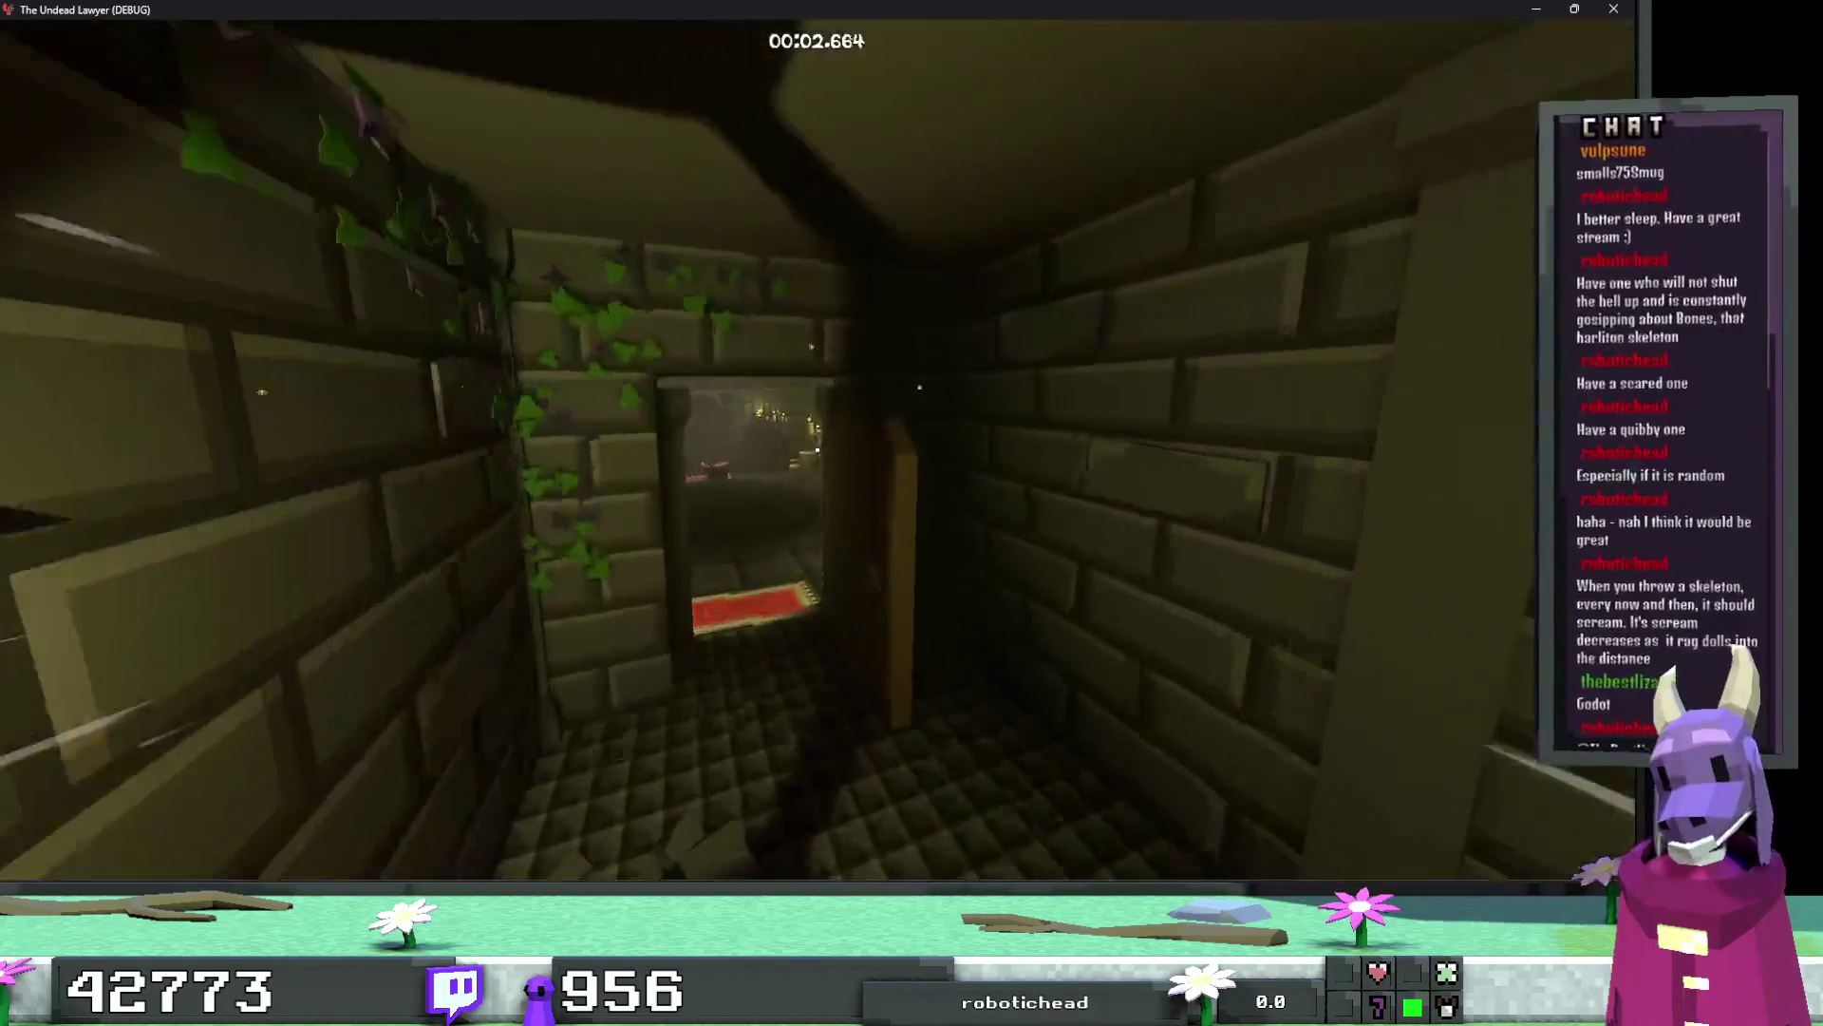
pyautogui.press('w')
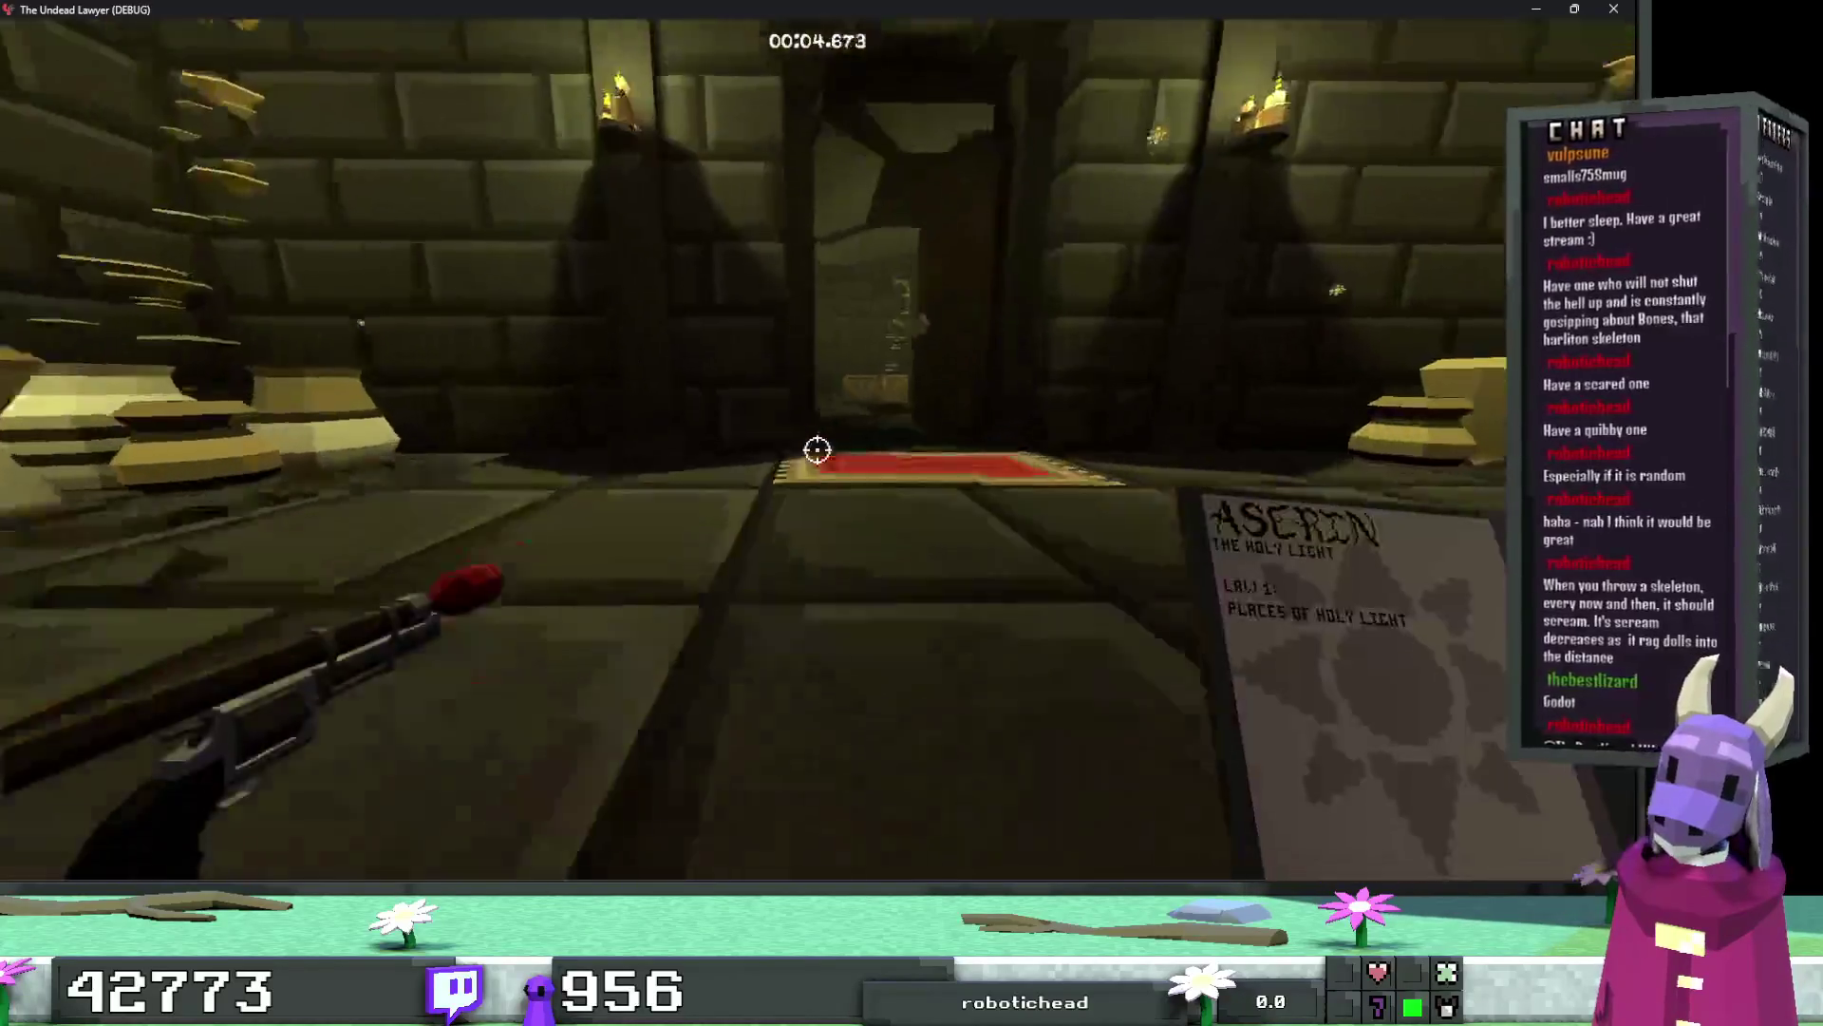
pyautogui.press('w')
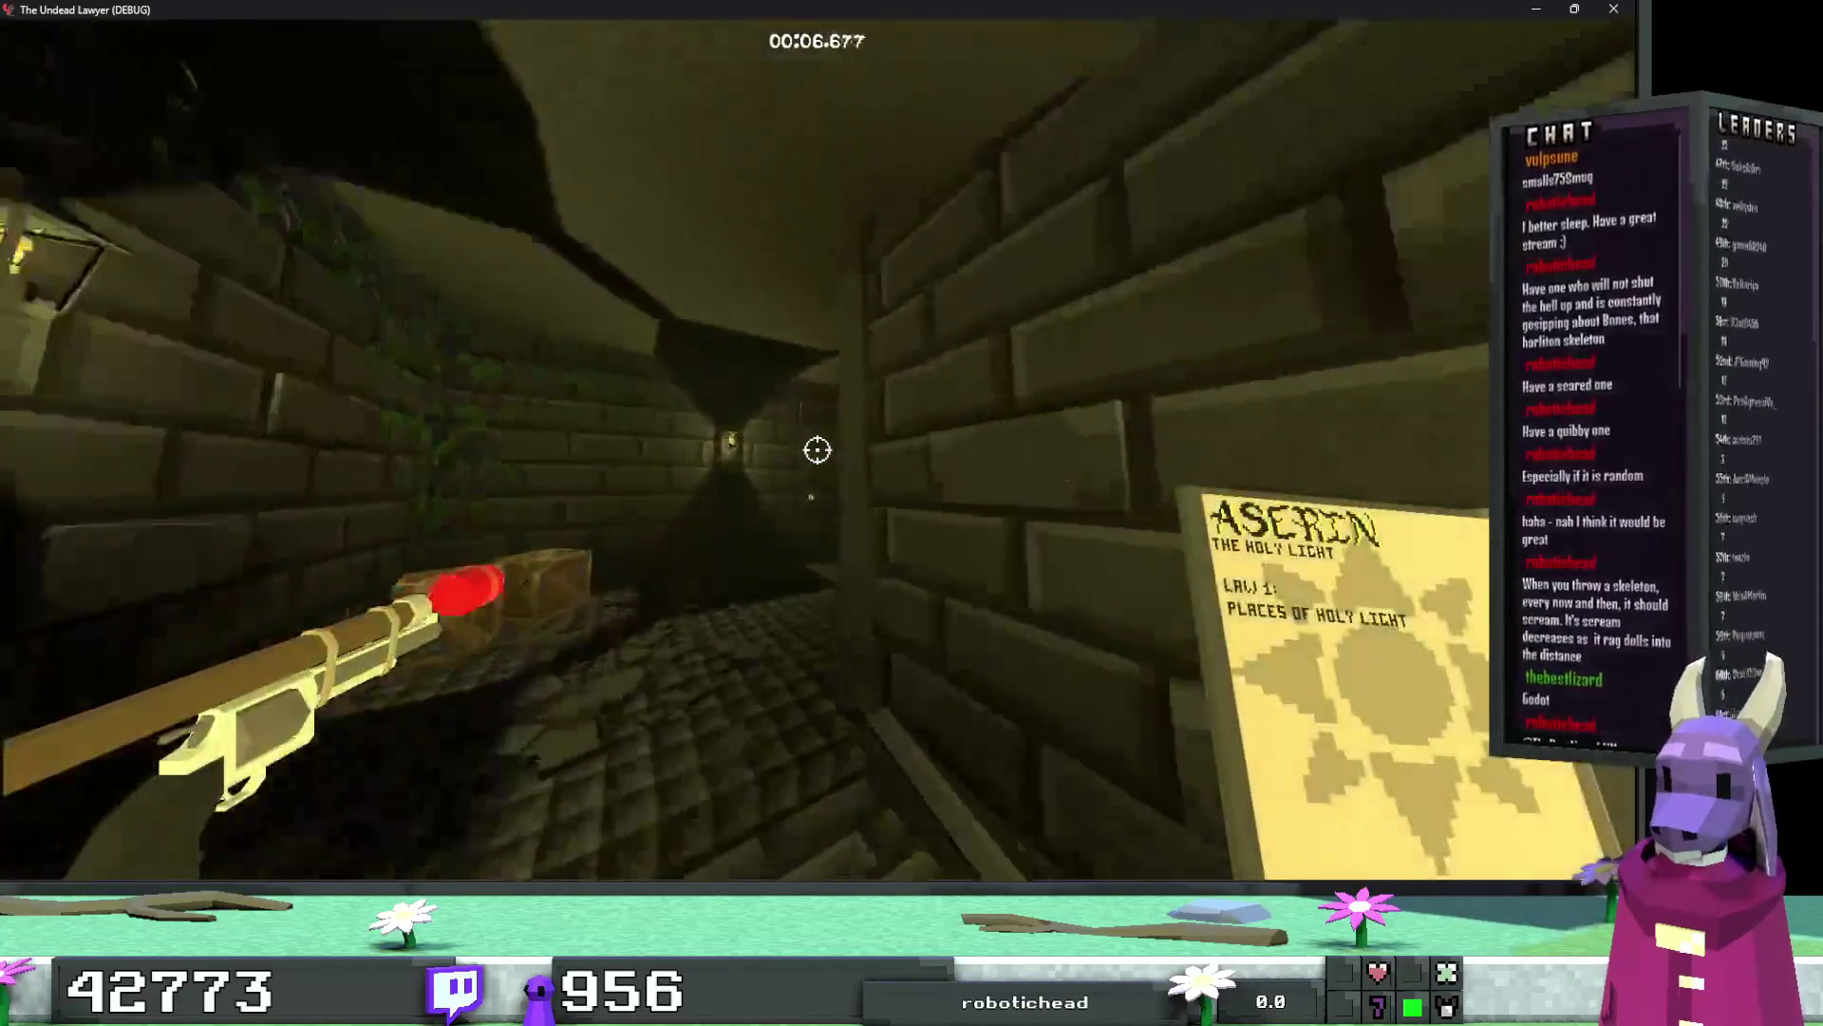
pyautogui.press('w')
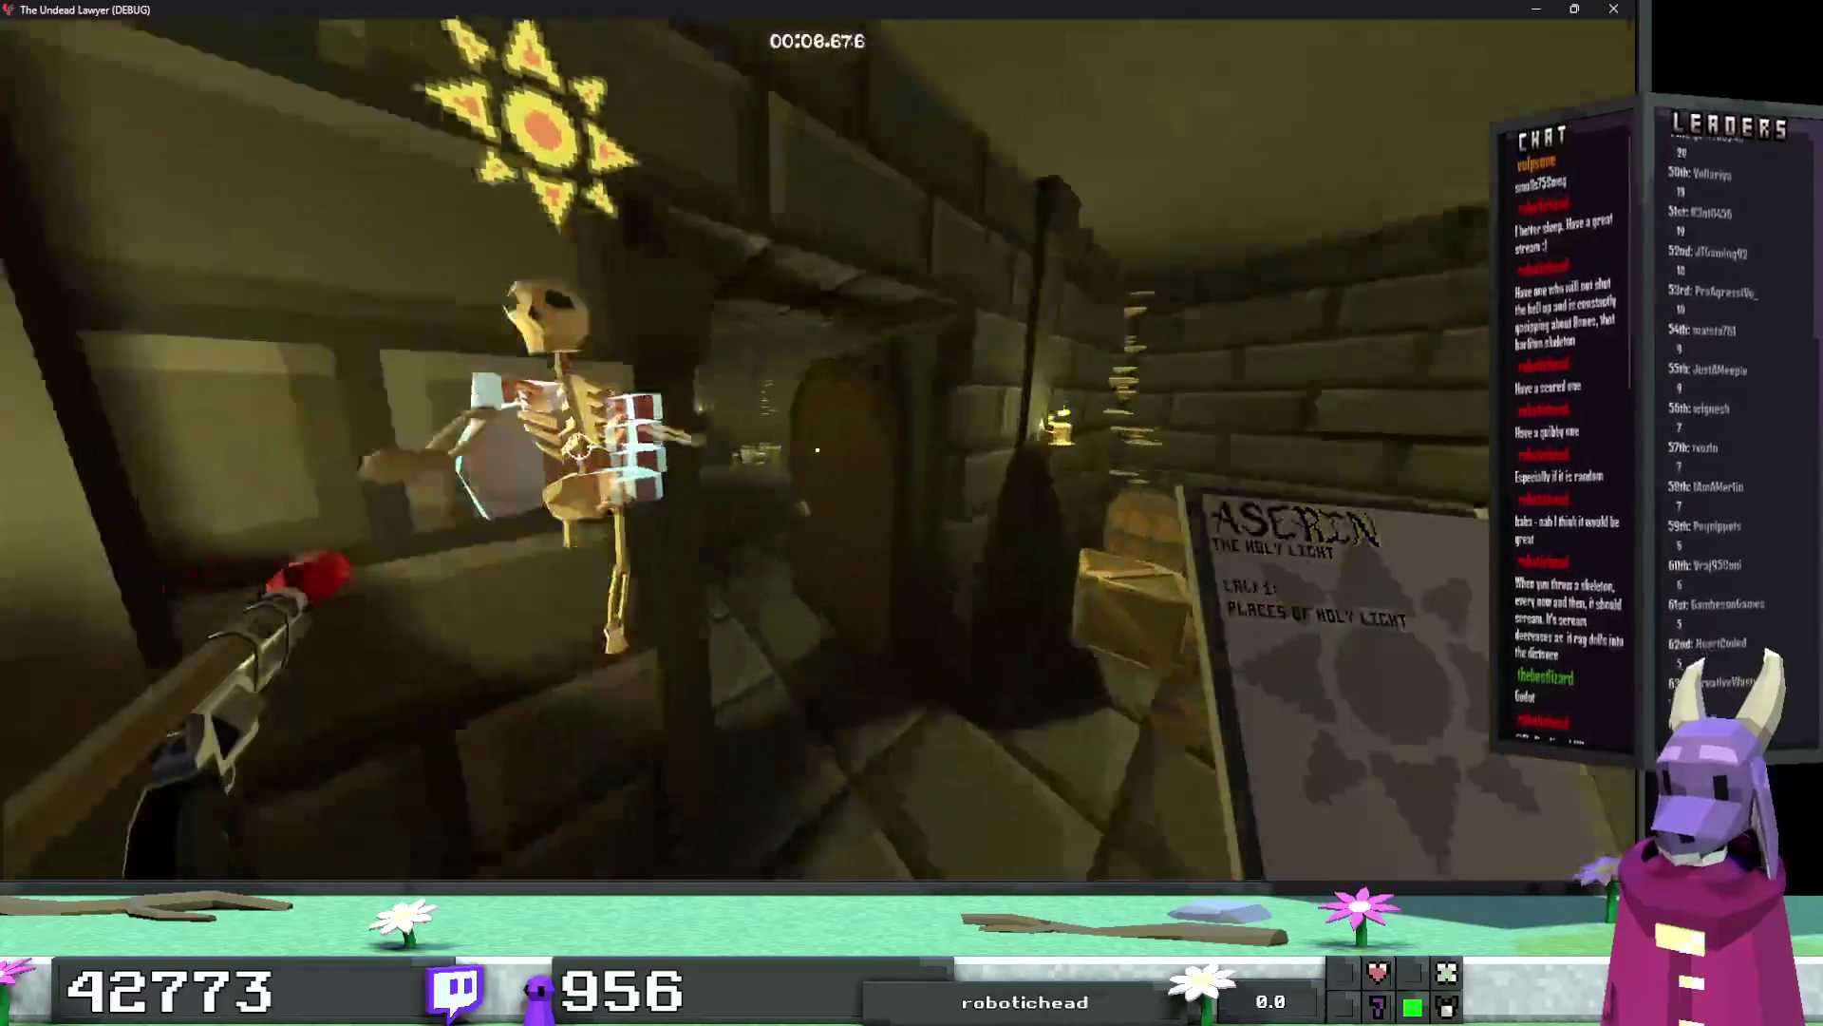
pyautogui.press('w')
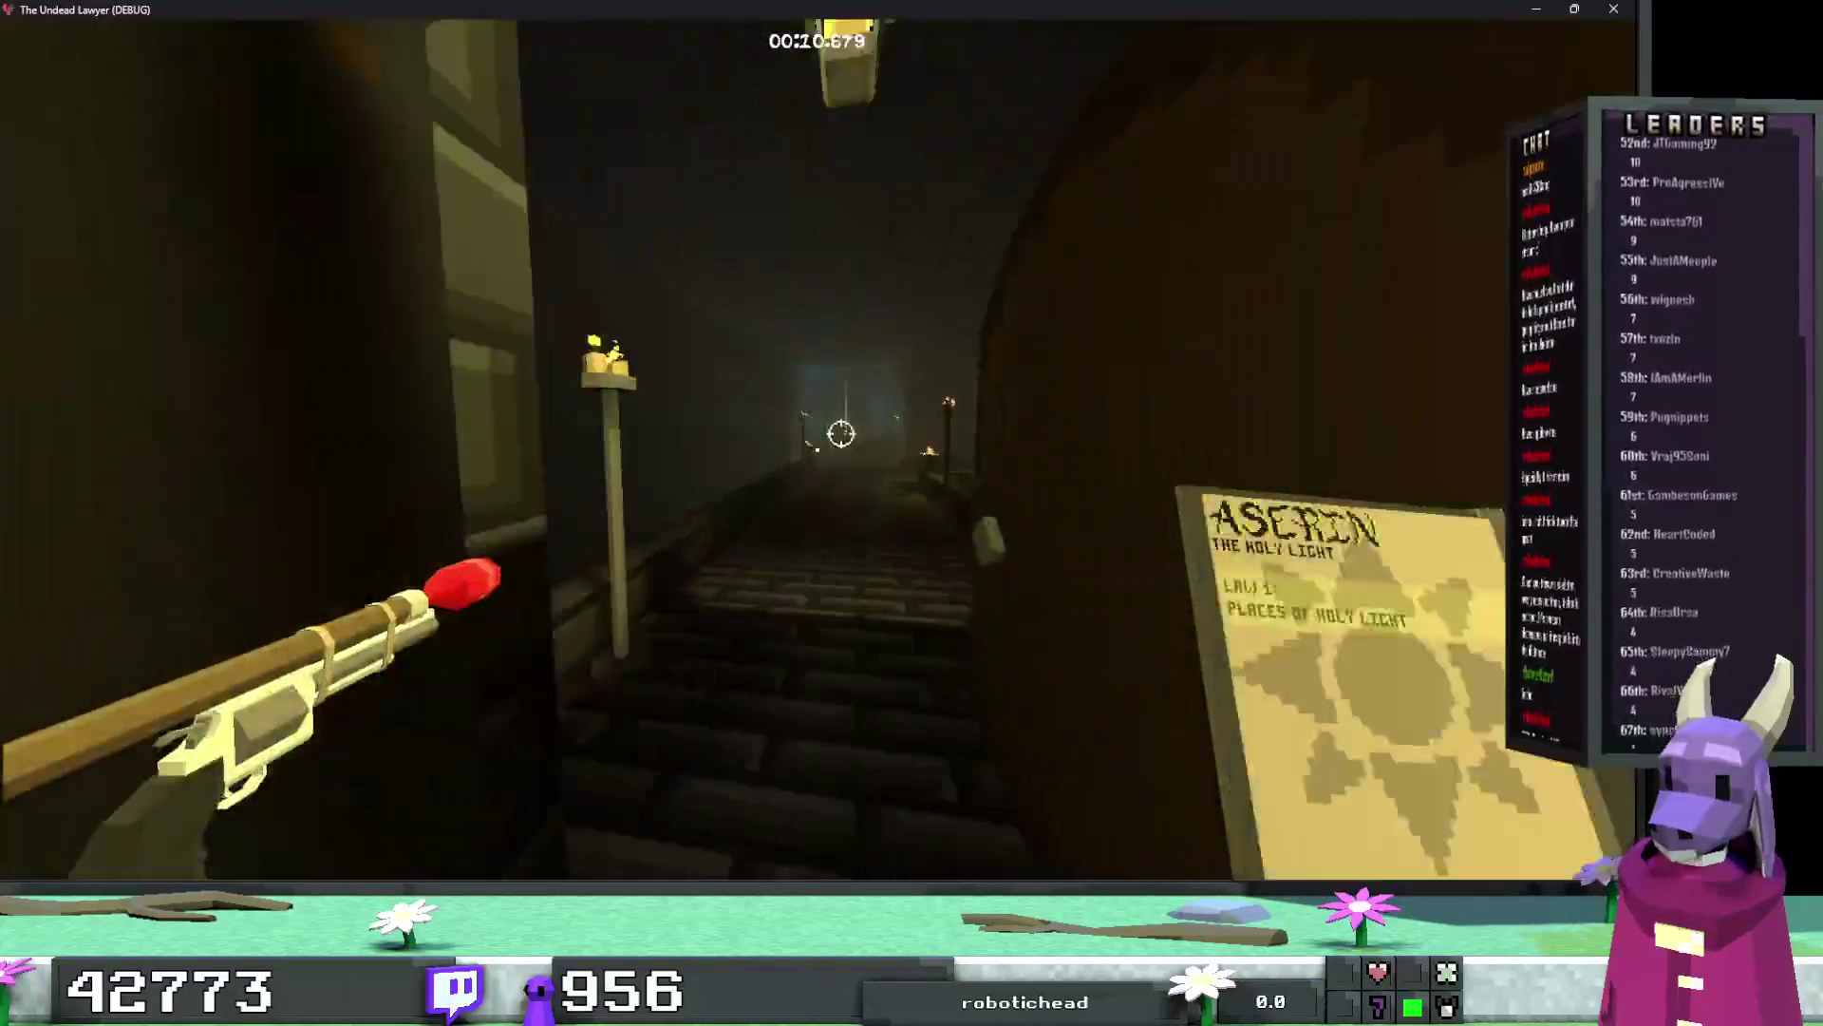
pyautogui.press('w')
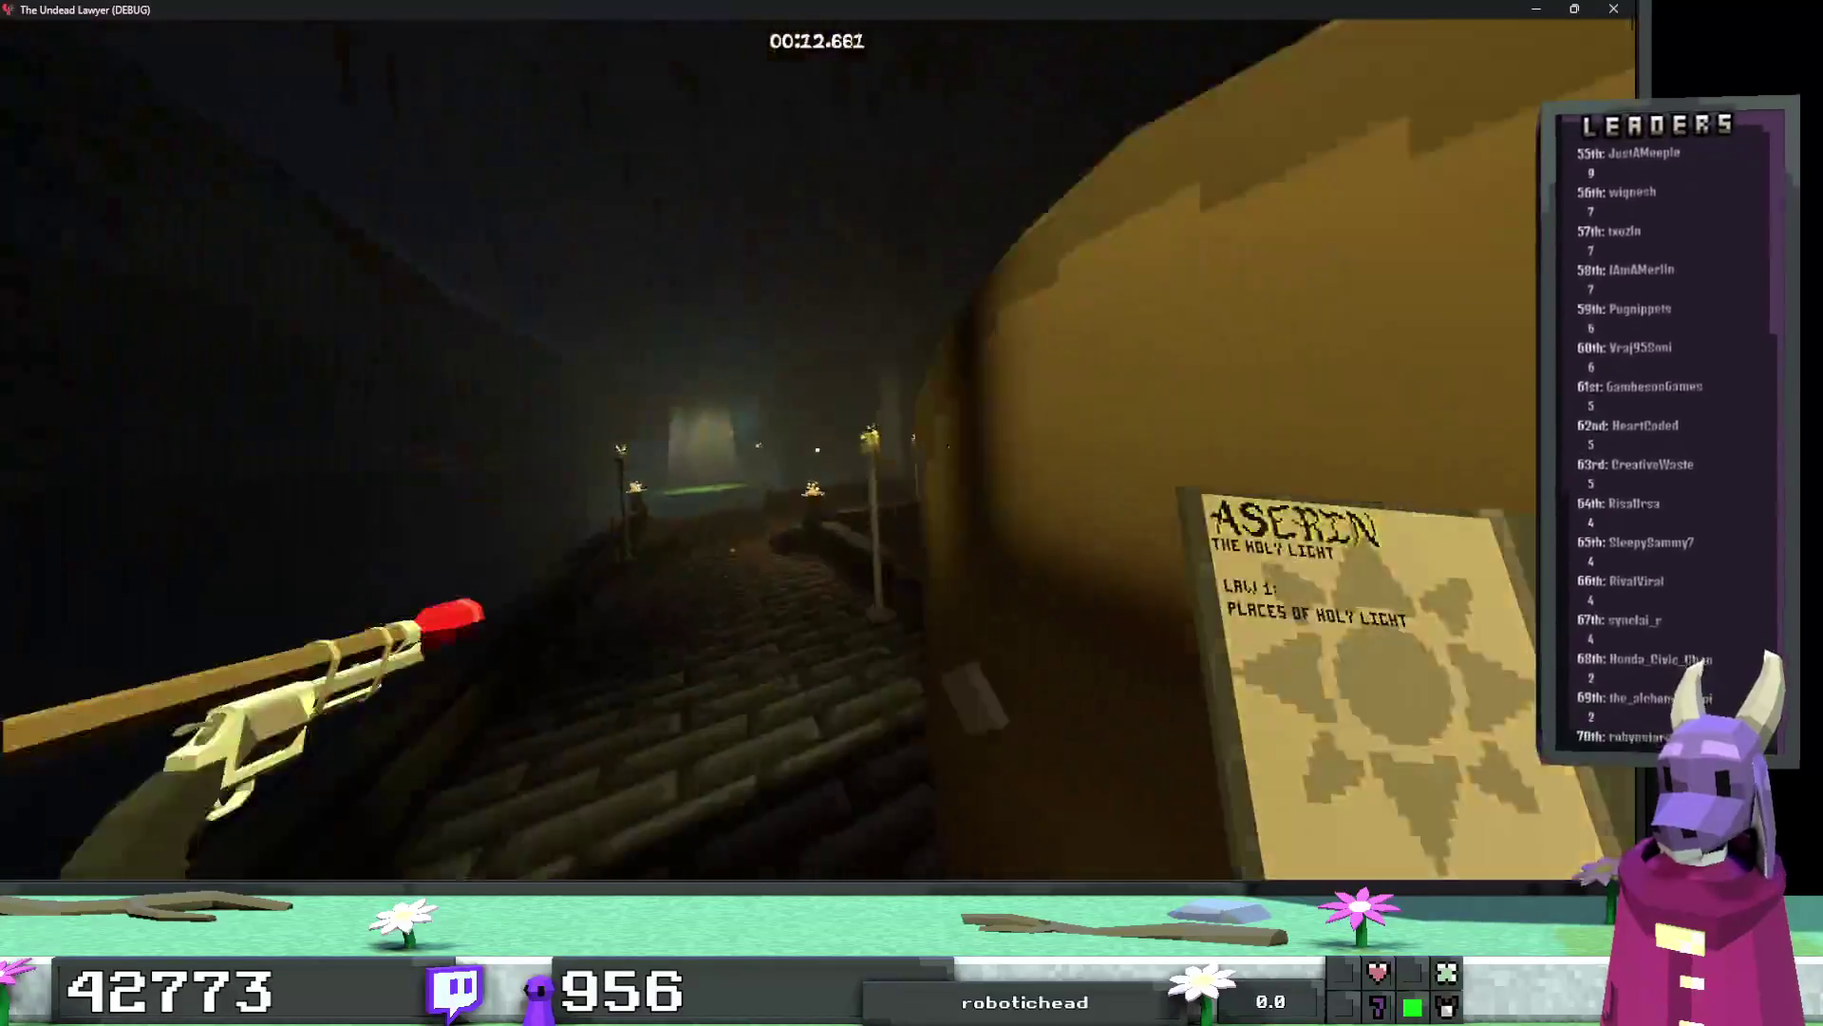
pyautogui.press('w')
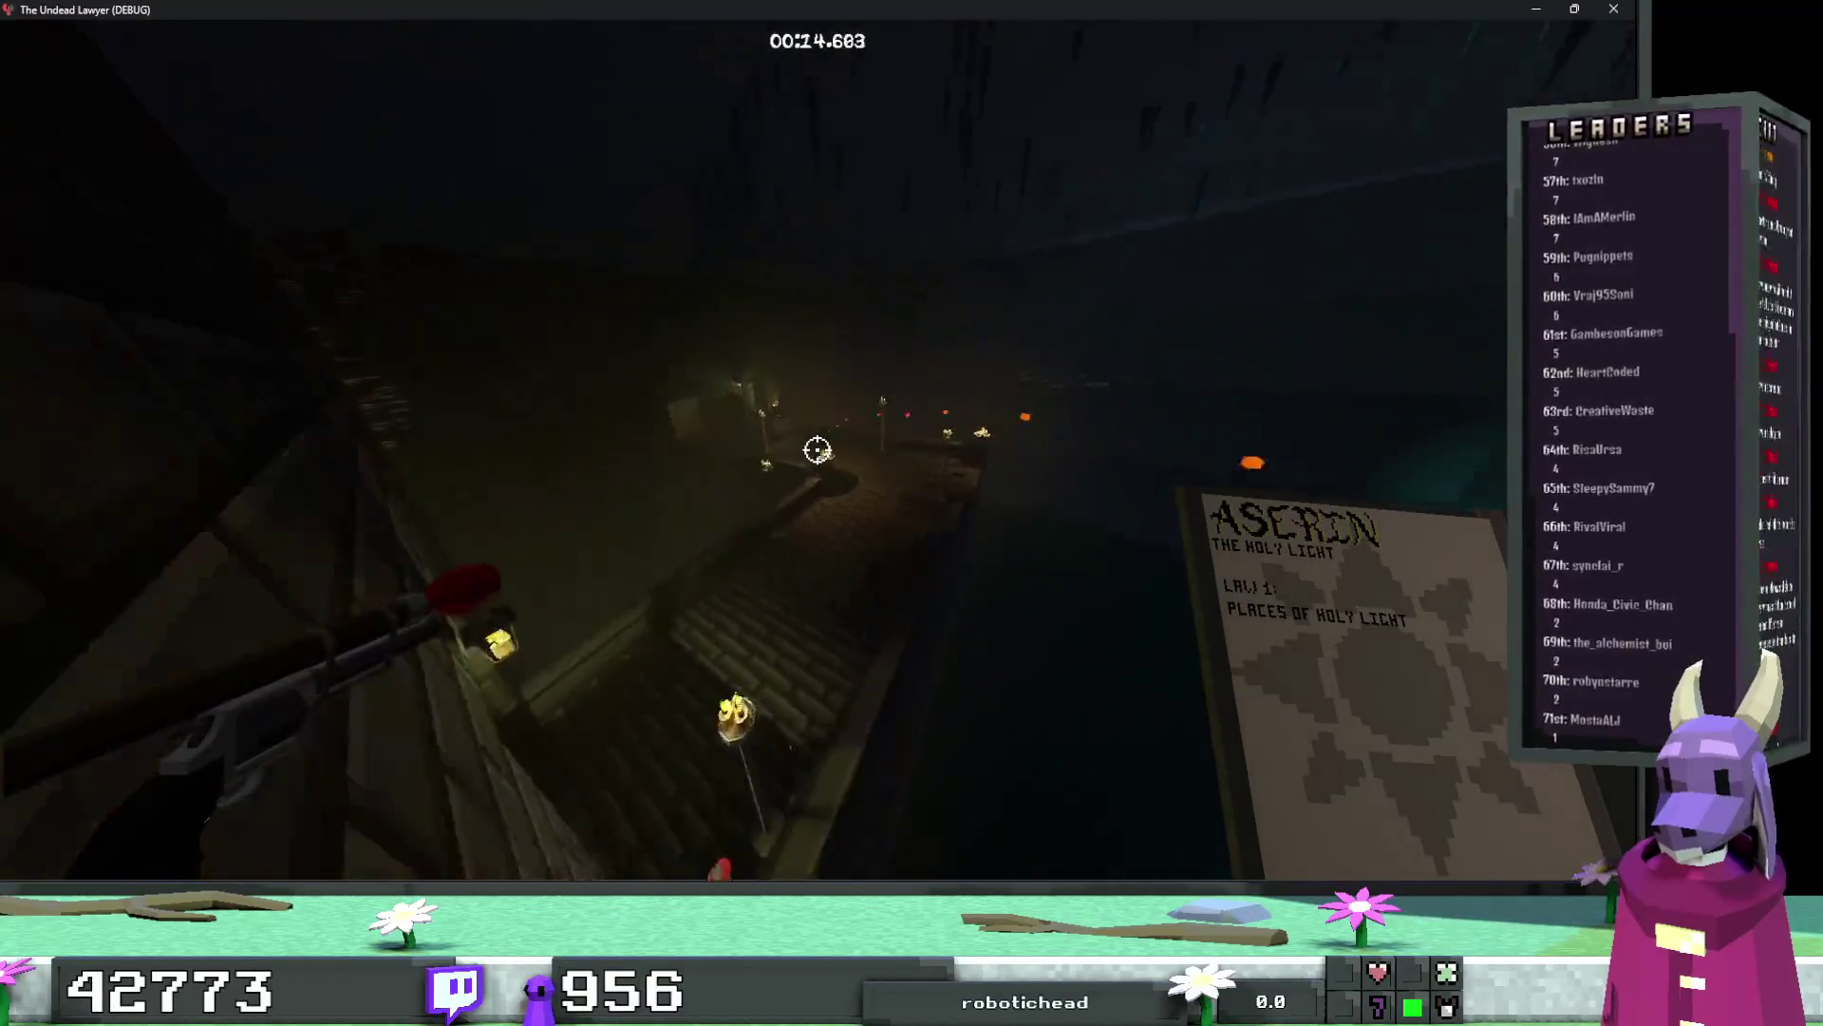
pyautogui.press('w')
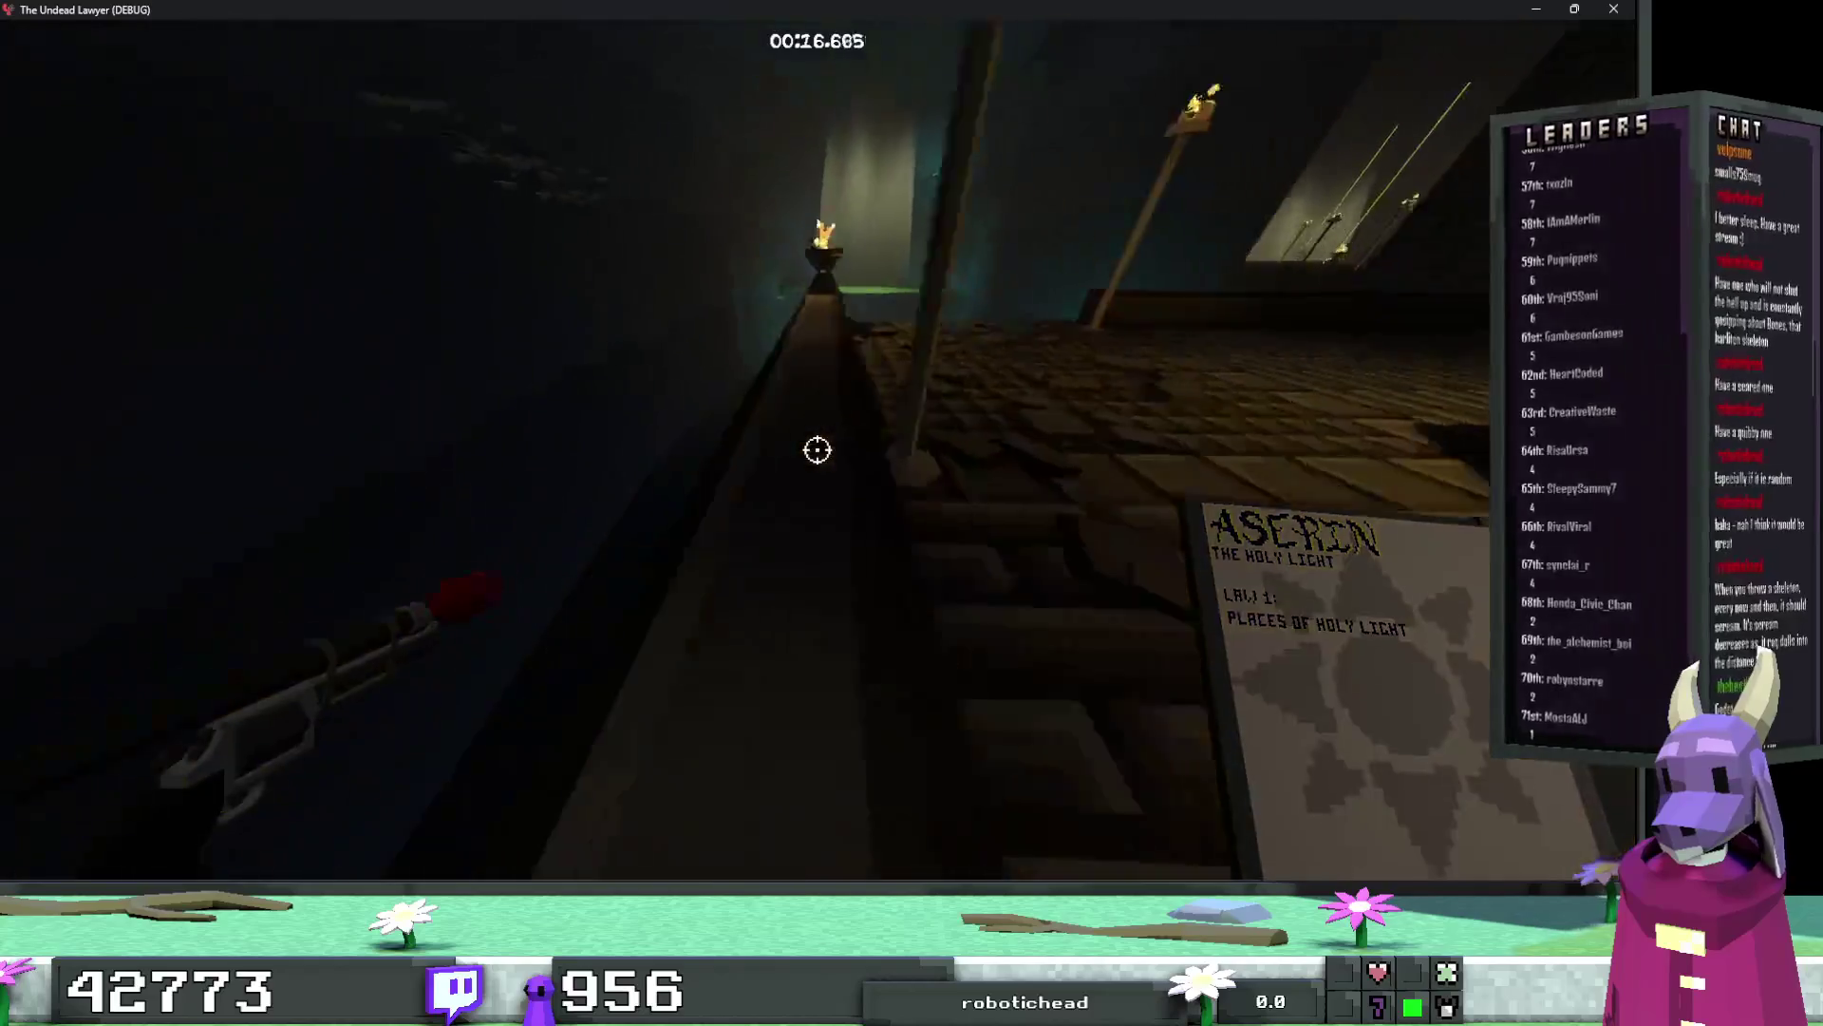
pyautogui.press('w')
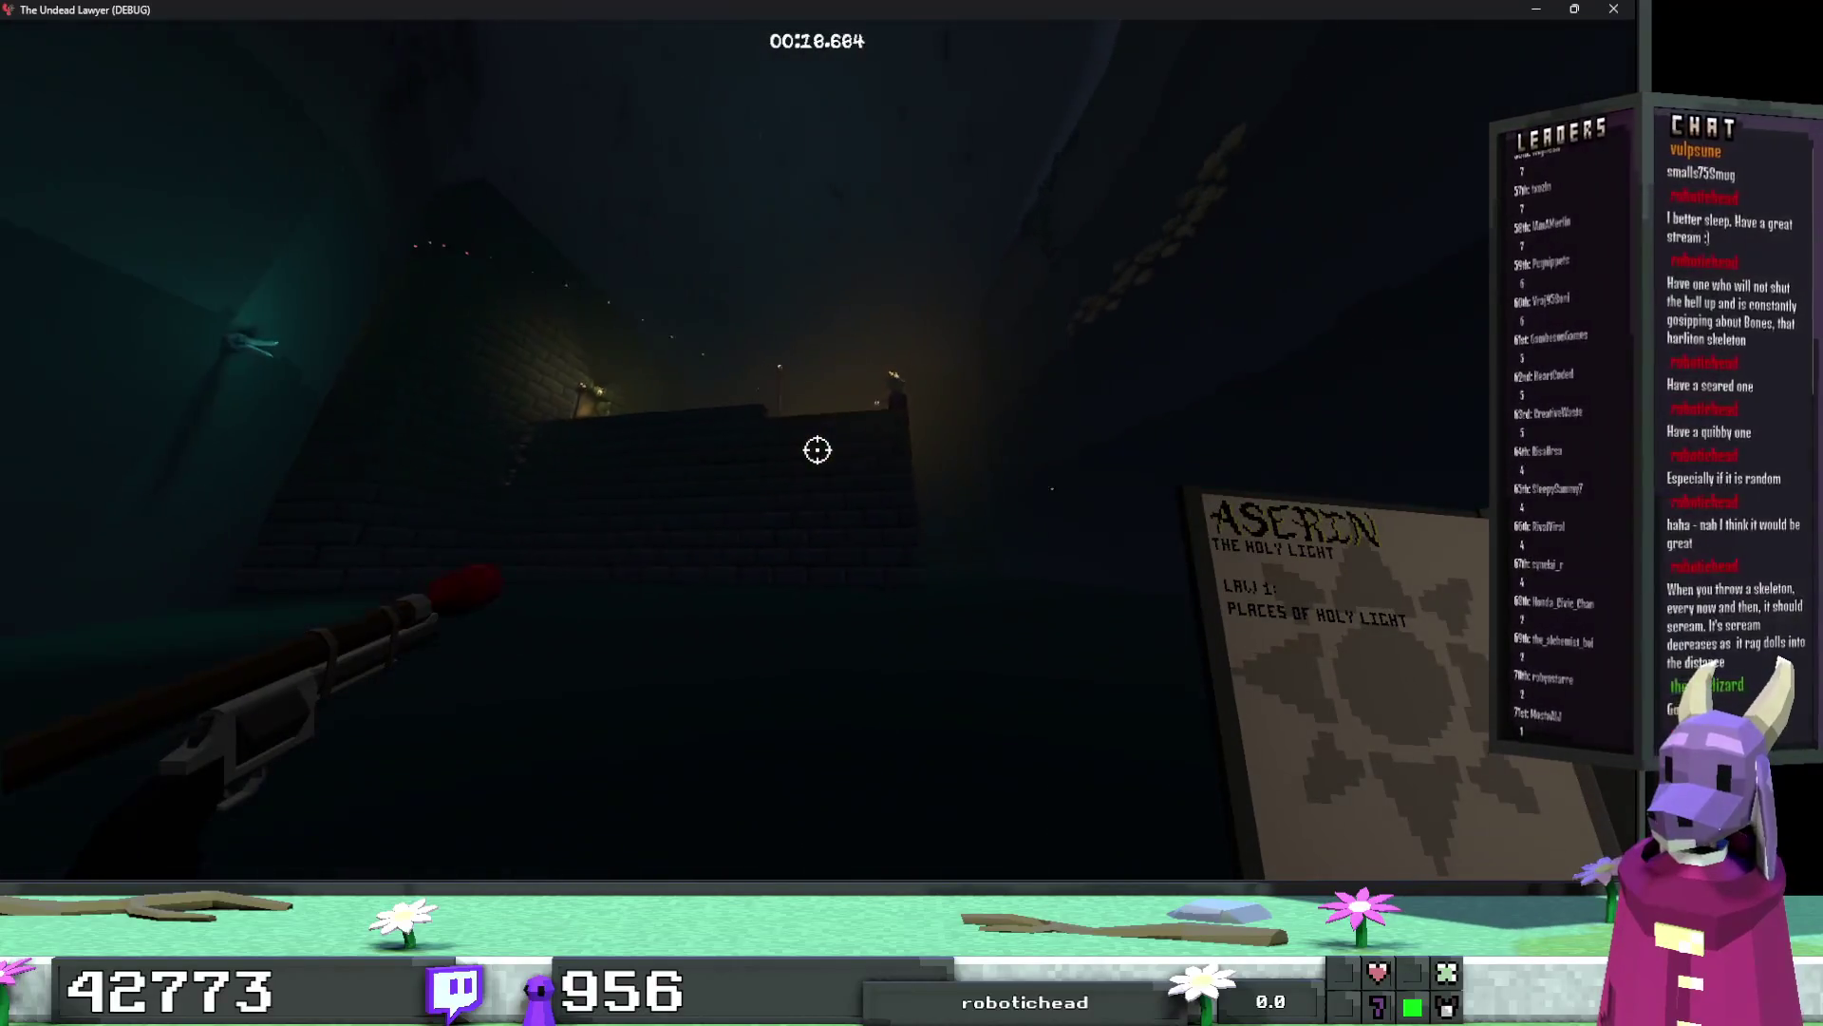
pyautogui.press('w')
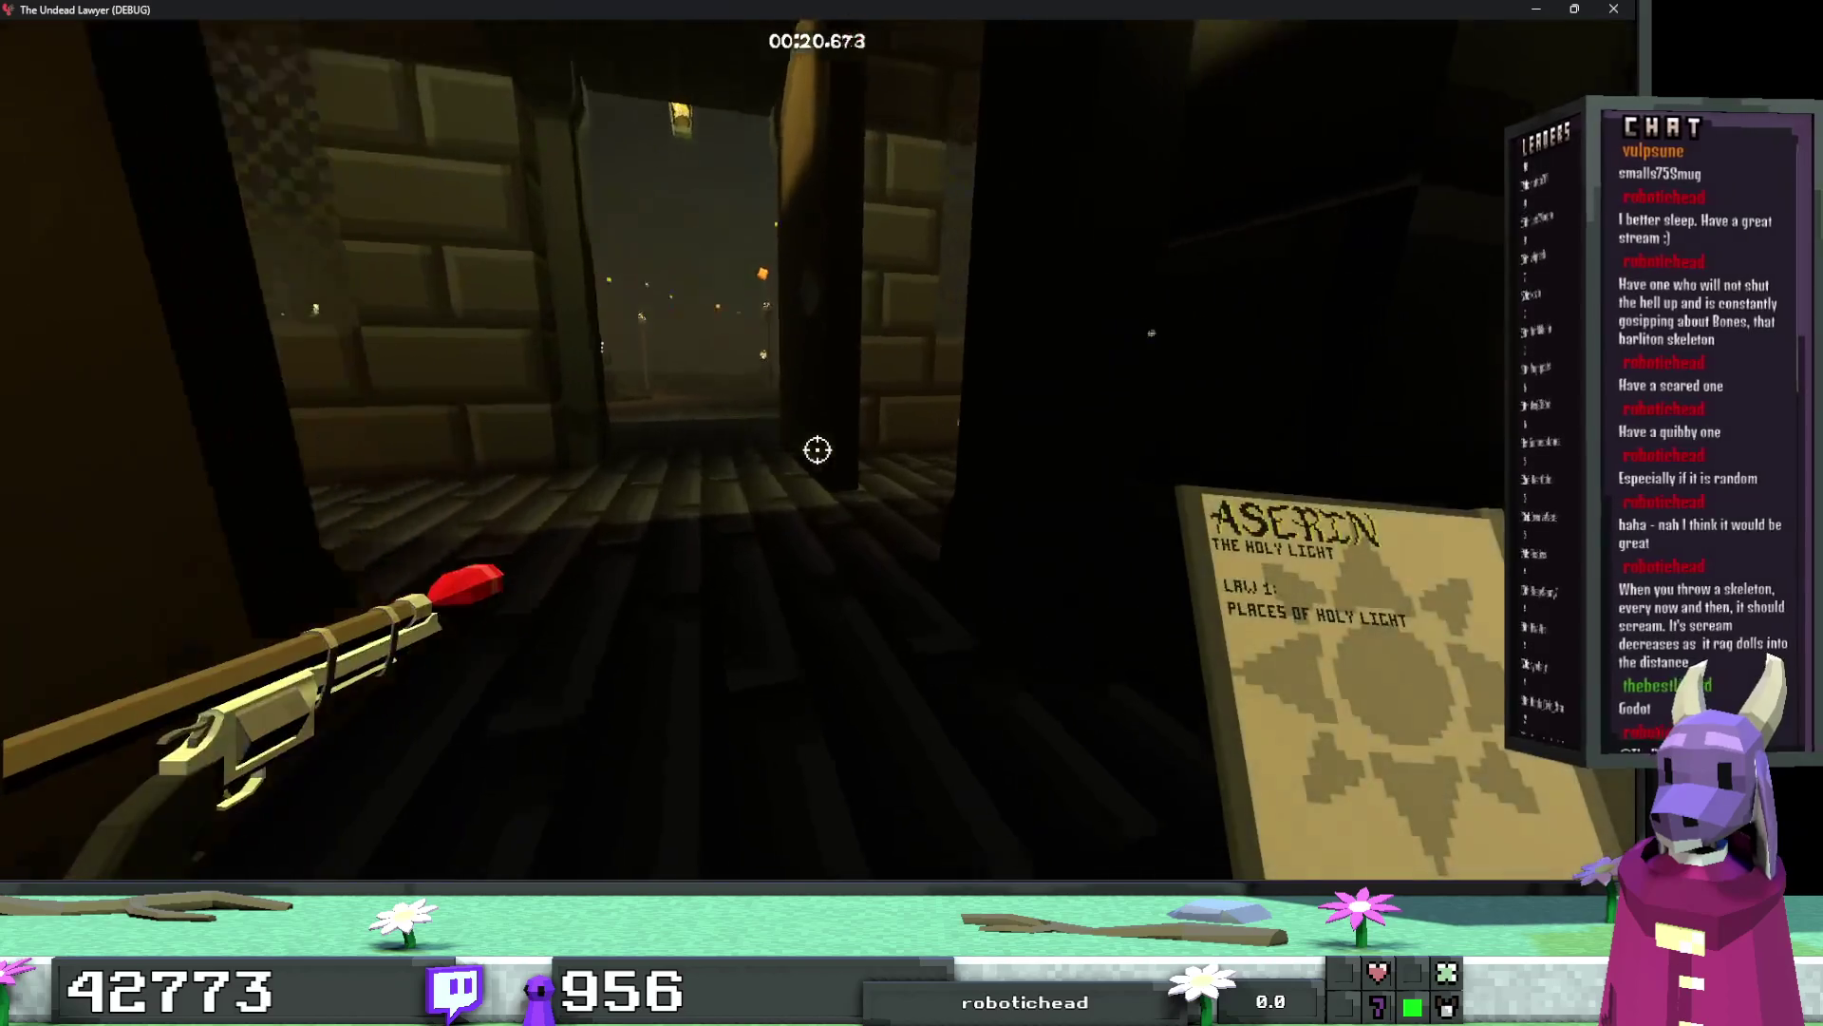
pyautogui.press('w')
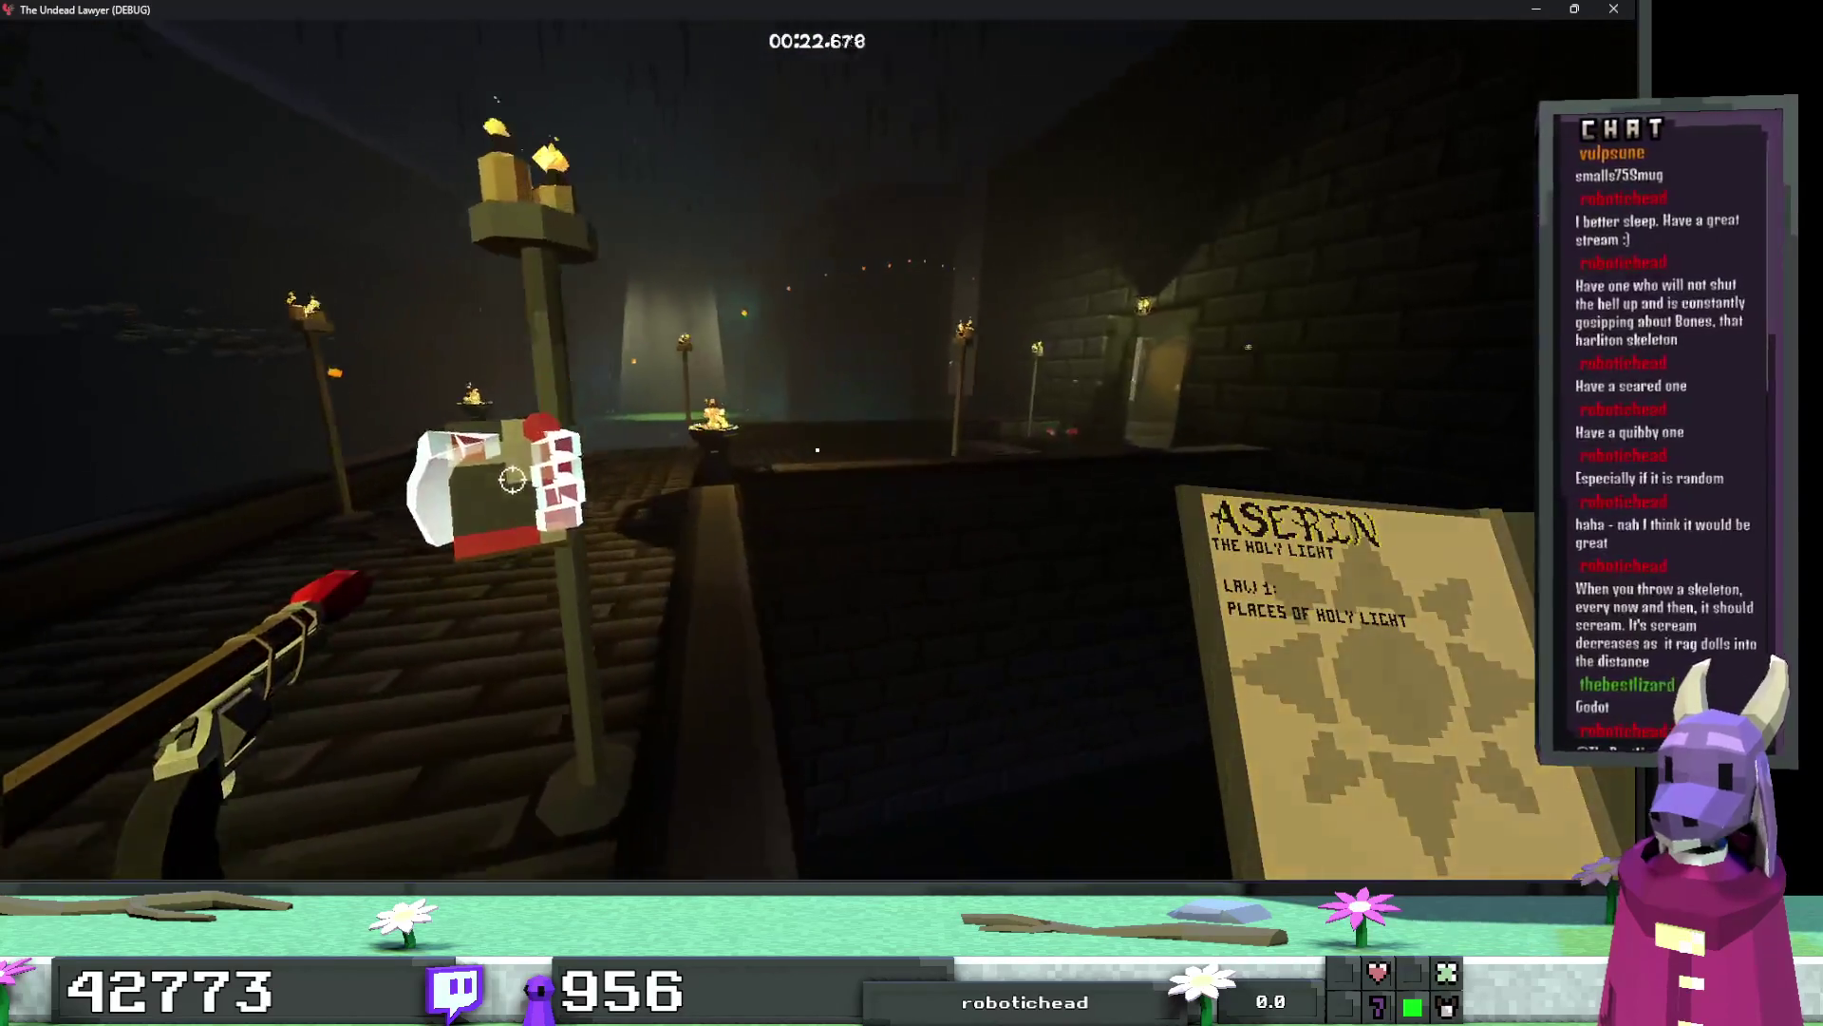
pyautogui.press('w')
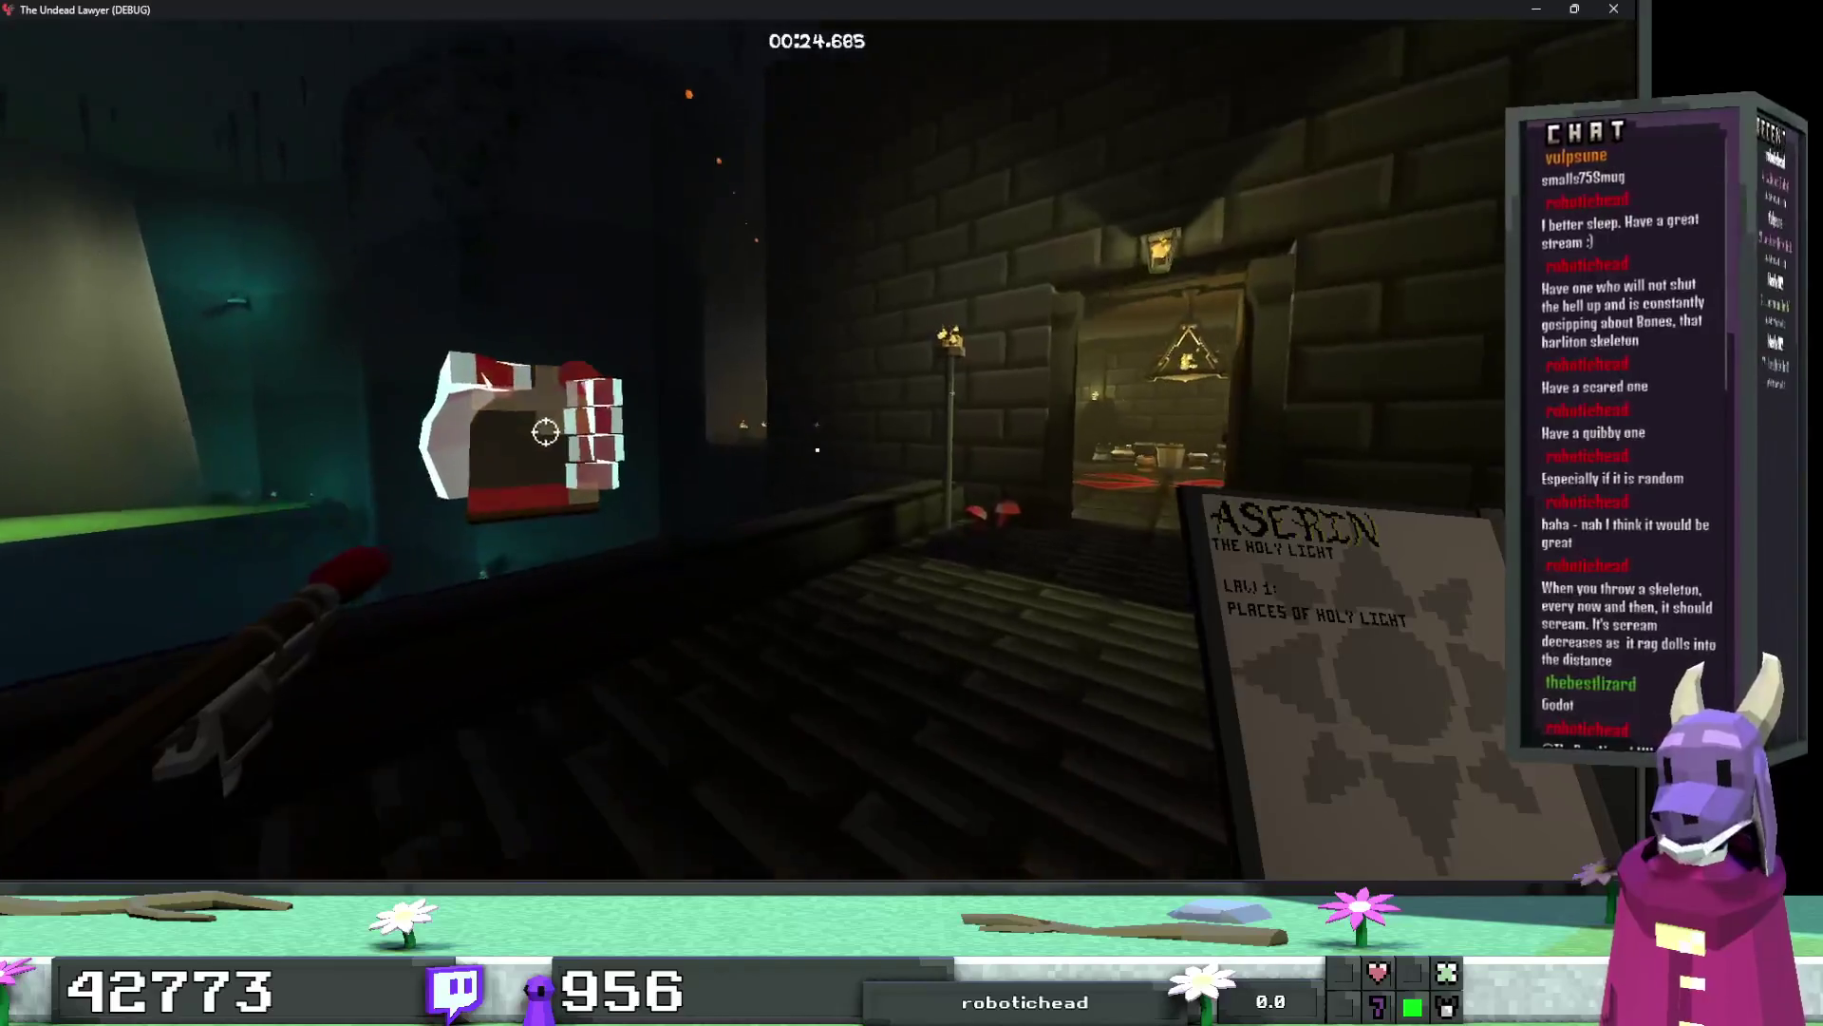
pyautogui.press('w')
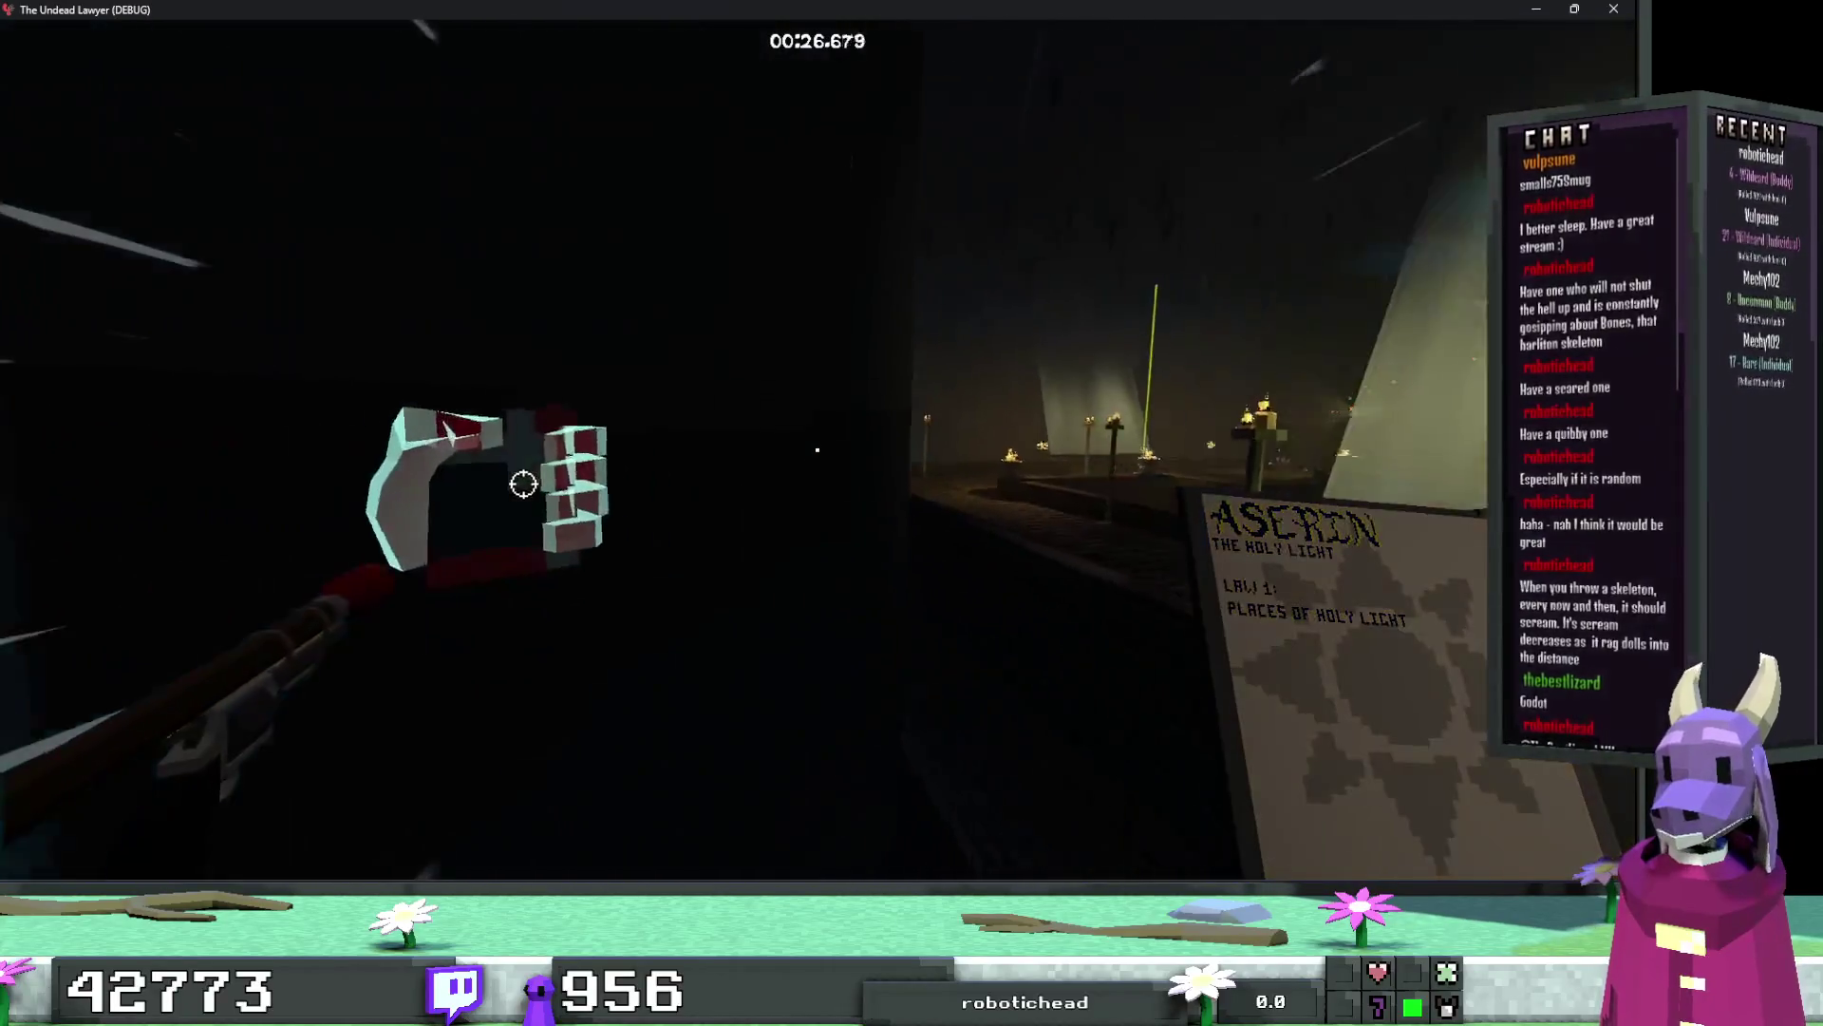
pyautogui.press('w')
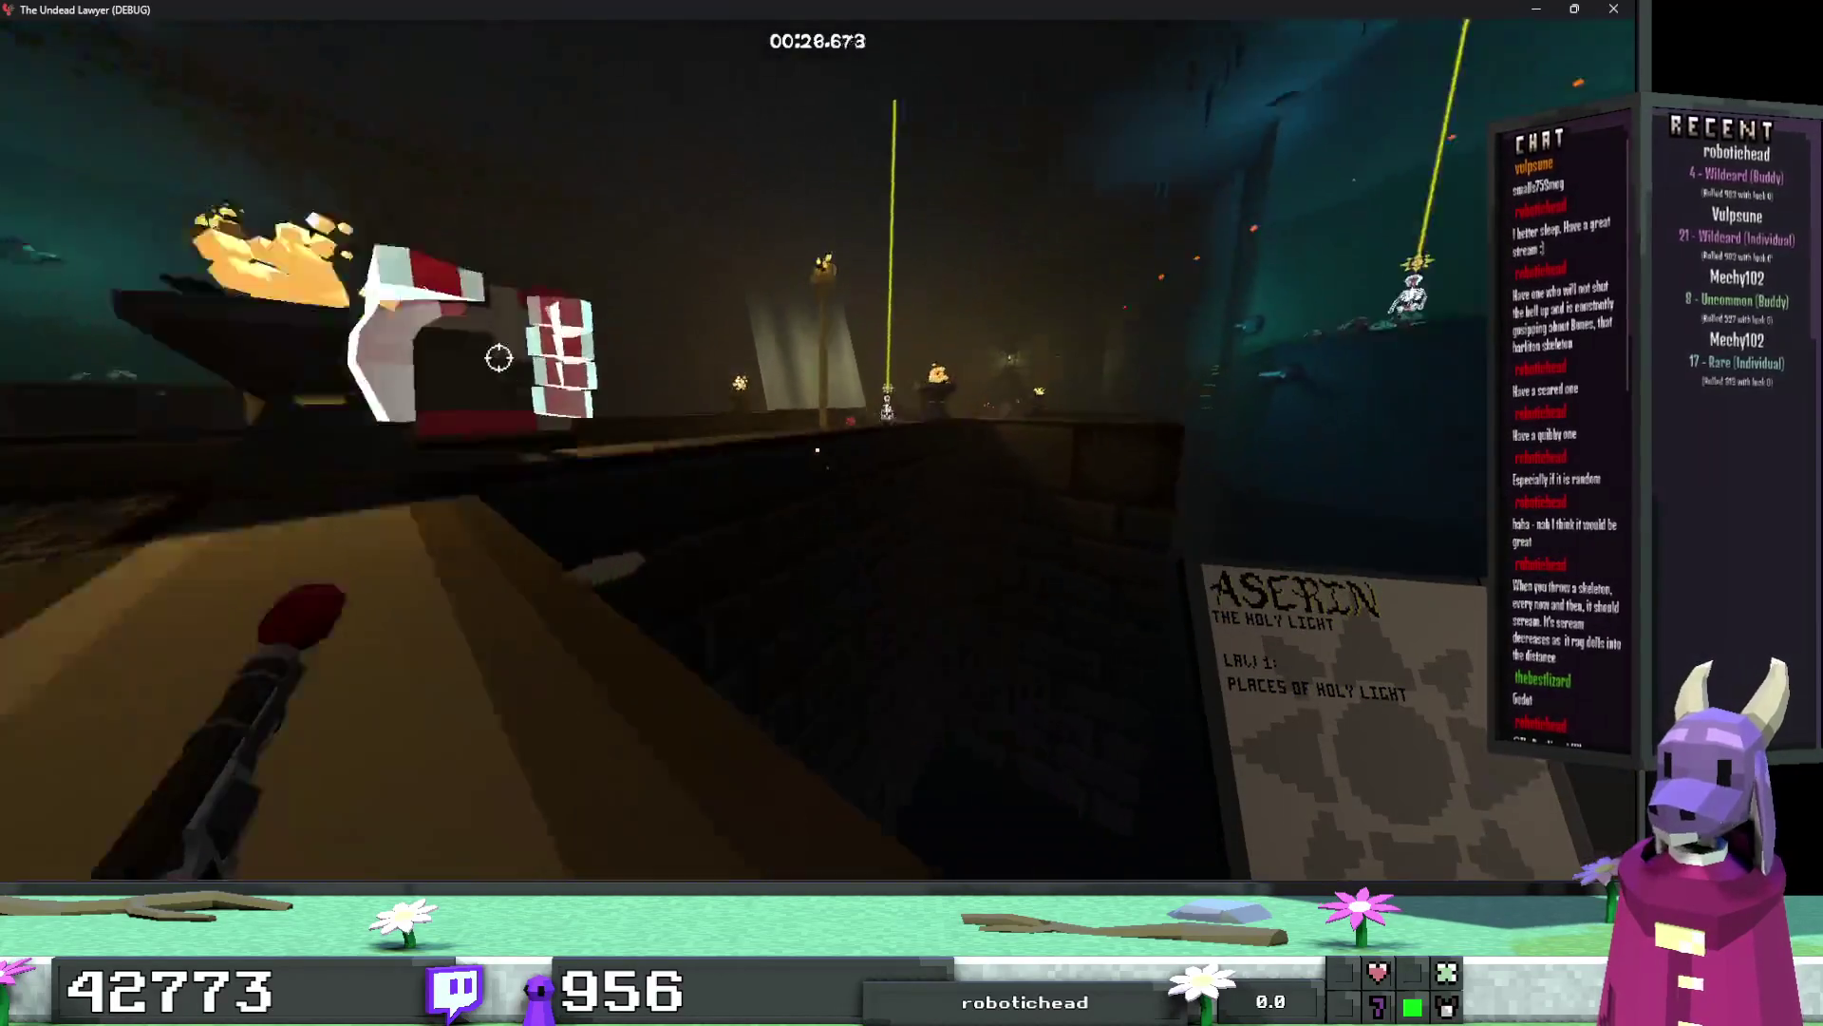
# Step: Swing the gauntlet past the EXIT tombstone and throw the skeleton into the holy-light beam
pyautogui.click(551, 405)
pyautogui.press('w')
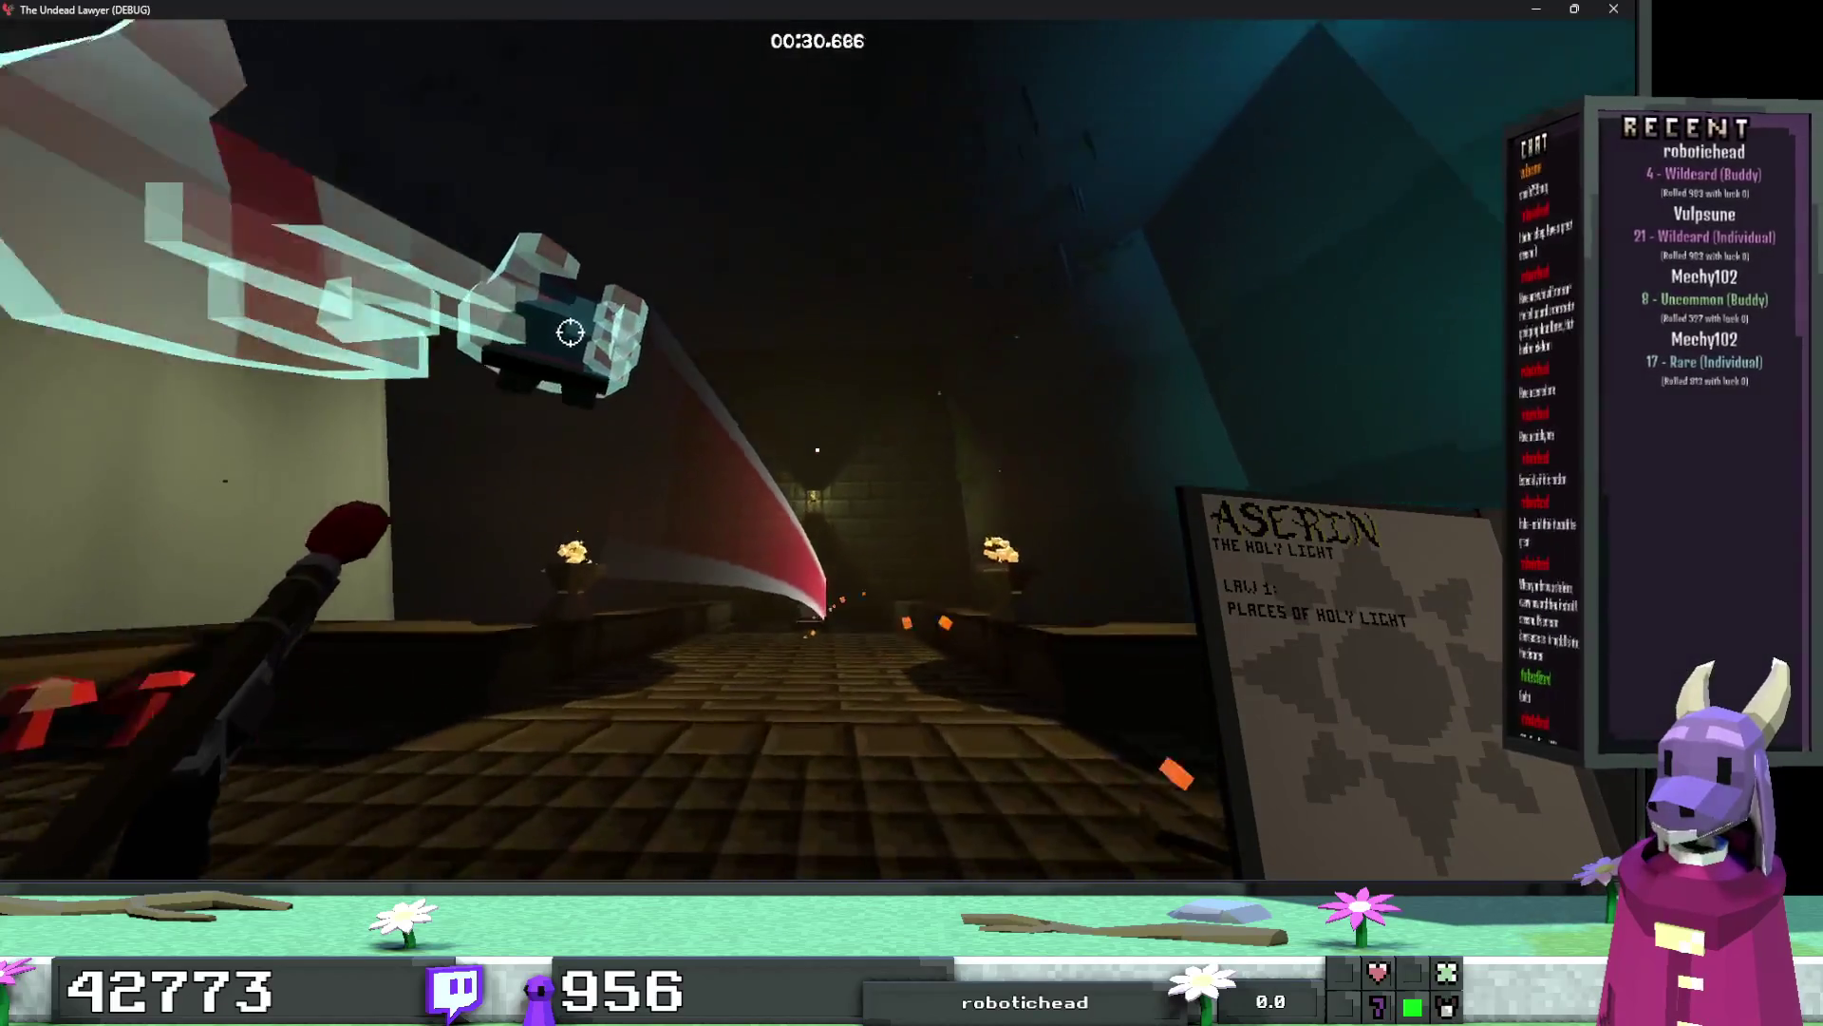
pyautogui.click(570, 427)
pyautogui.press('w')
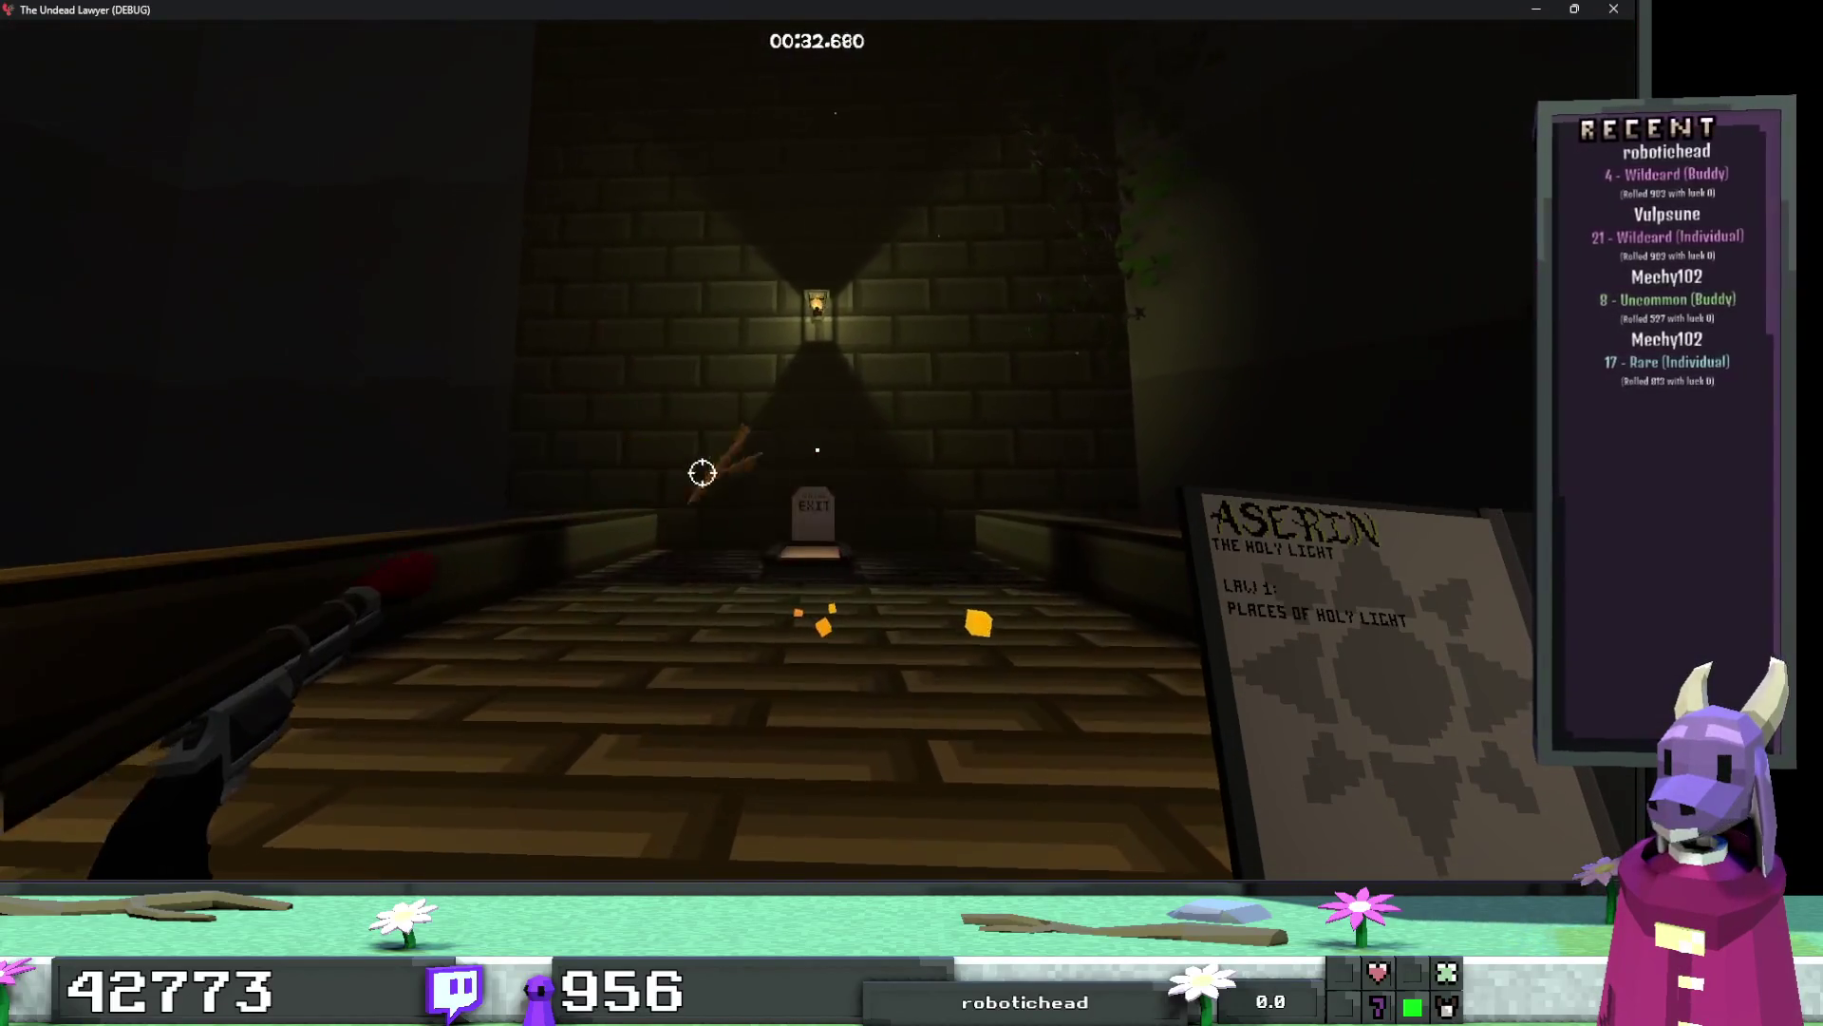
pyautogui.press('w')
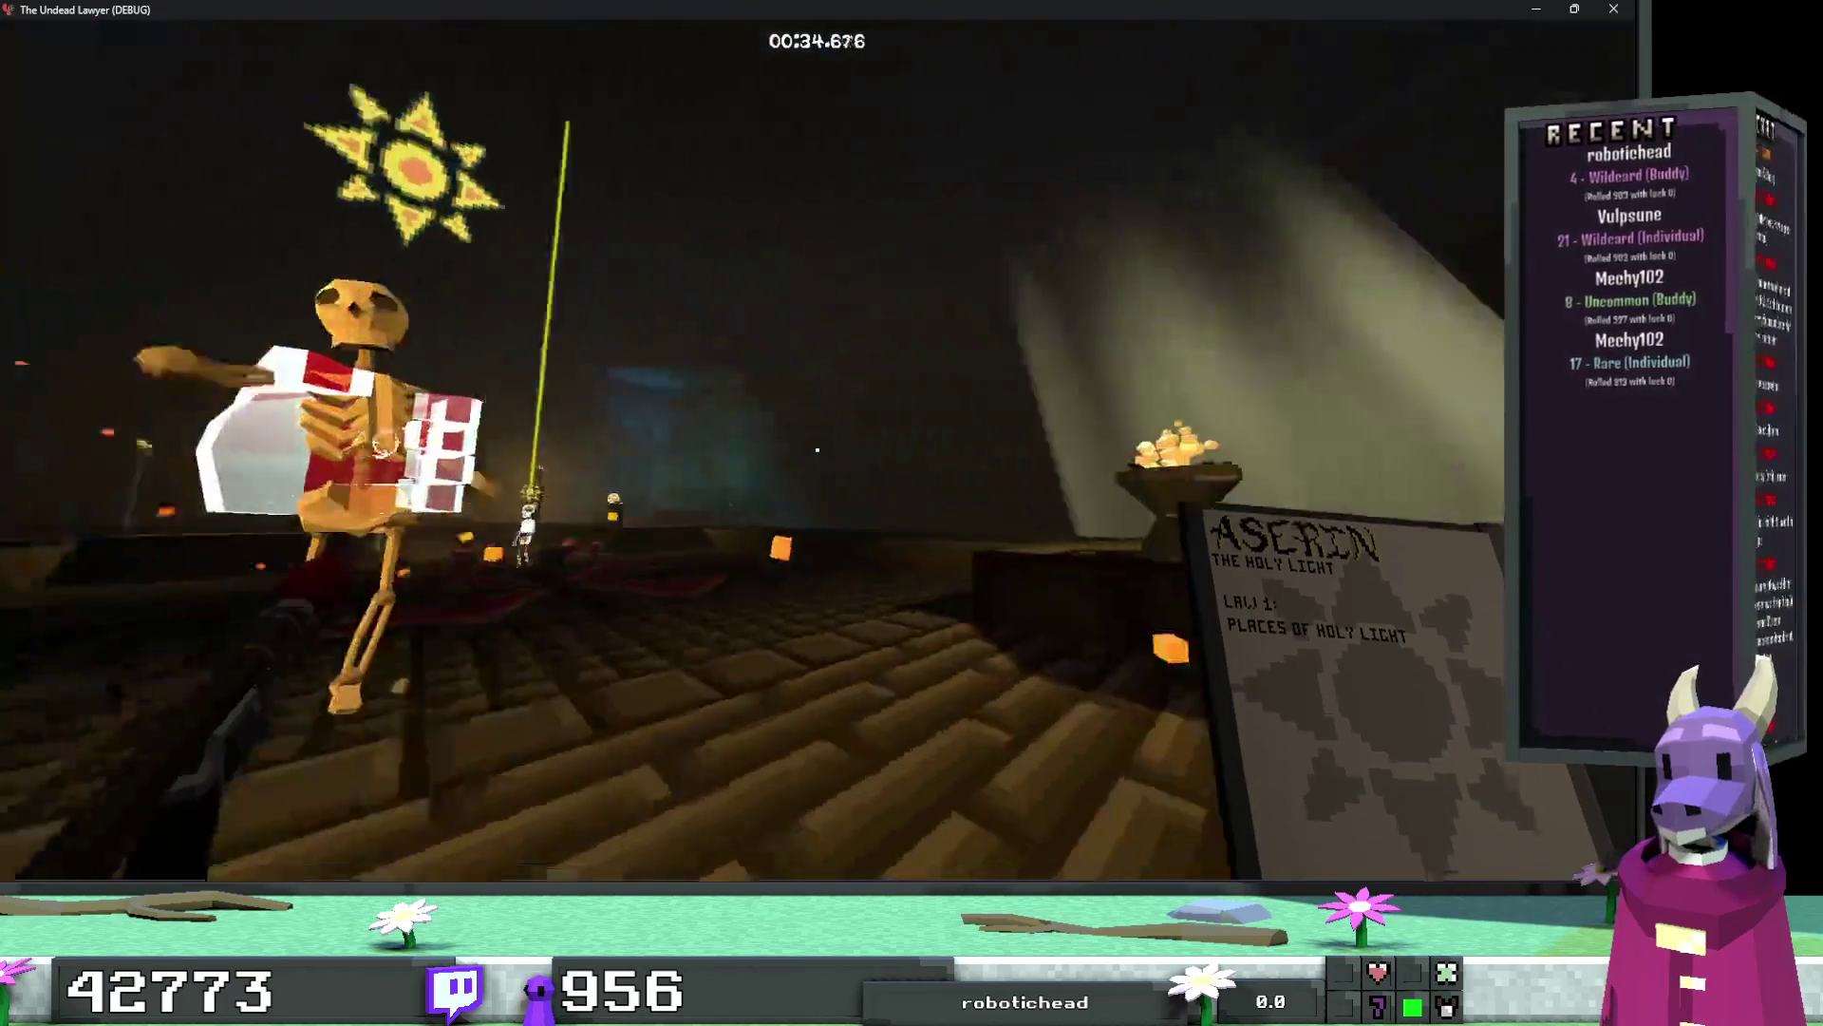
pyautogui.click(817, 449)
pyautogui.click(817, 449)
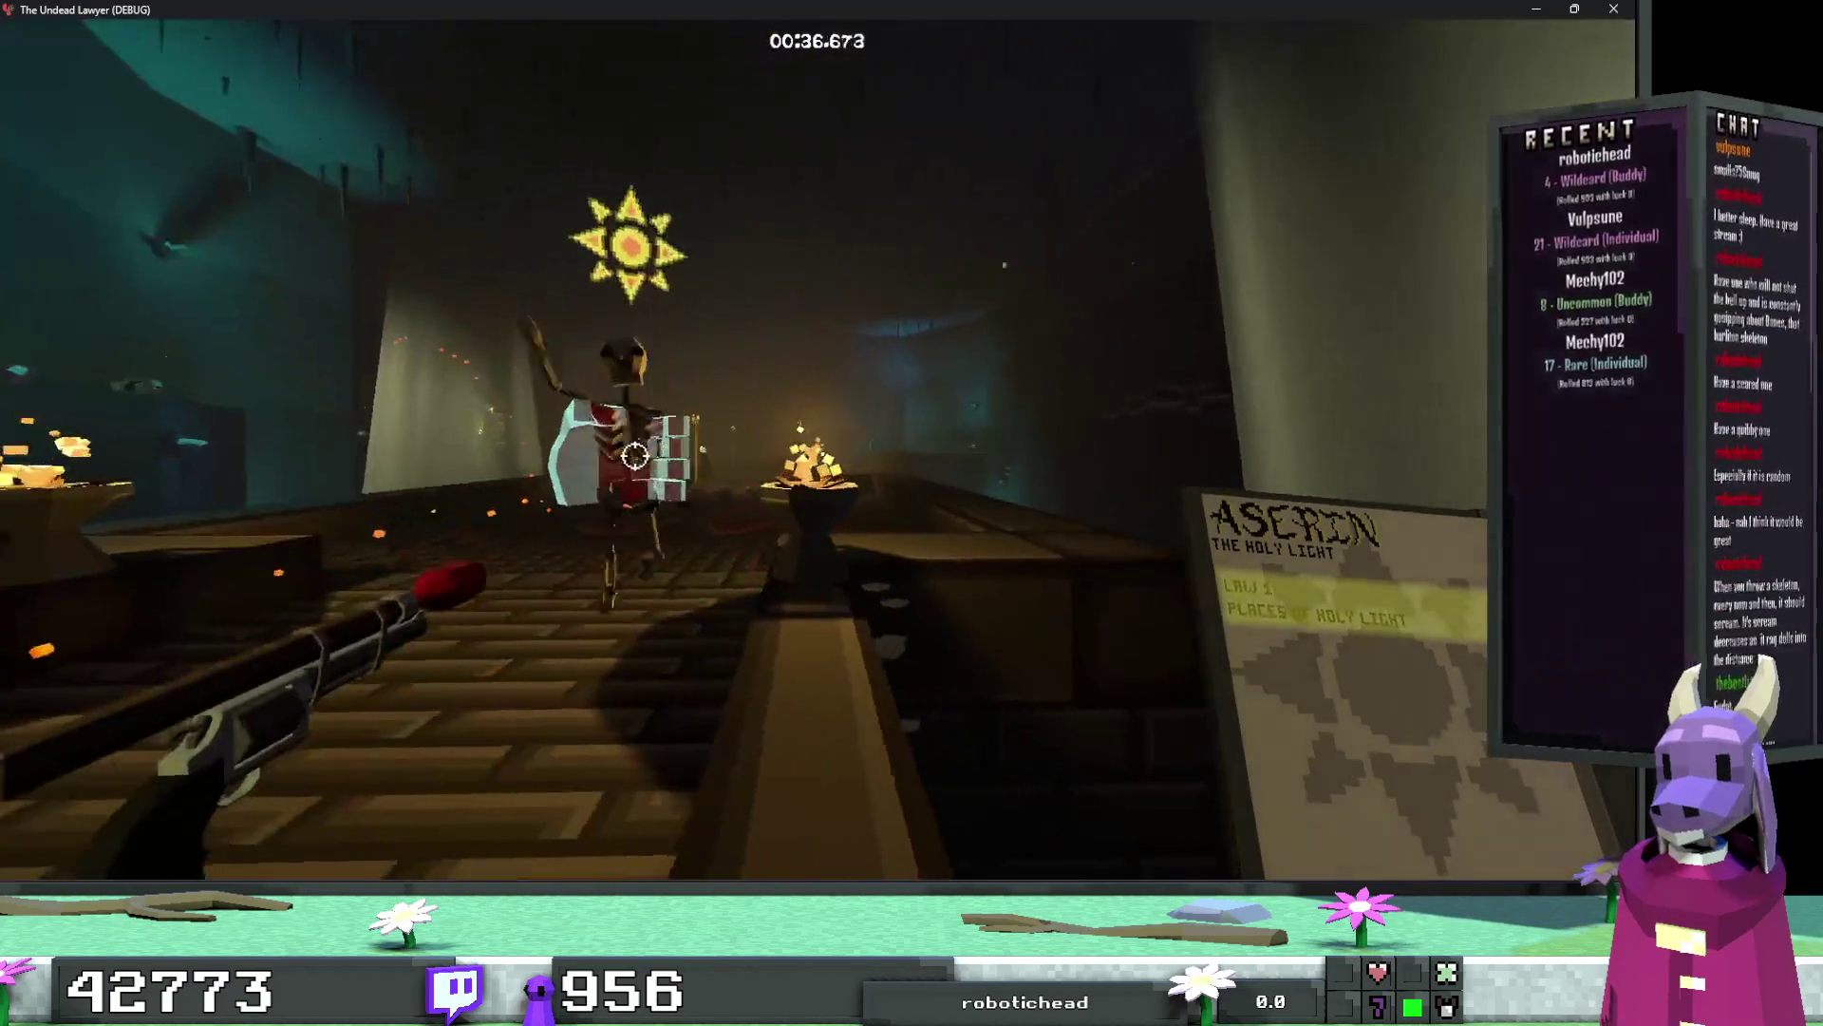
pyautogui.click(816, 449)
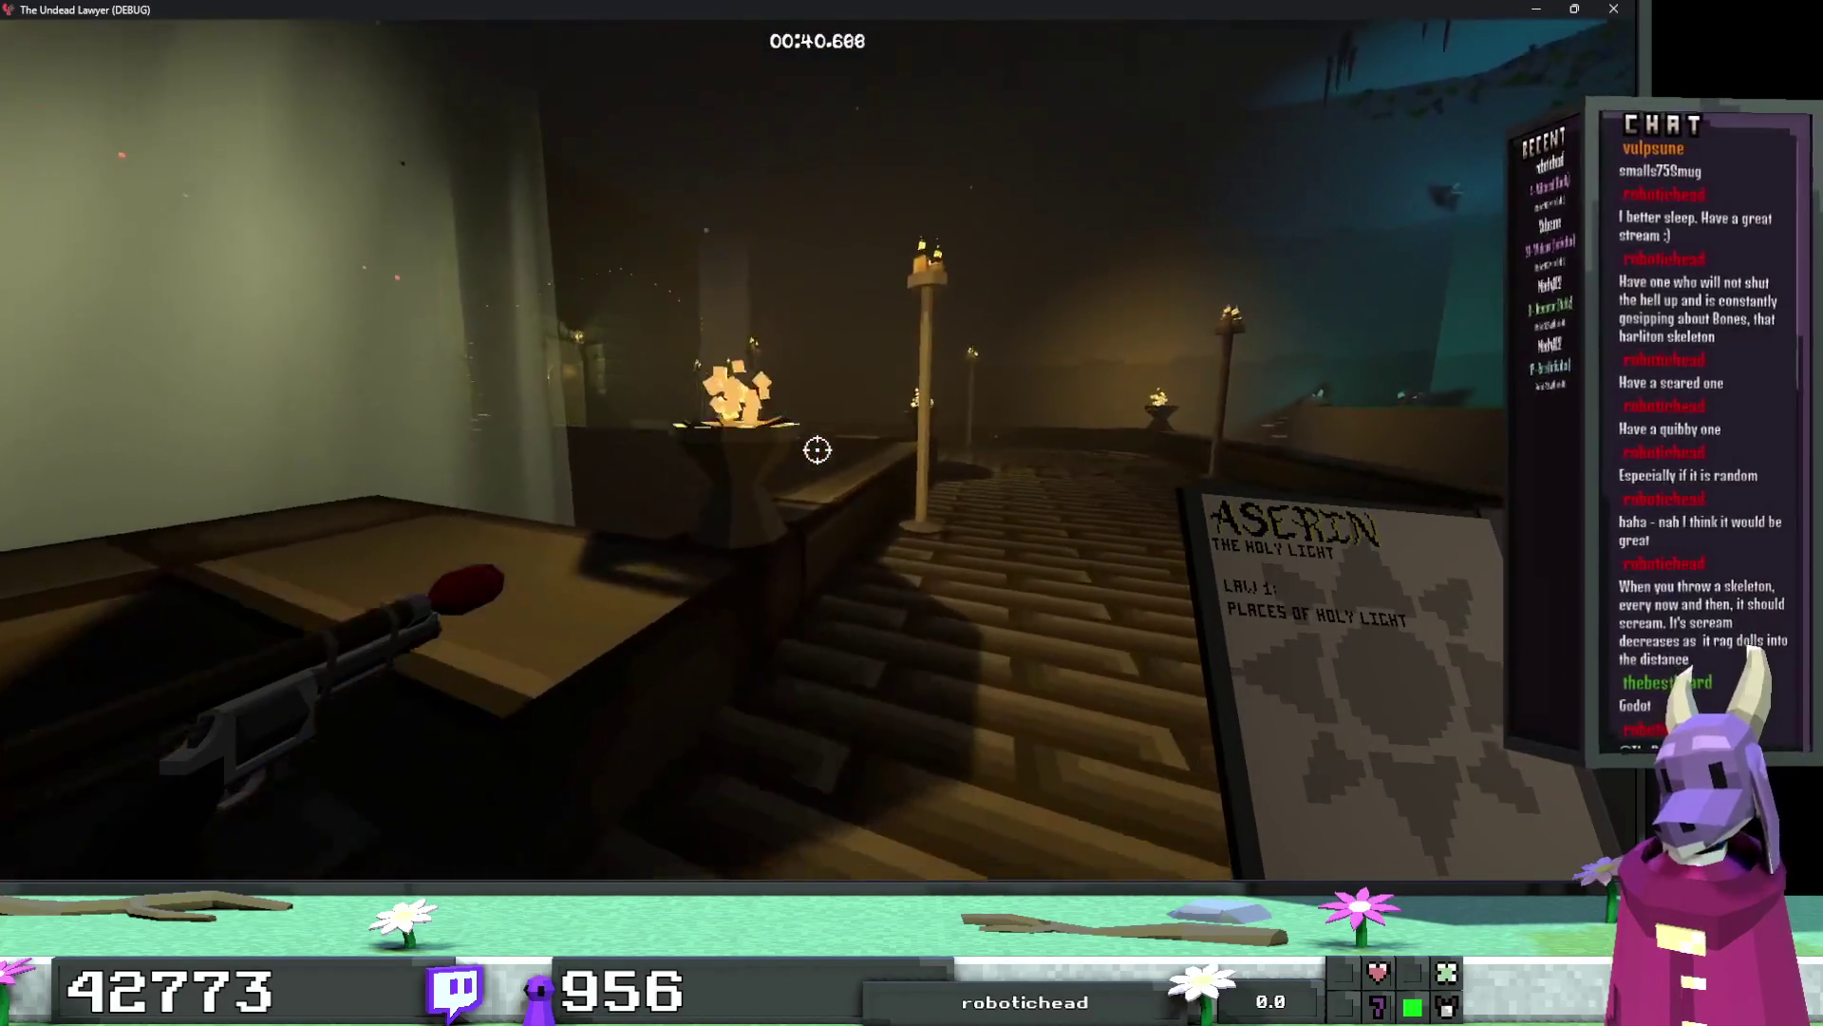
# Step: Reach the green goal arrow at 00:57.765, triggering anticheat code 2545, then close the game
pyautogui.press('w')
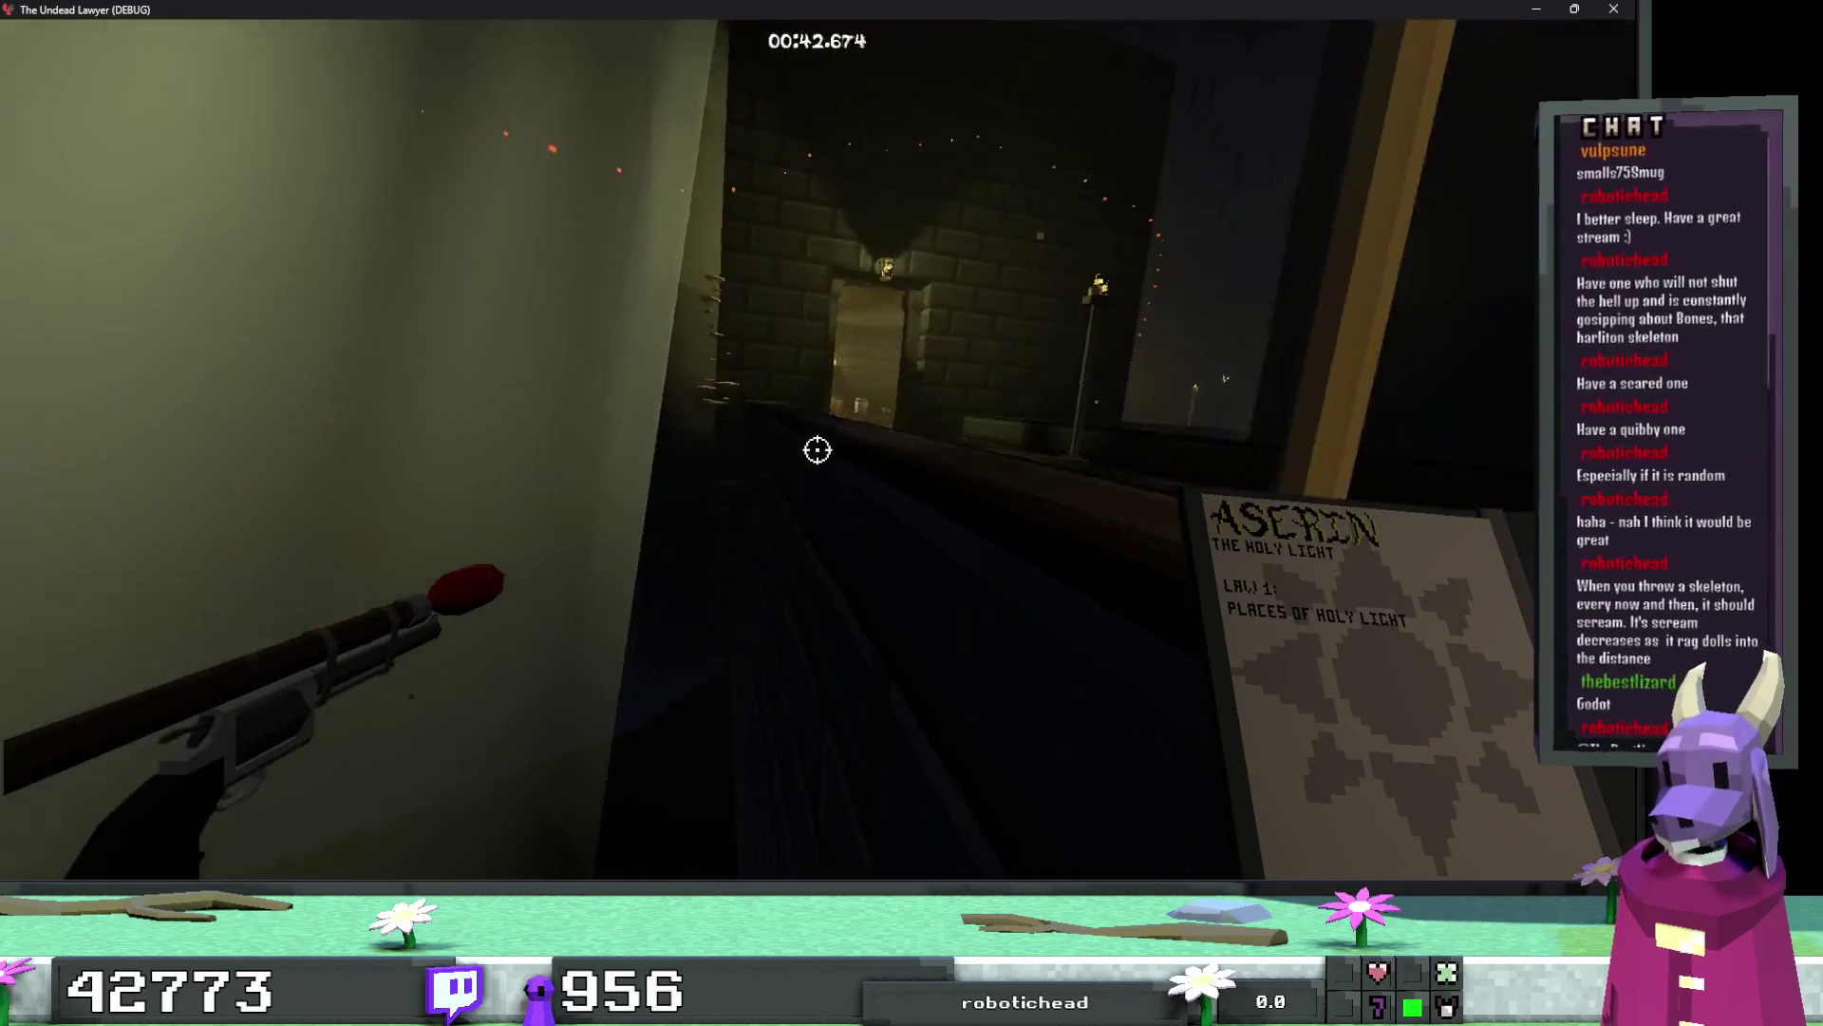
pyautogui.press('w')
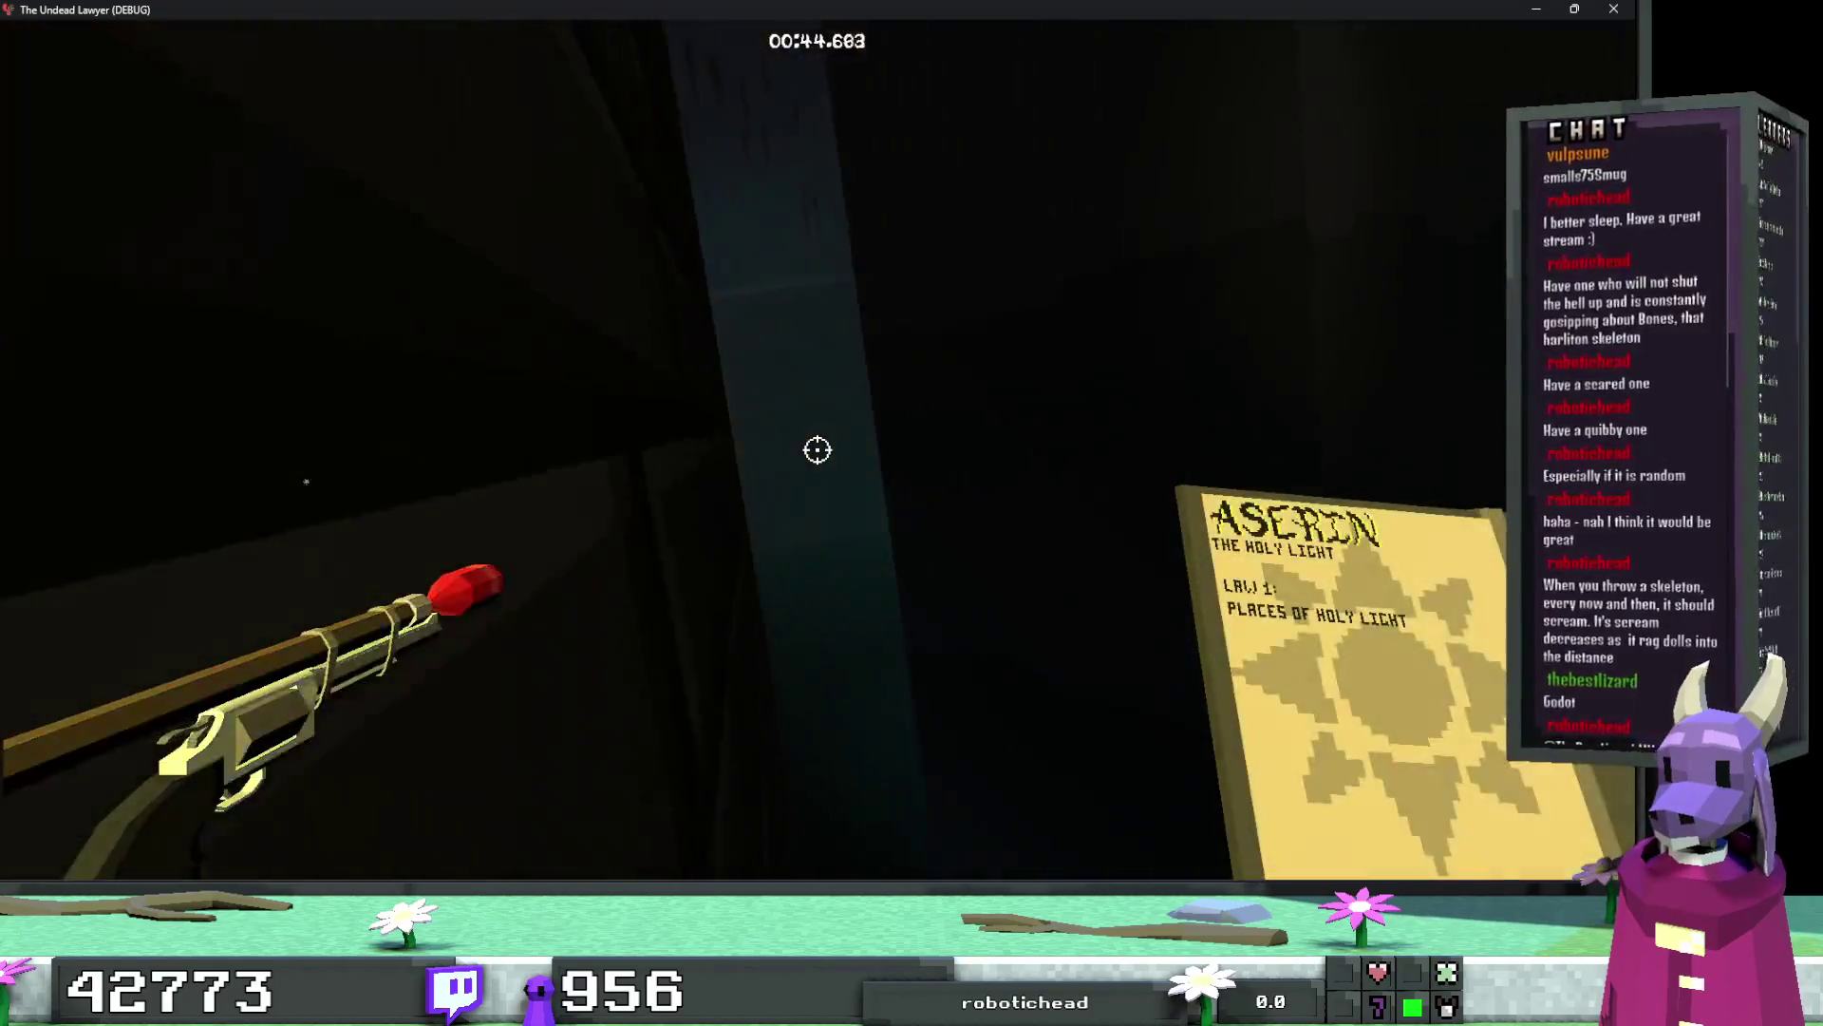
pyautogui.press('w')
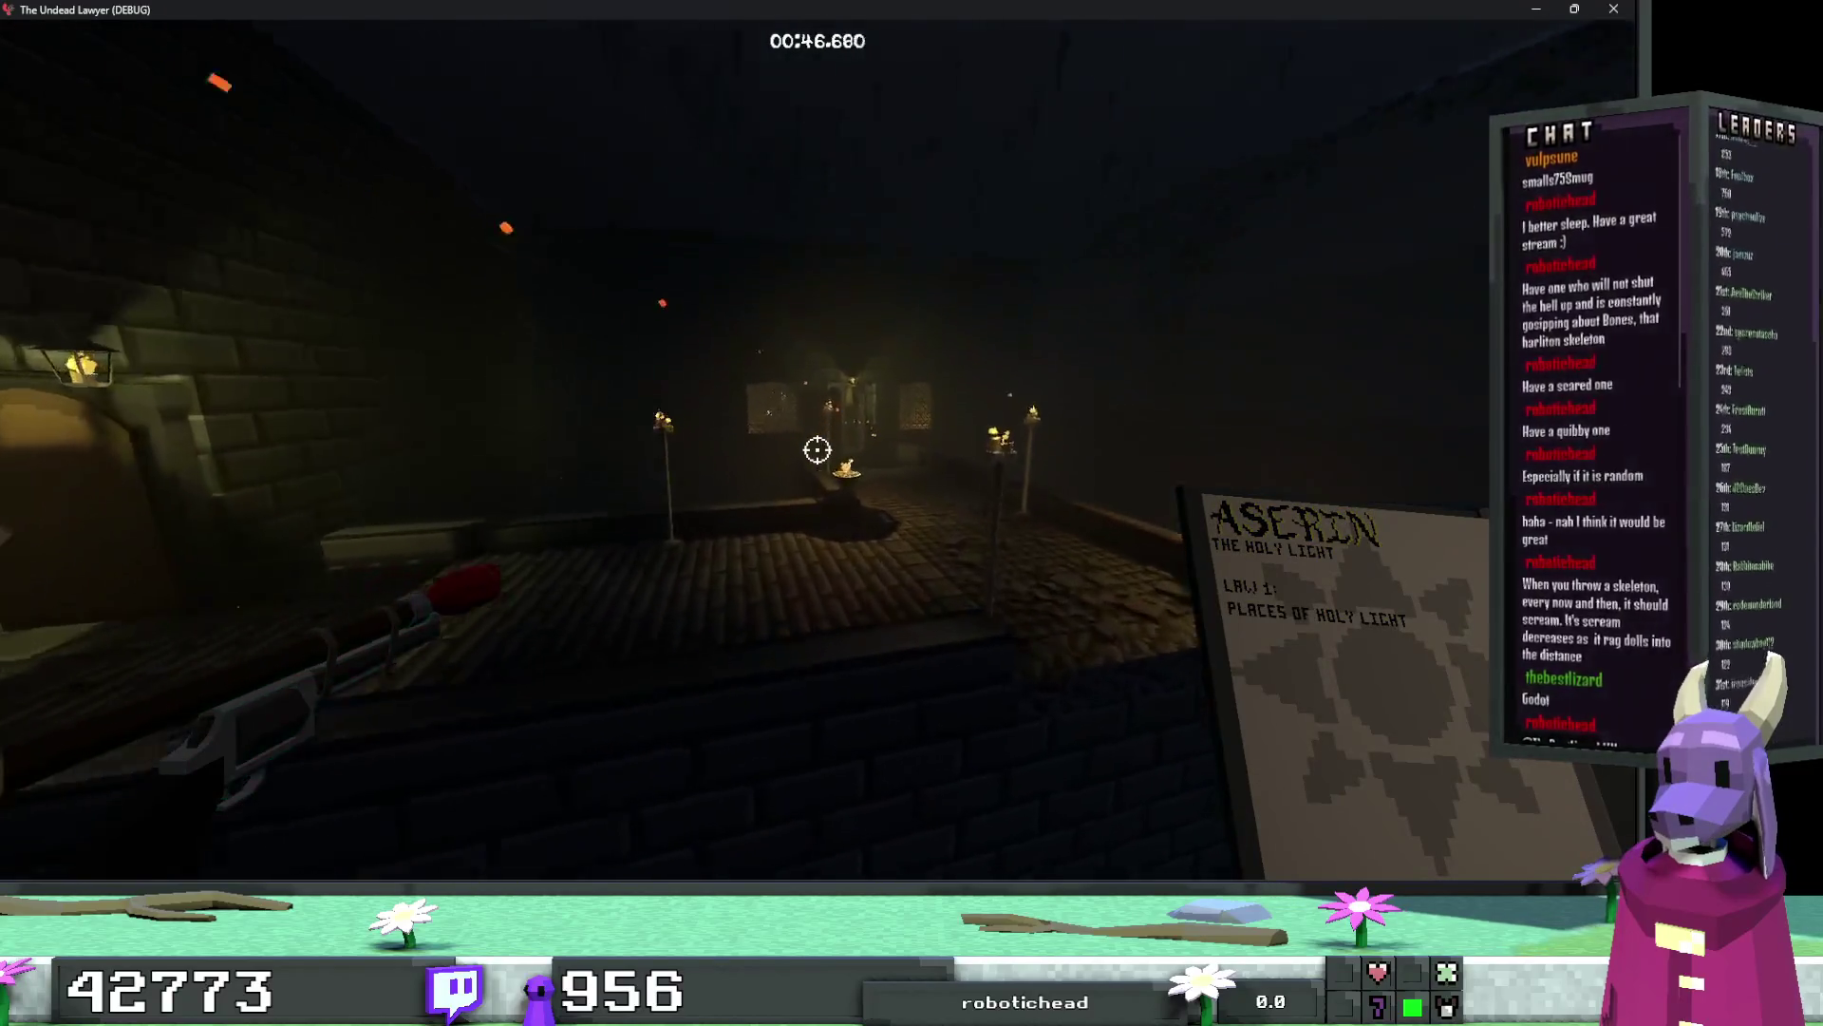
pyautogui.press('w')
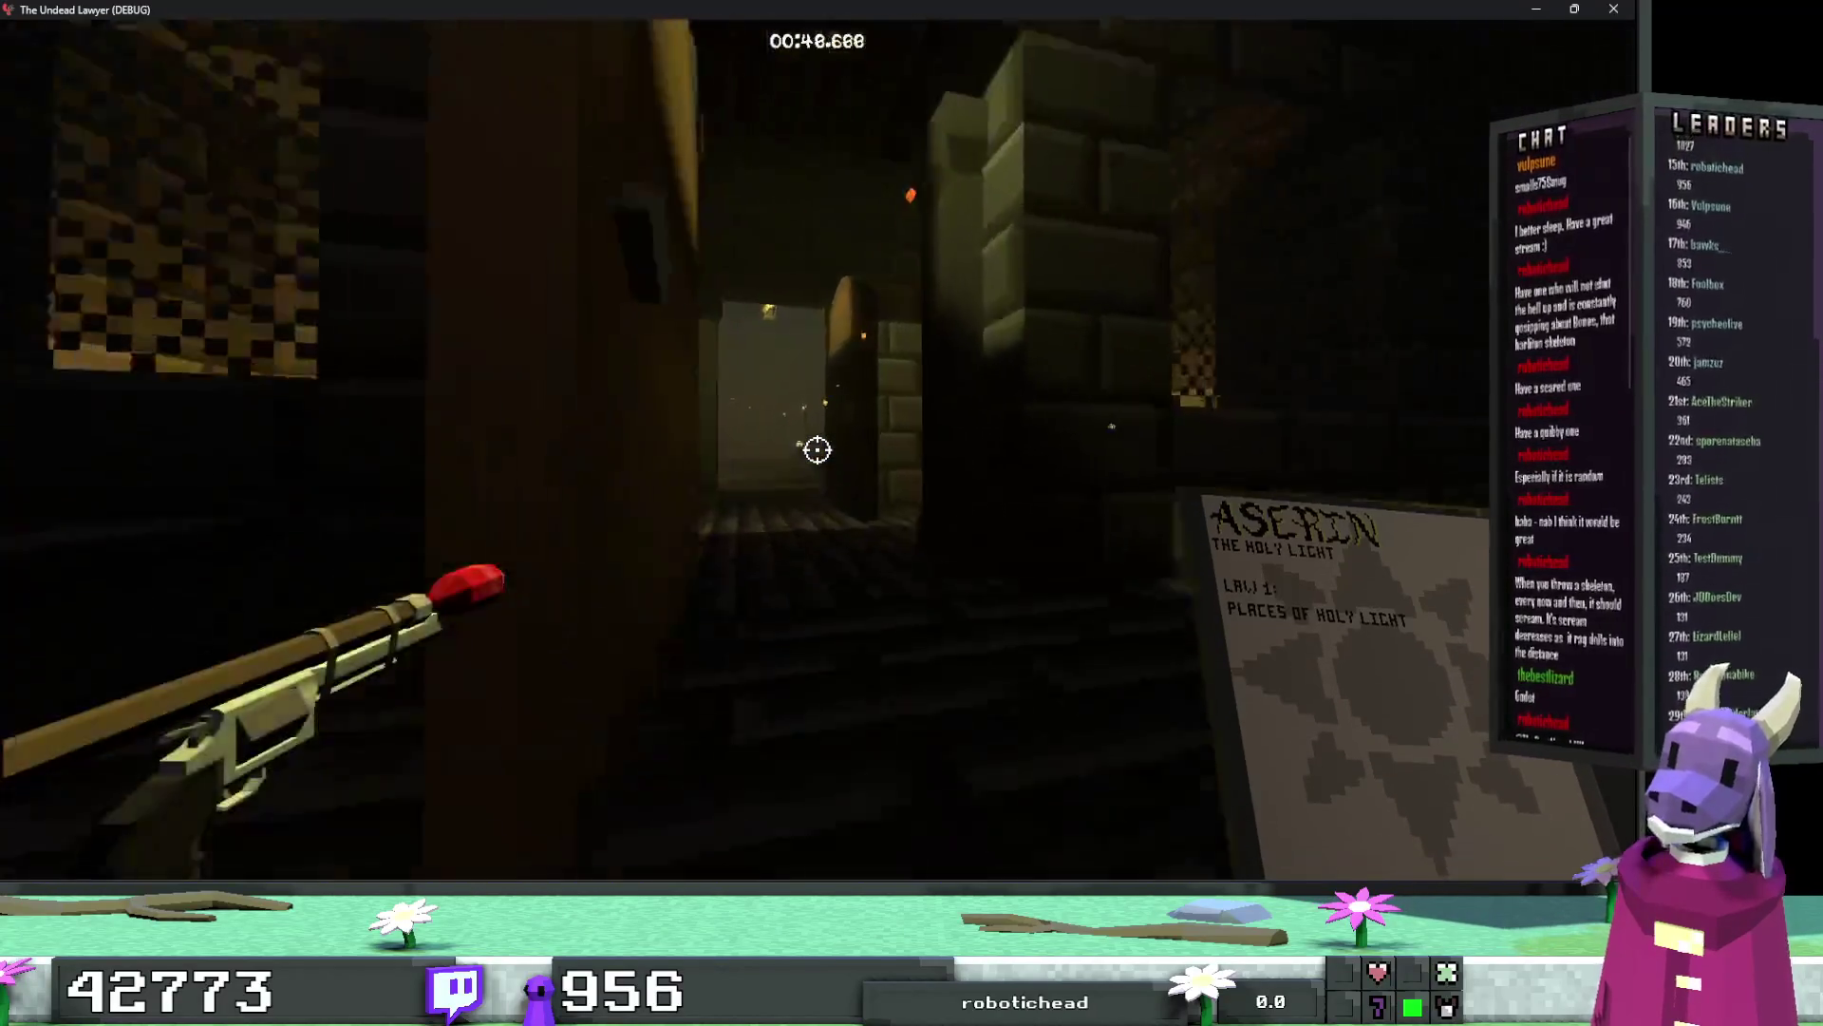
pyautogui.press('w')
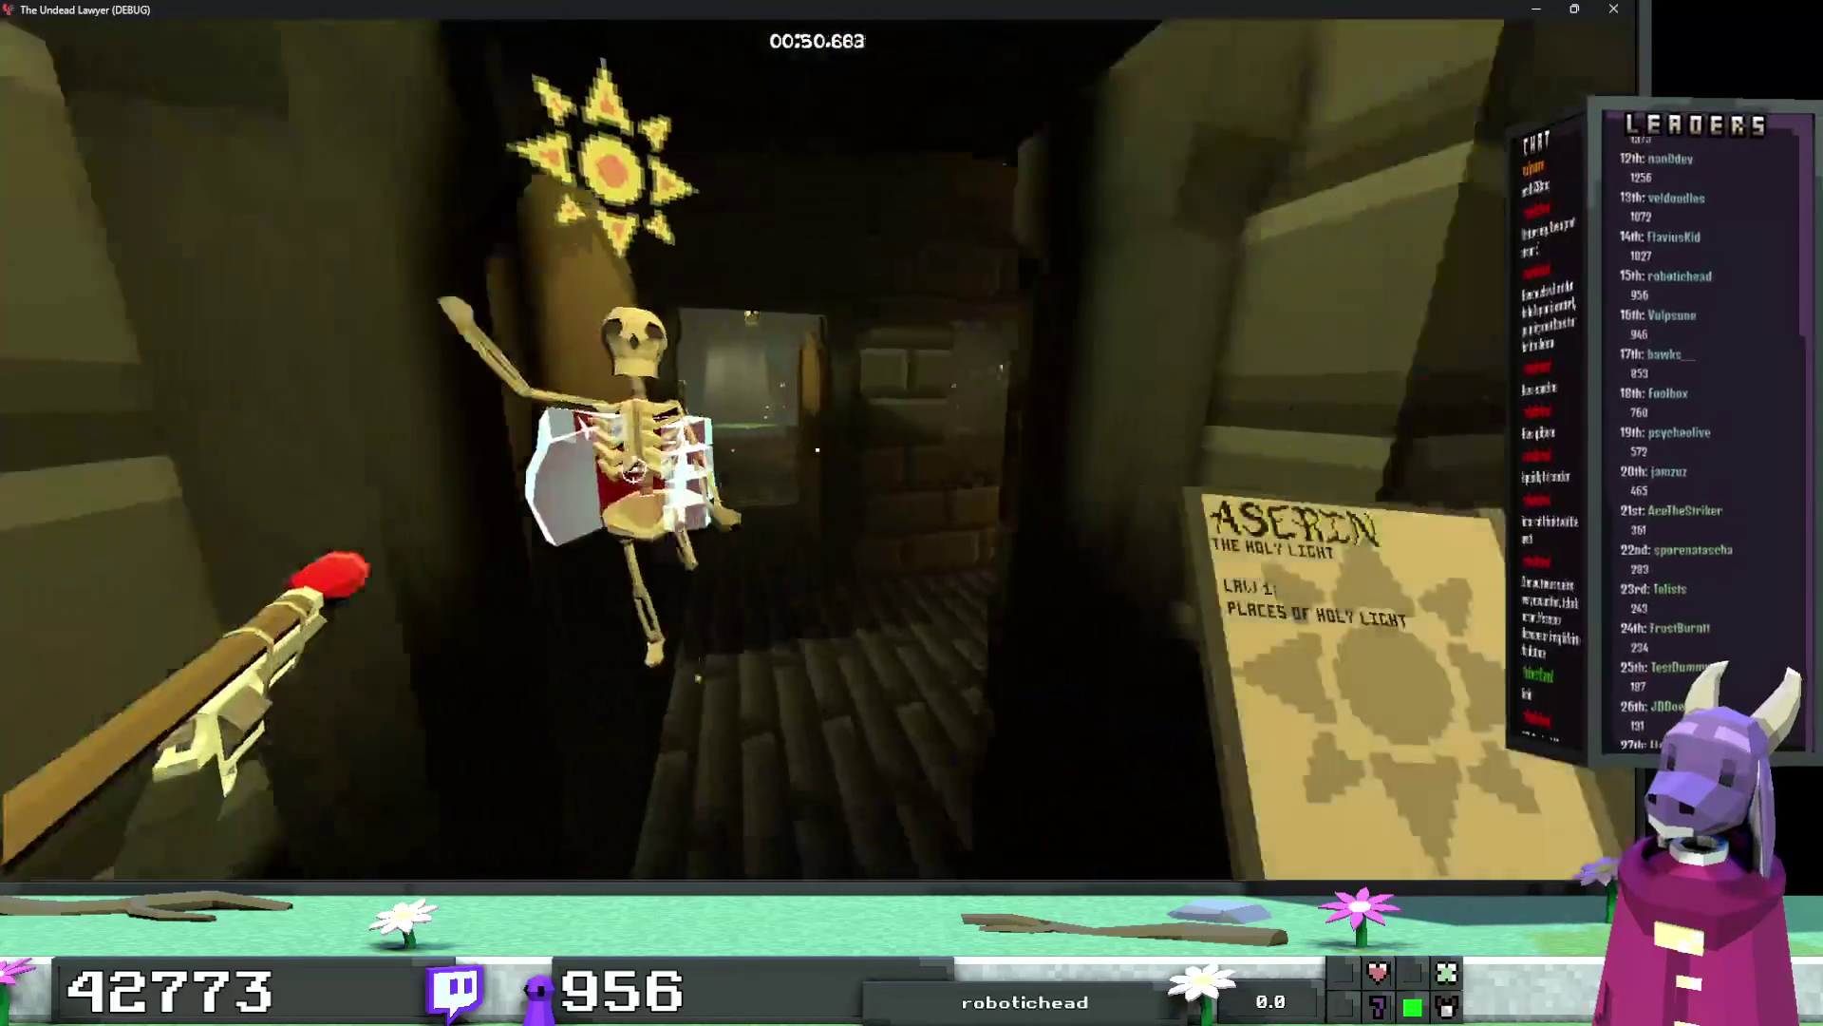
pyautogui.press('w')
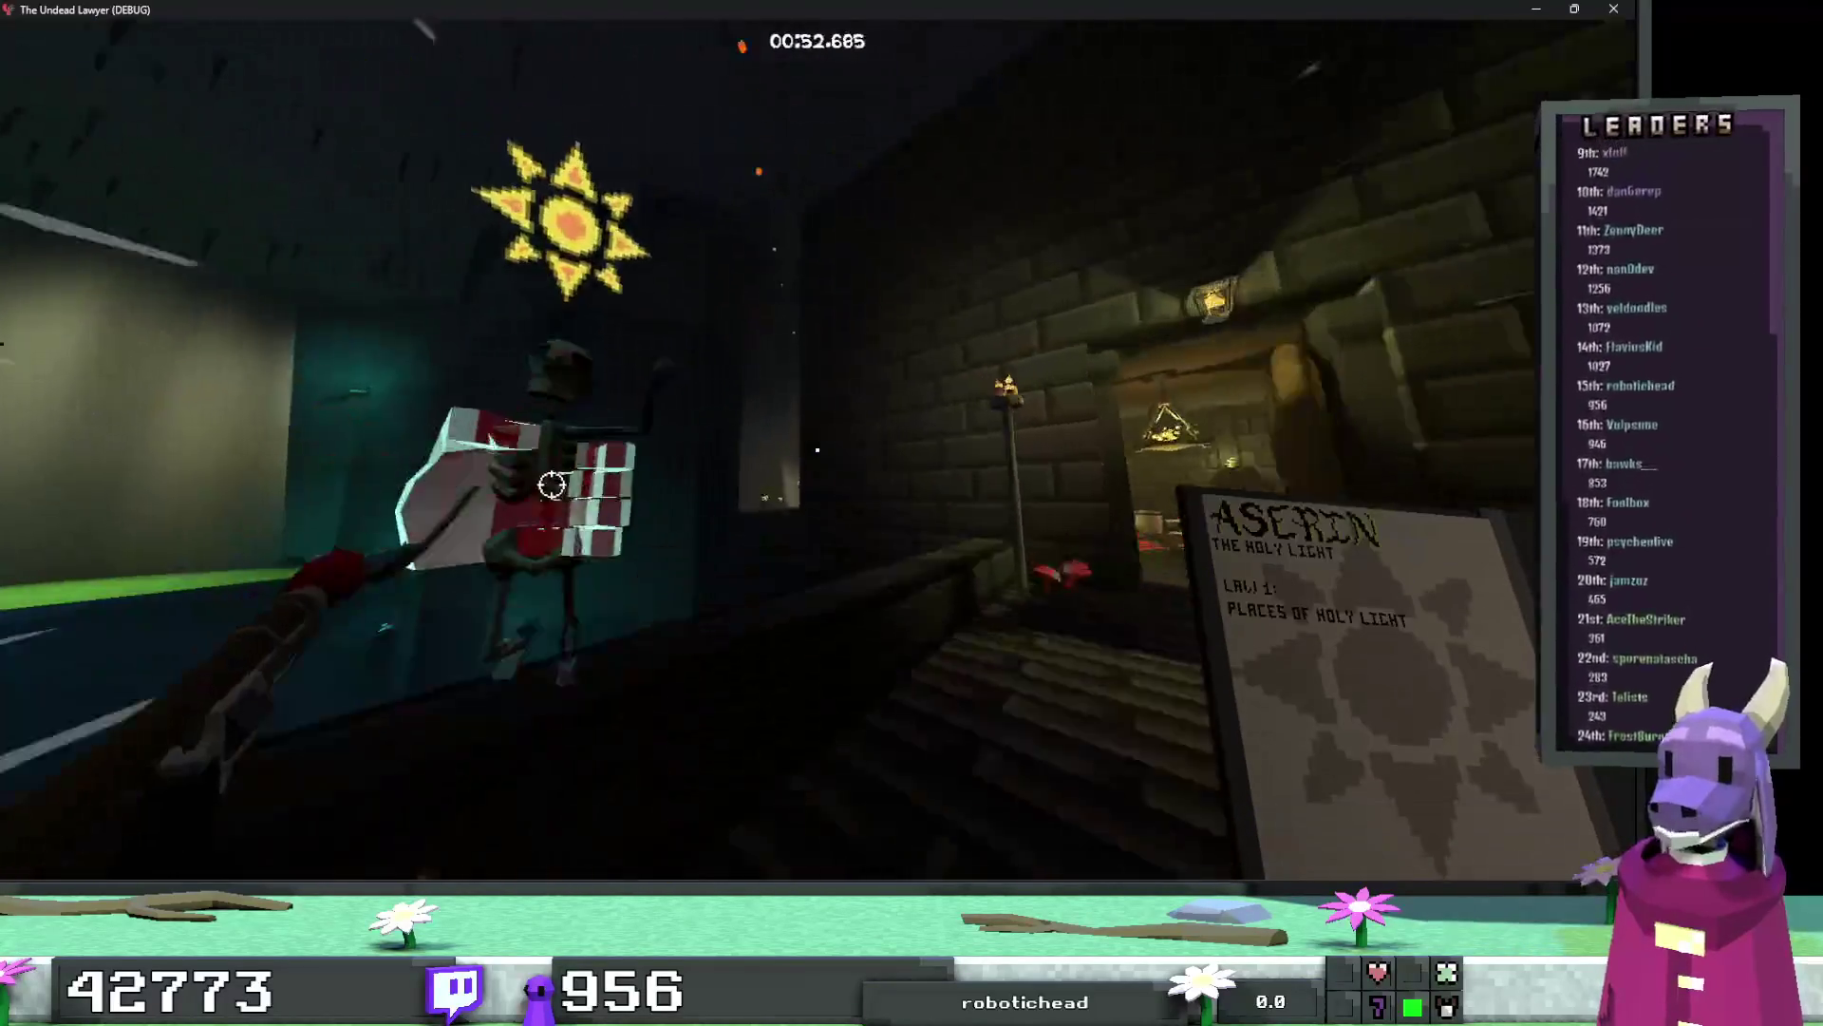
pyautogui.press('w')
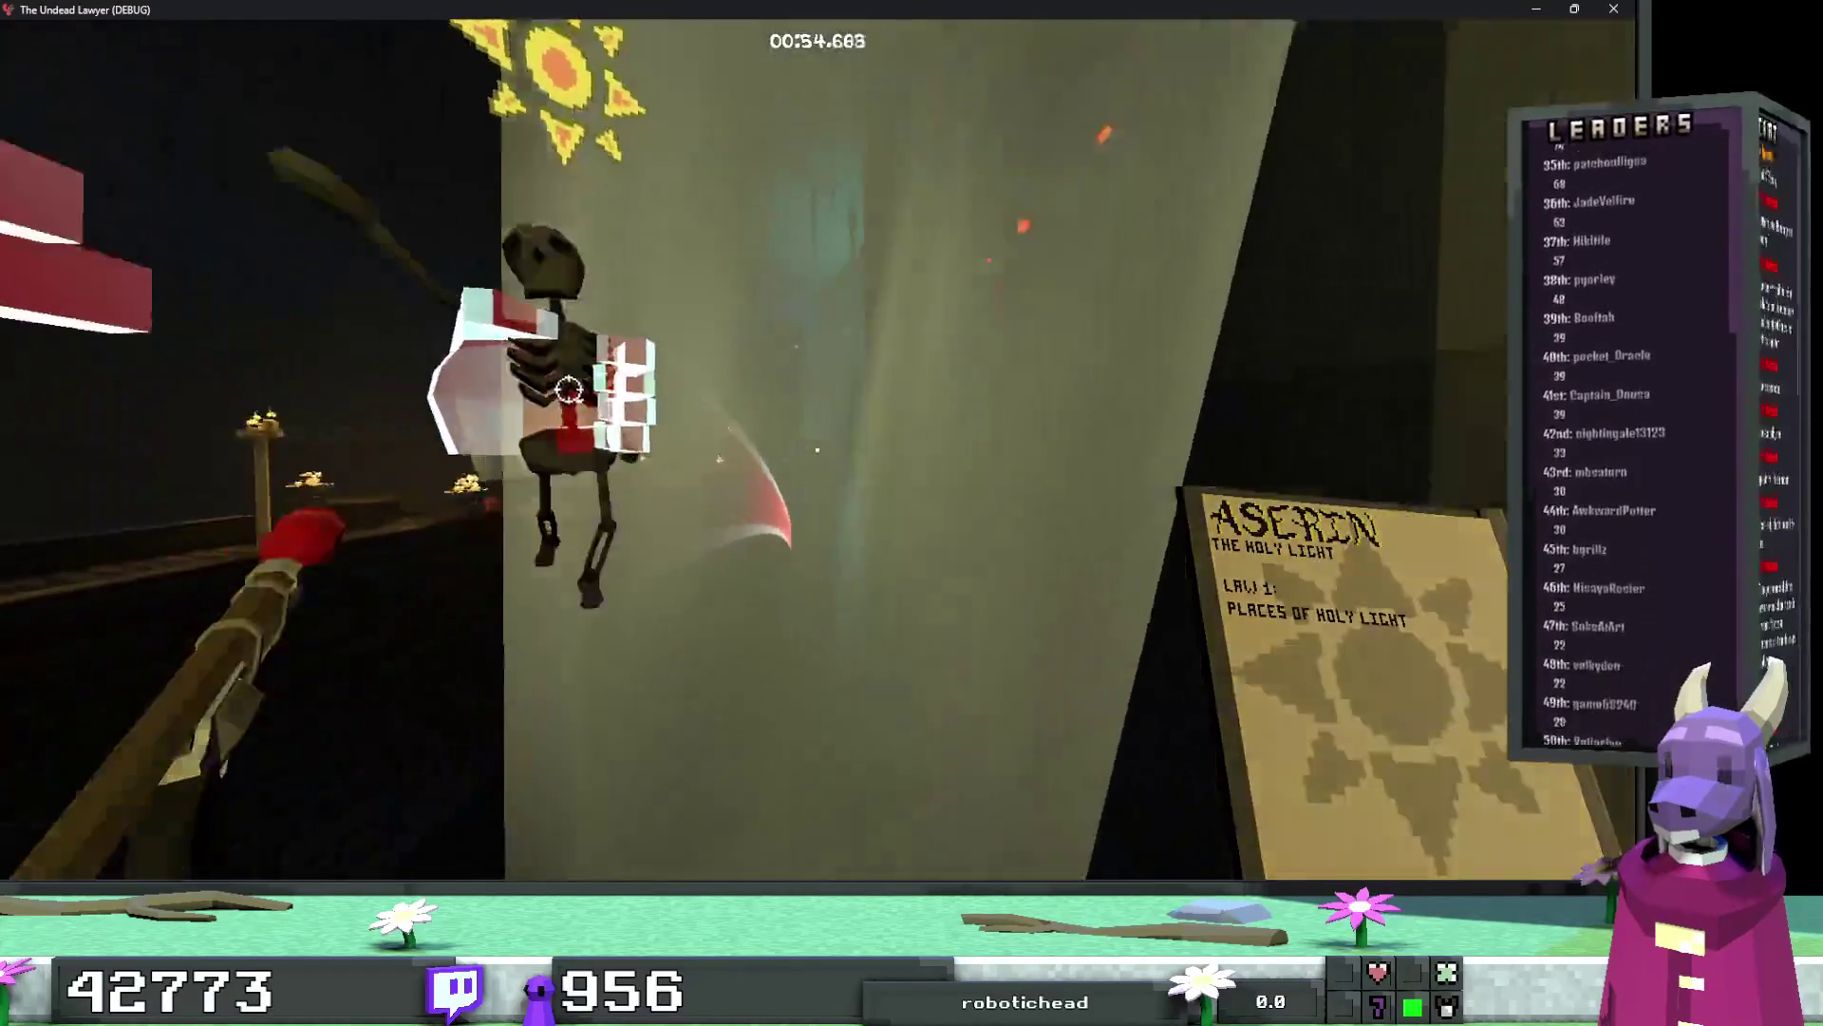
pyautogui.scroll(-2, 818, 449)
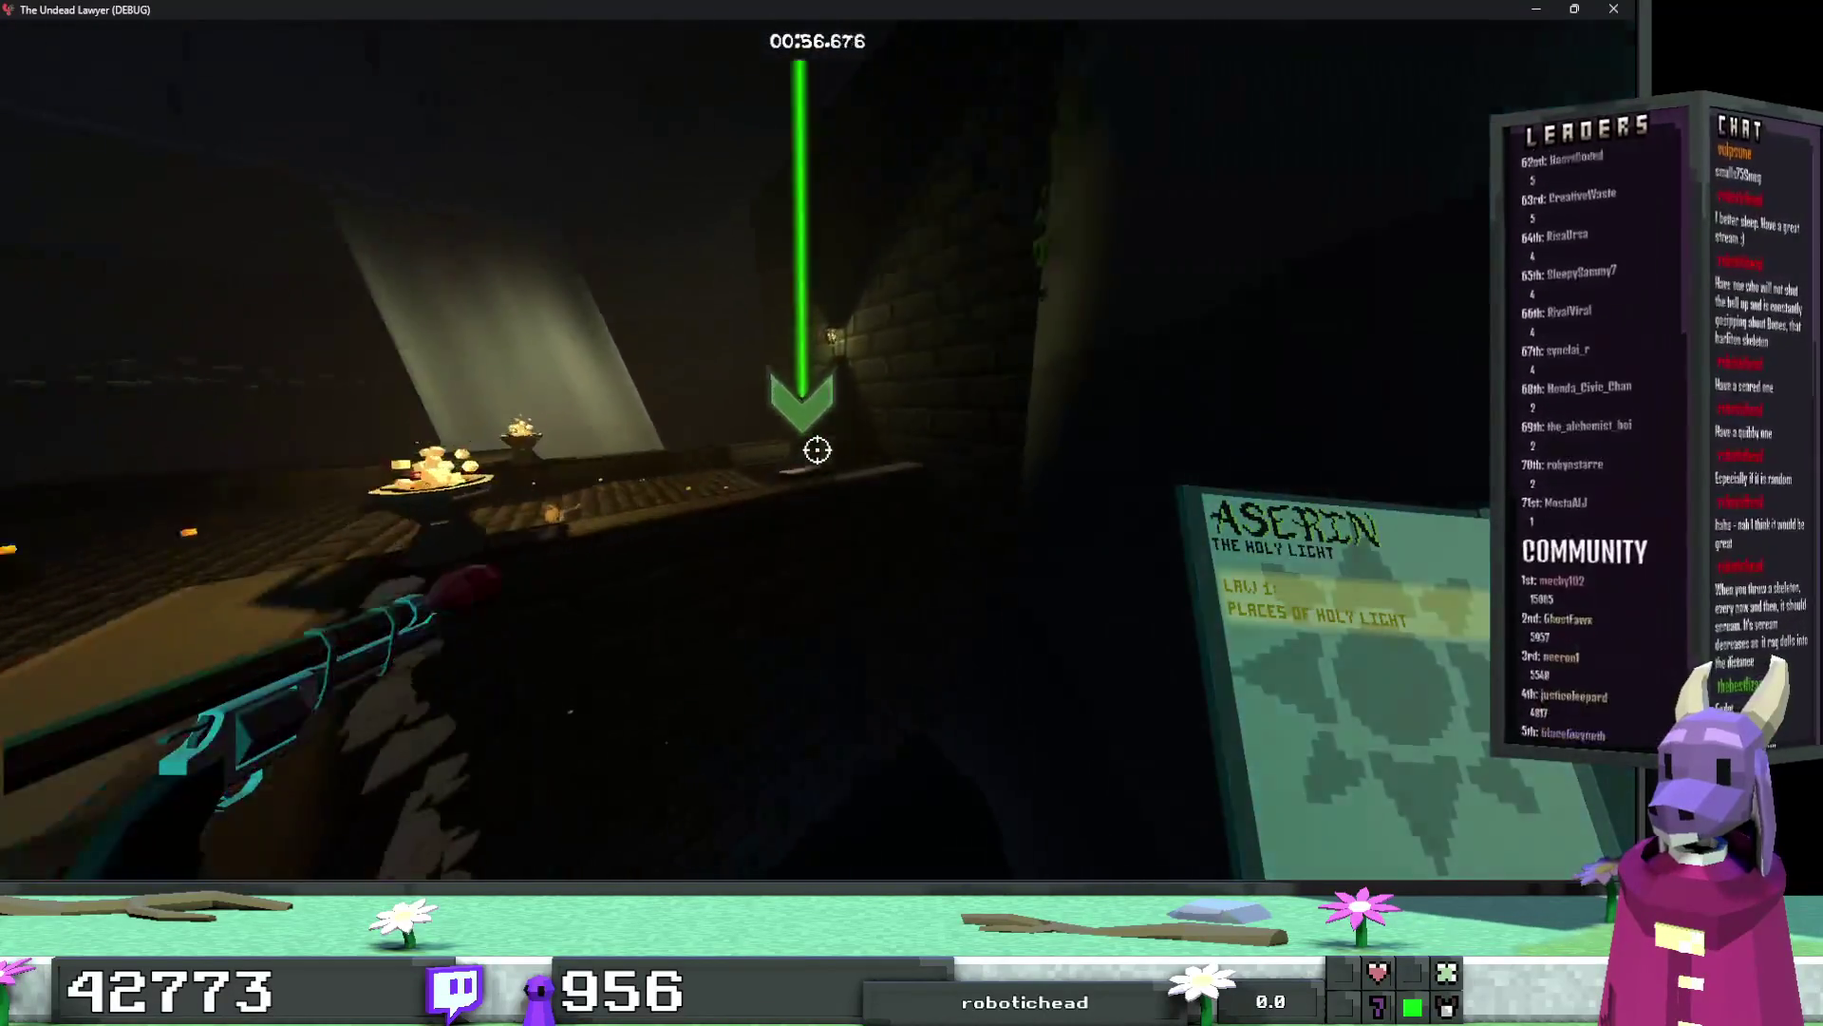
pyautogui.press('w')
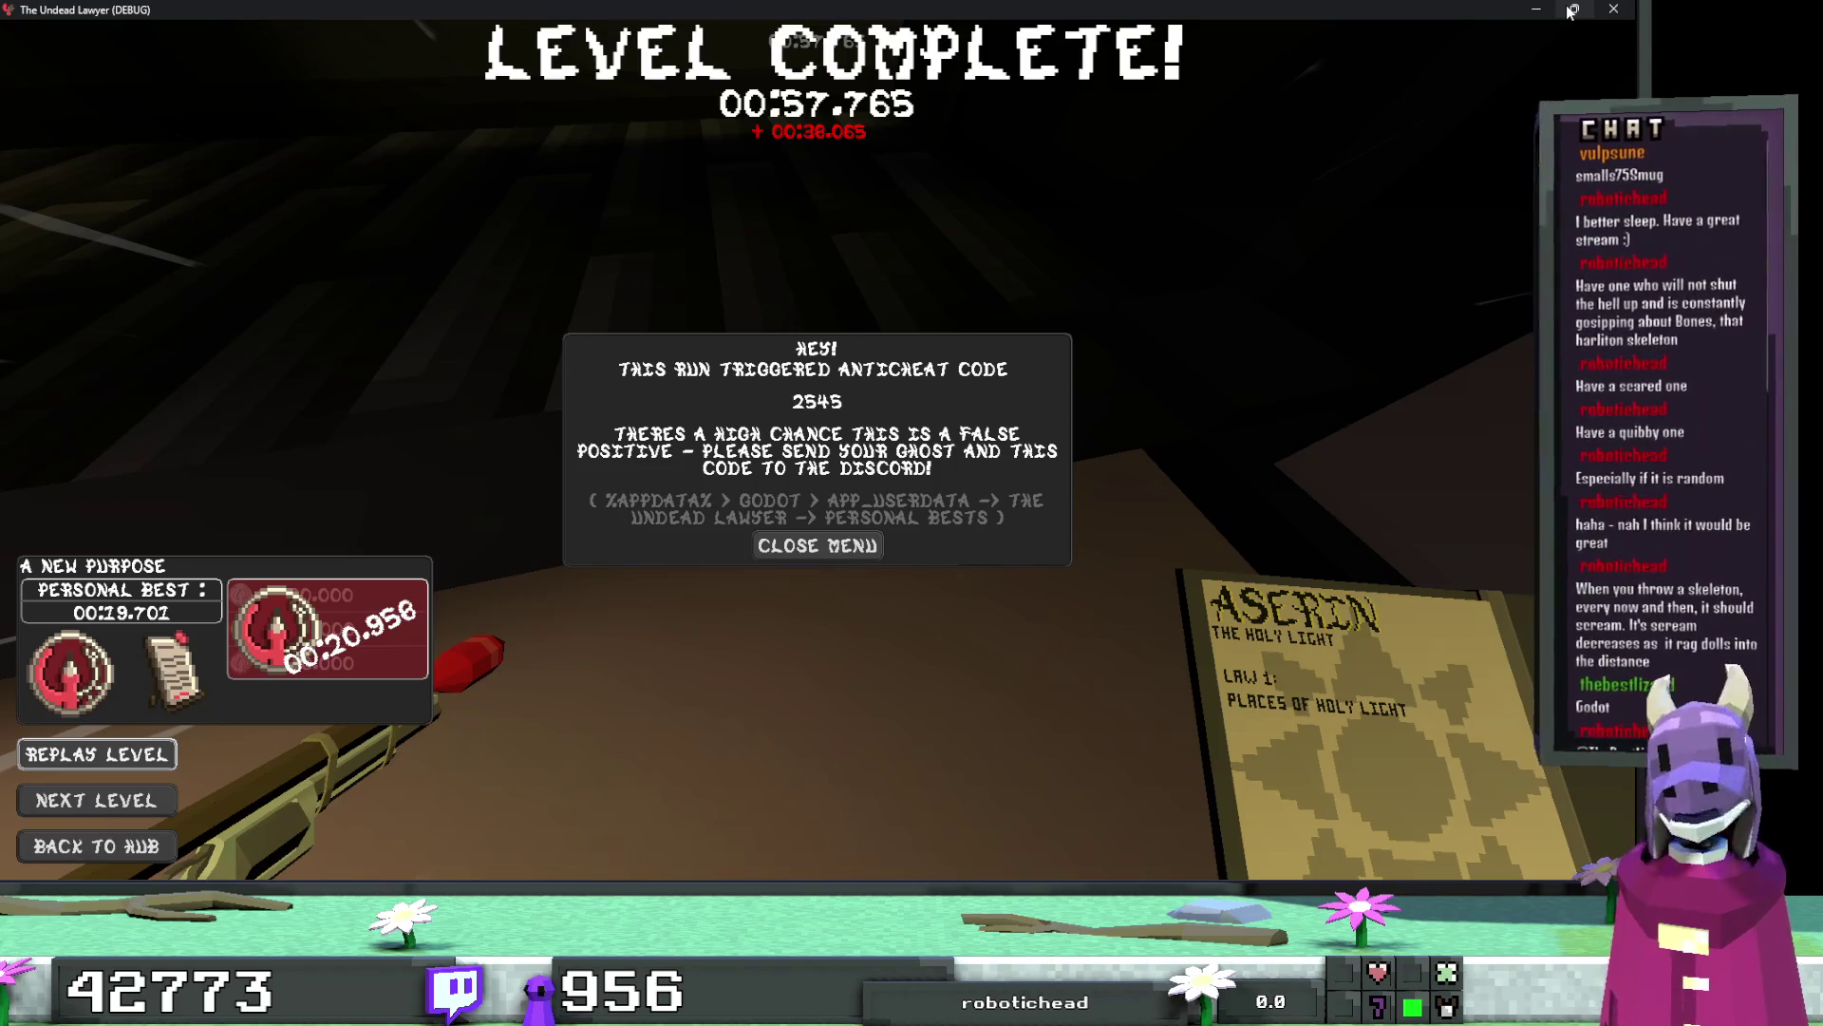
pyautogui.moveTo(1572, 11)
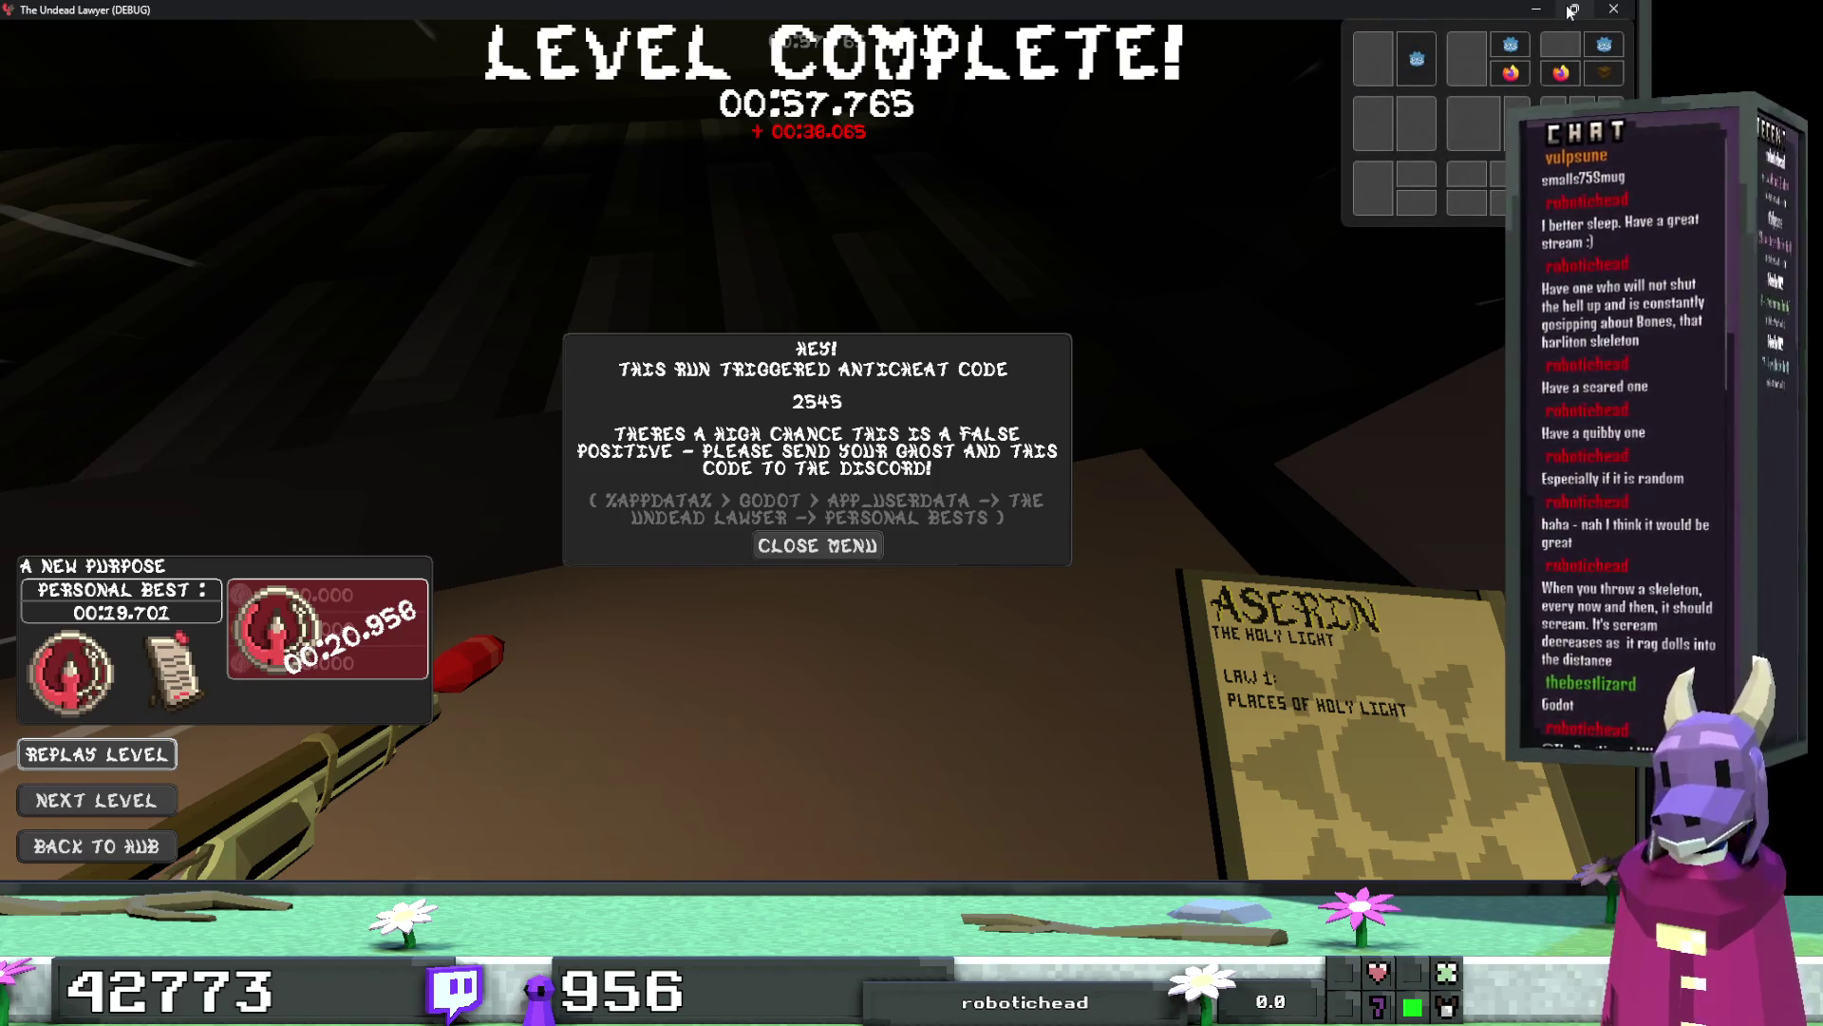
pyautogui.click(1613, 9)
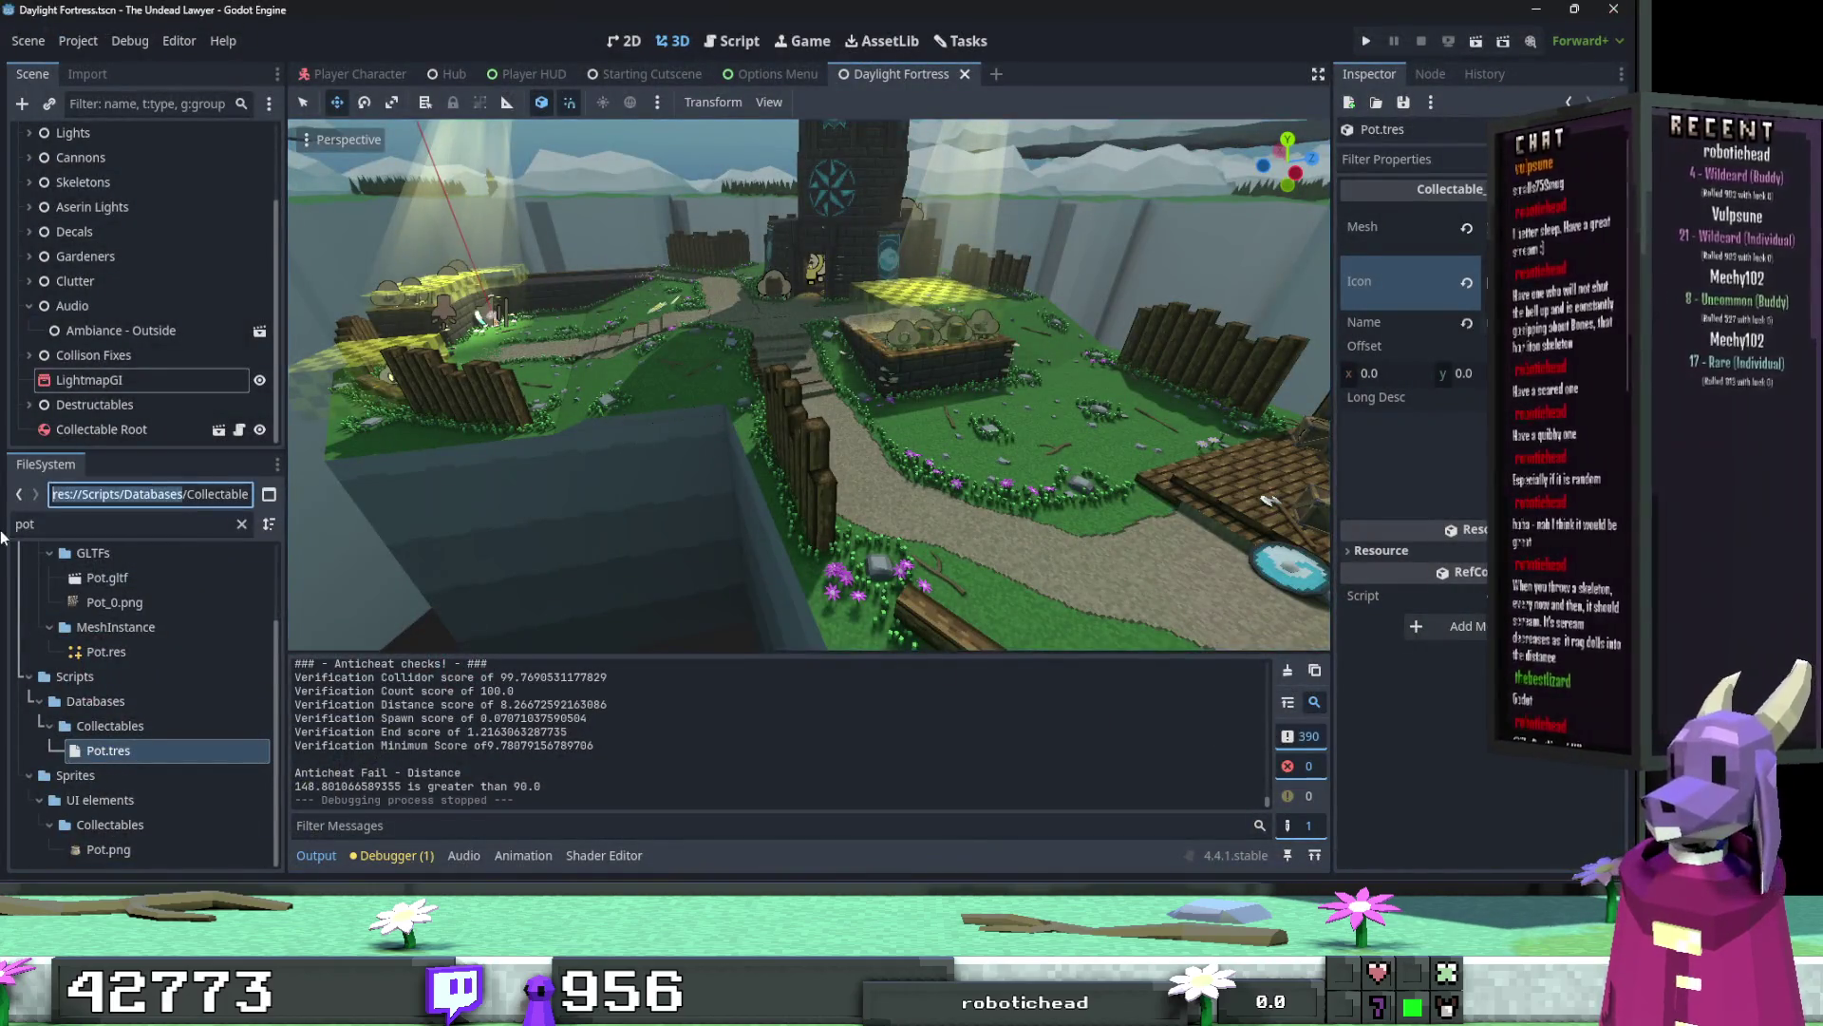
# Step: Open Level Manager.gd in the script editor and scroll through its Checks function
pyautogui.click(732, 41)
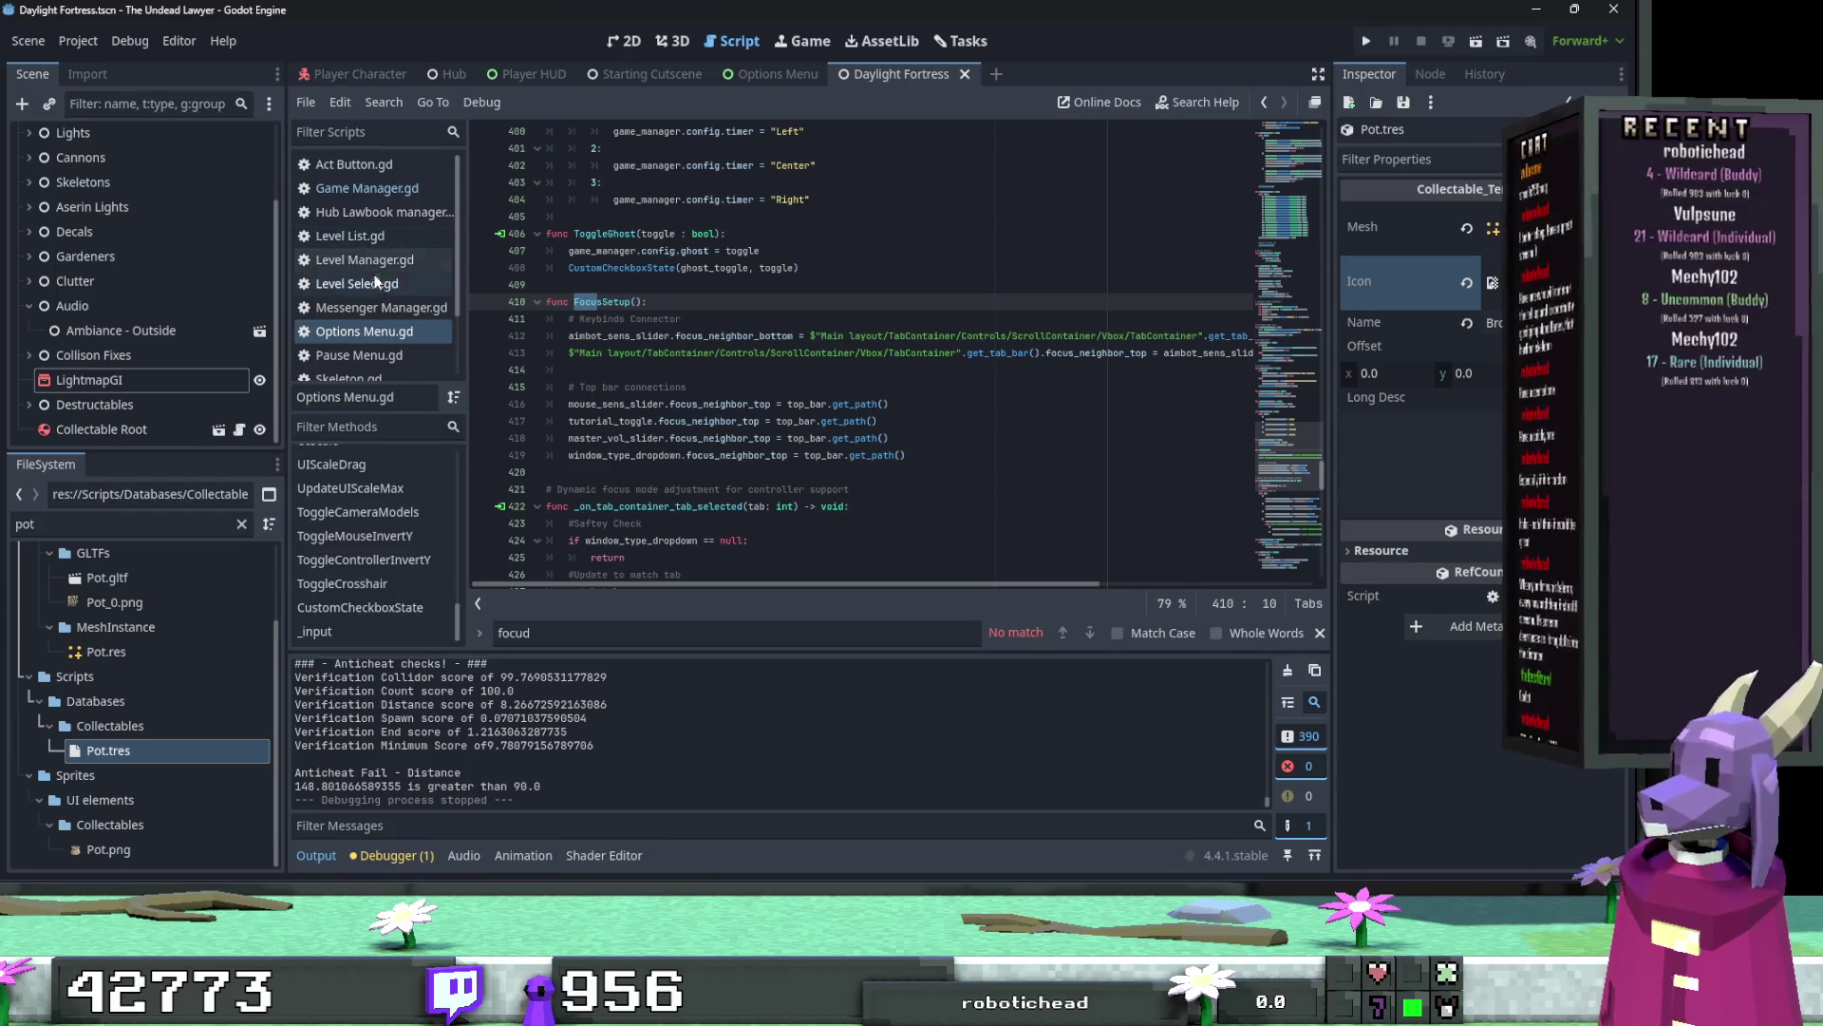
pyautogui.click(370, 259)
pyautogui.scroll(-10, 987, 511)
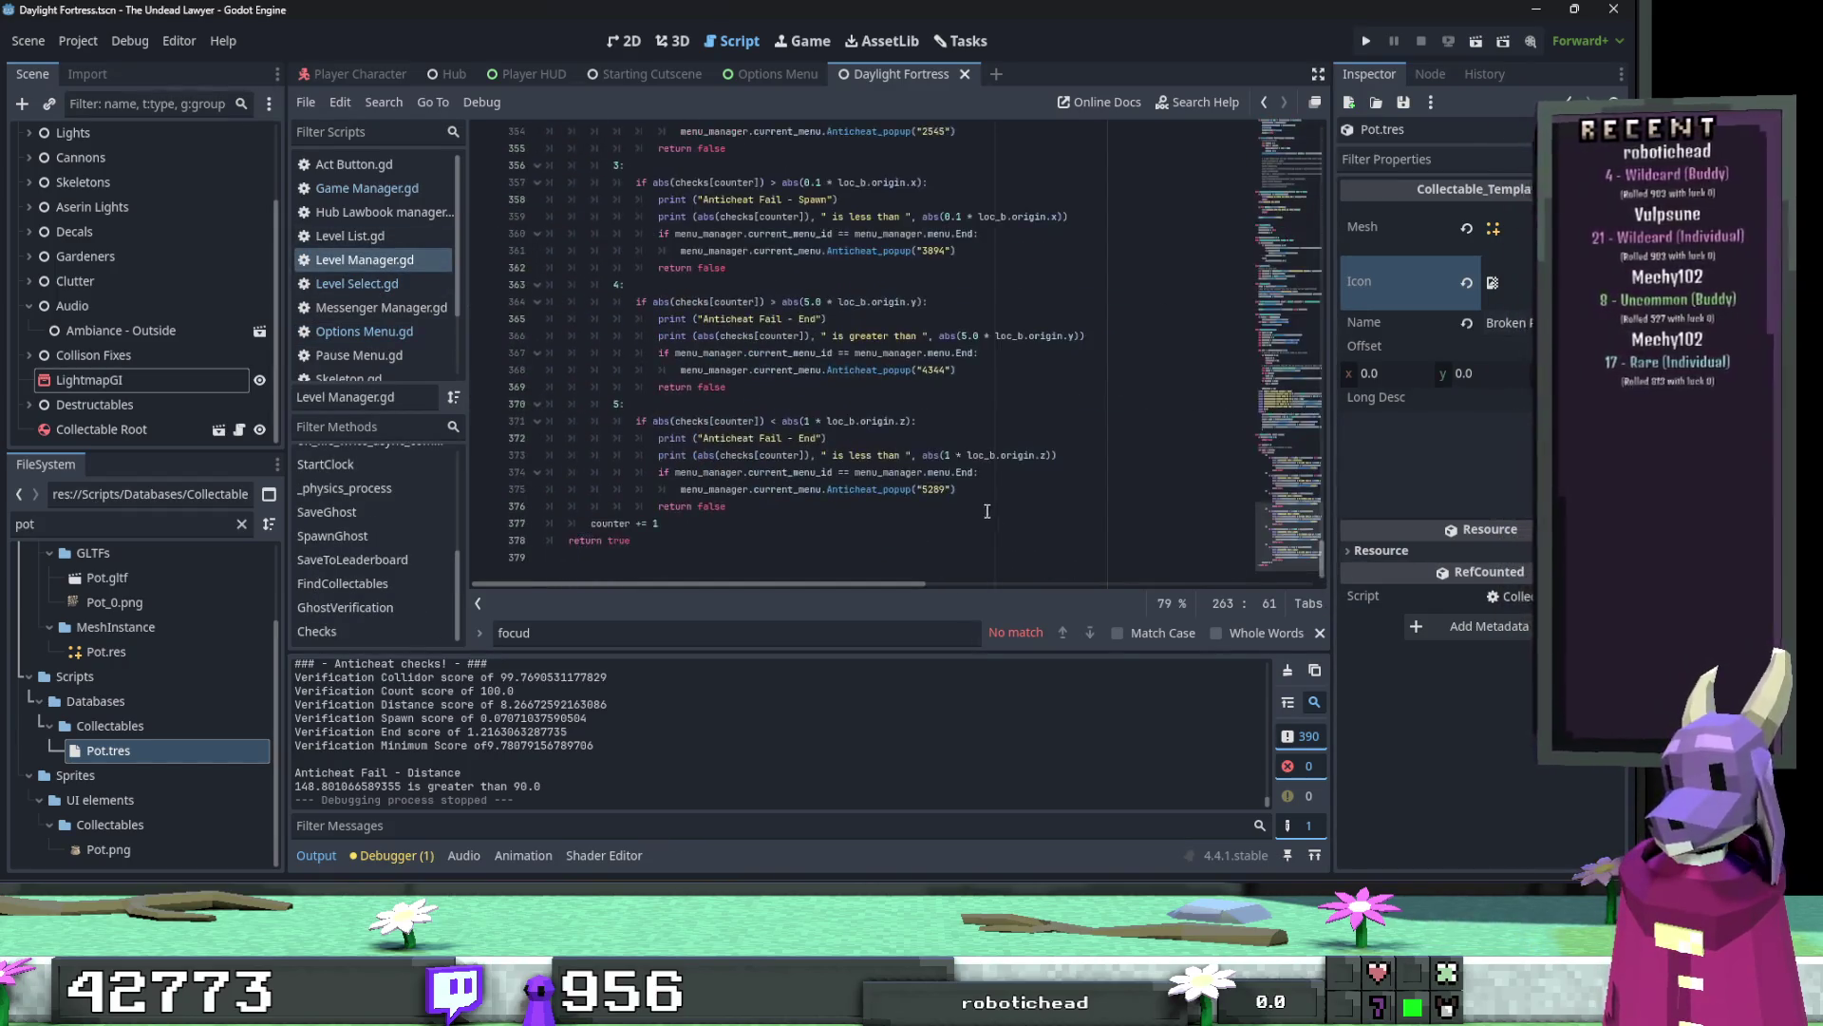
pyautogui.scroll(9, 987, 511)
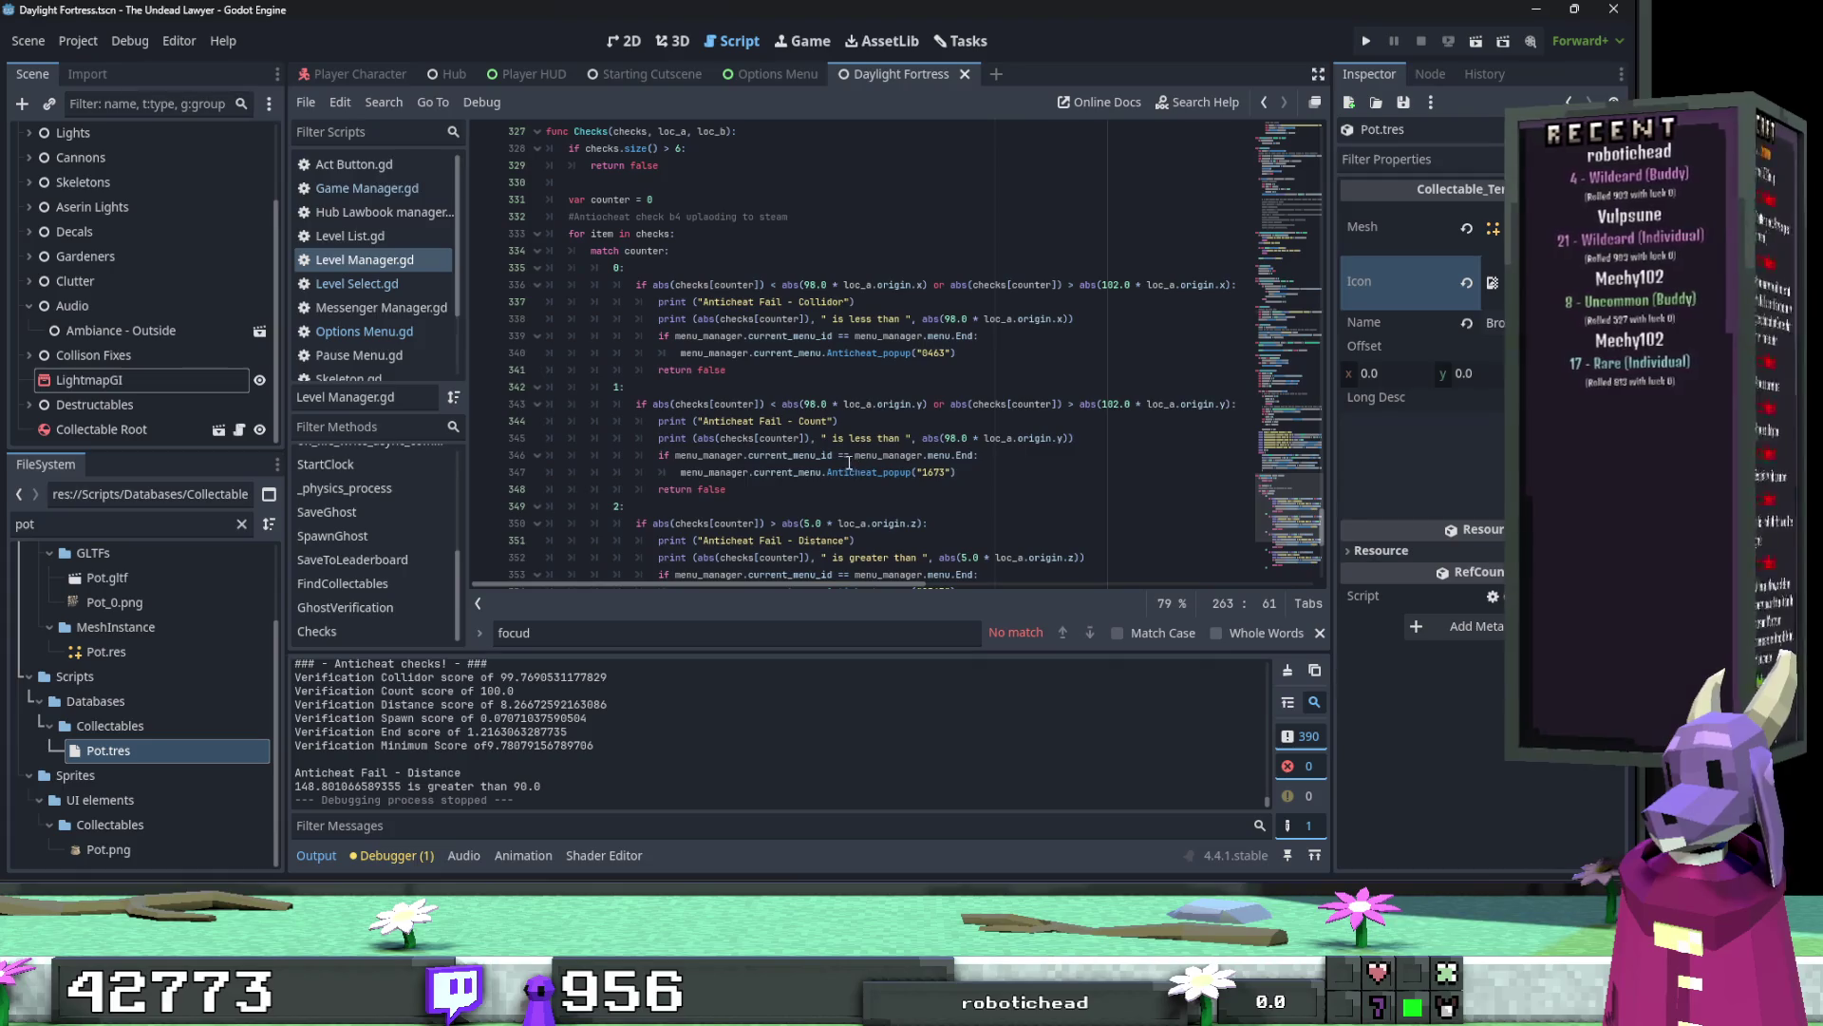
pyautogui.scroll(2, 840, 455)
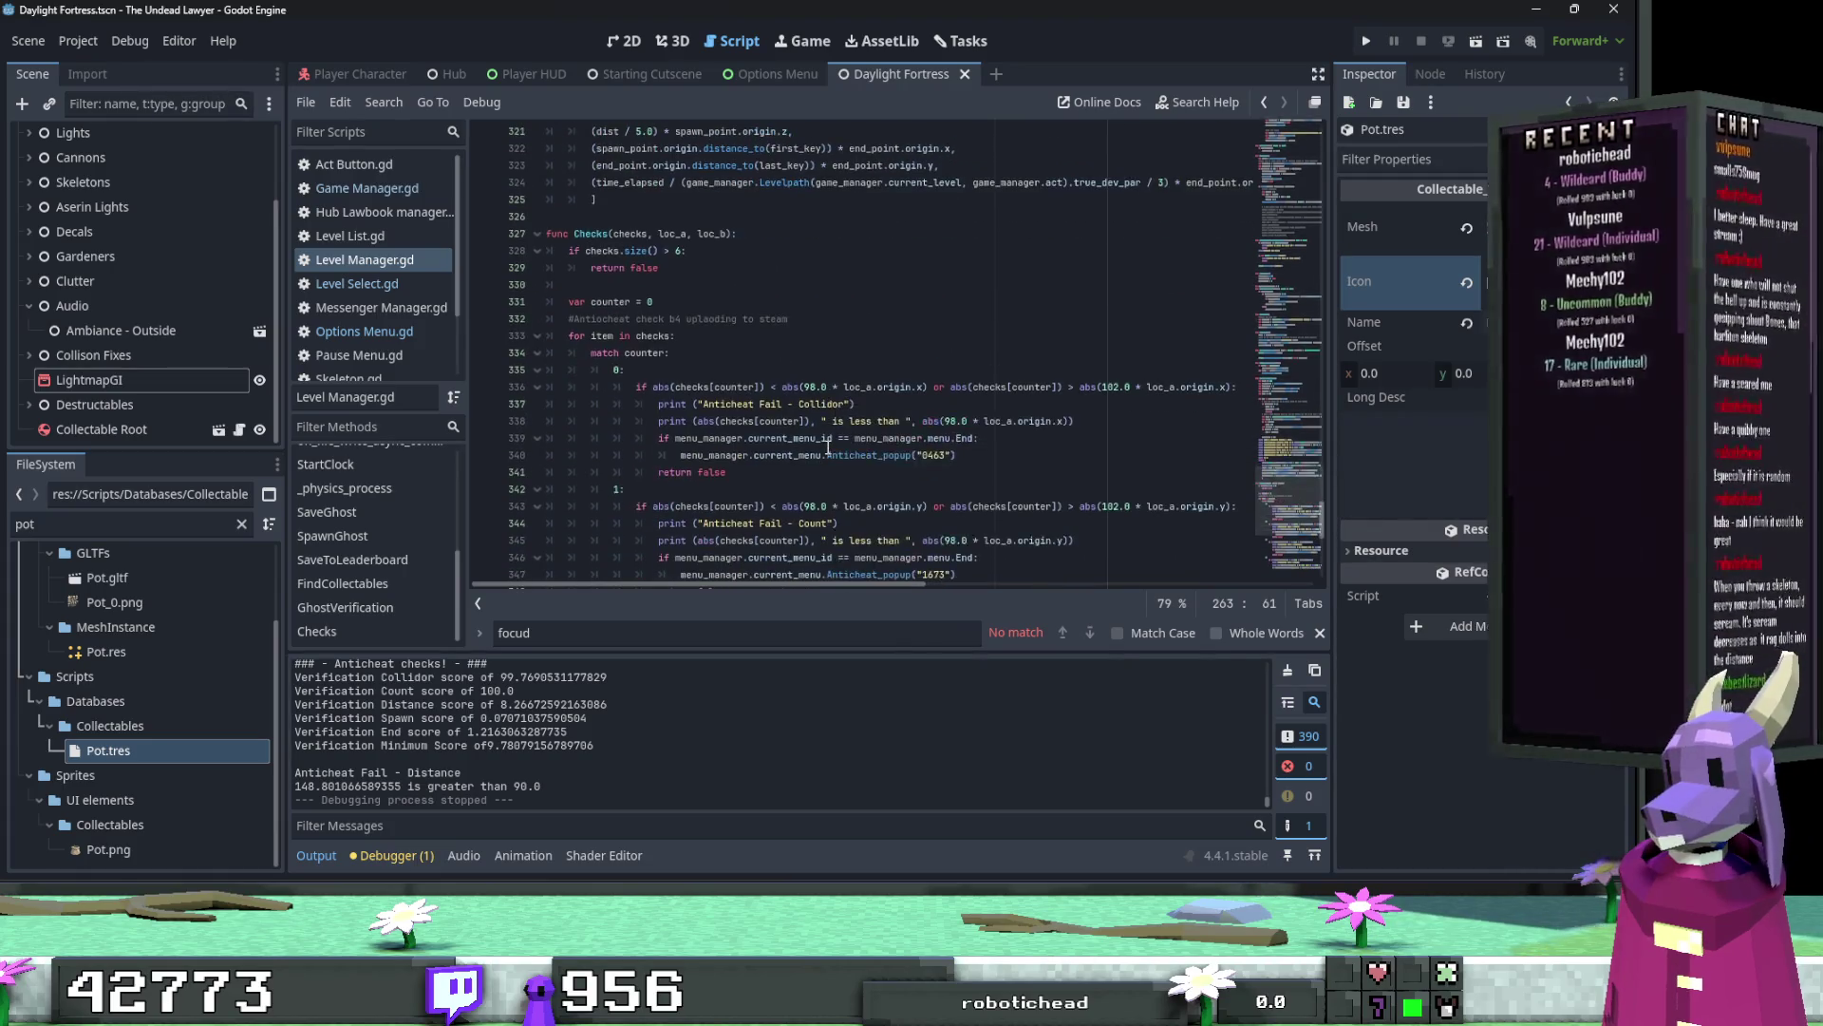
pyautogui.scroll(8, 828, 446)
pyautogui.scroll(-2, 824, 442)
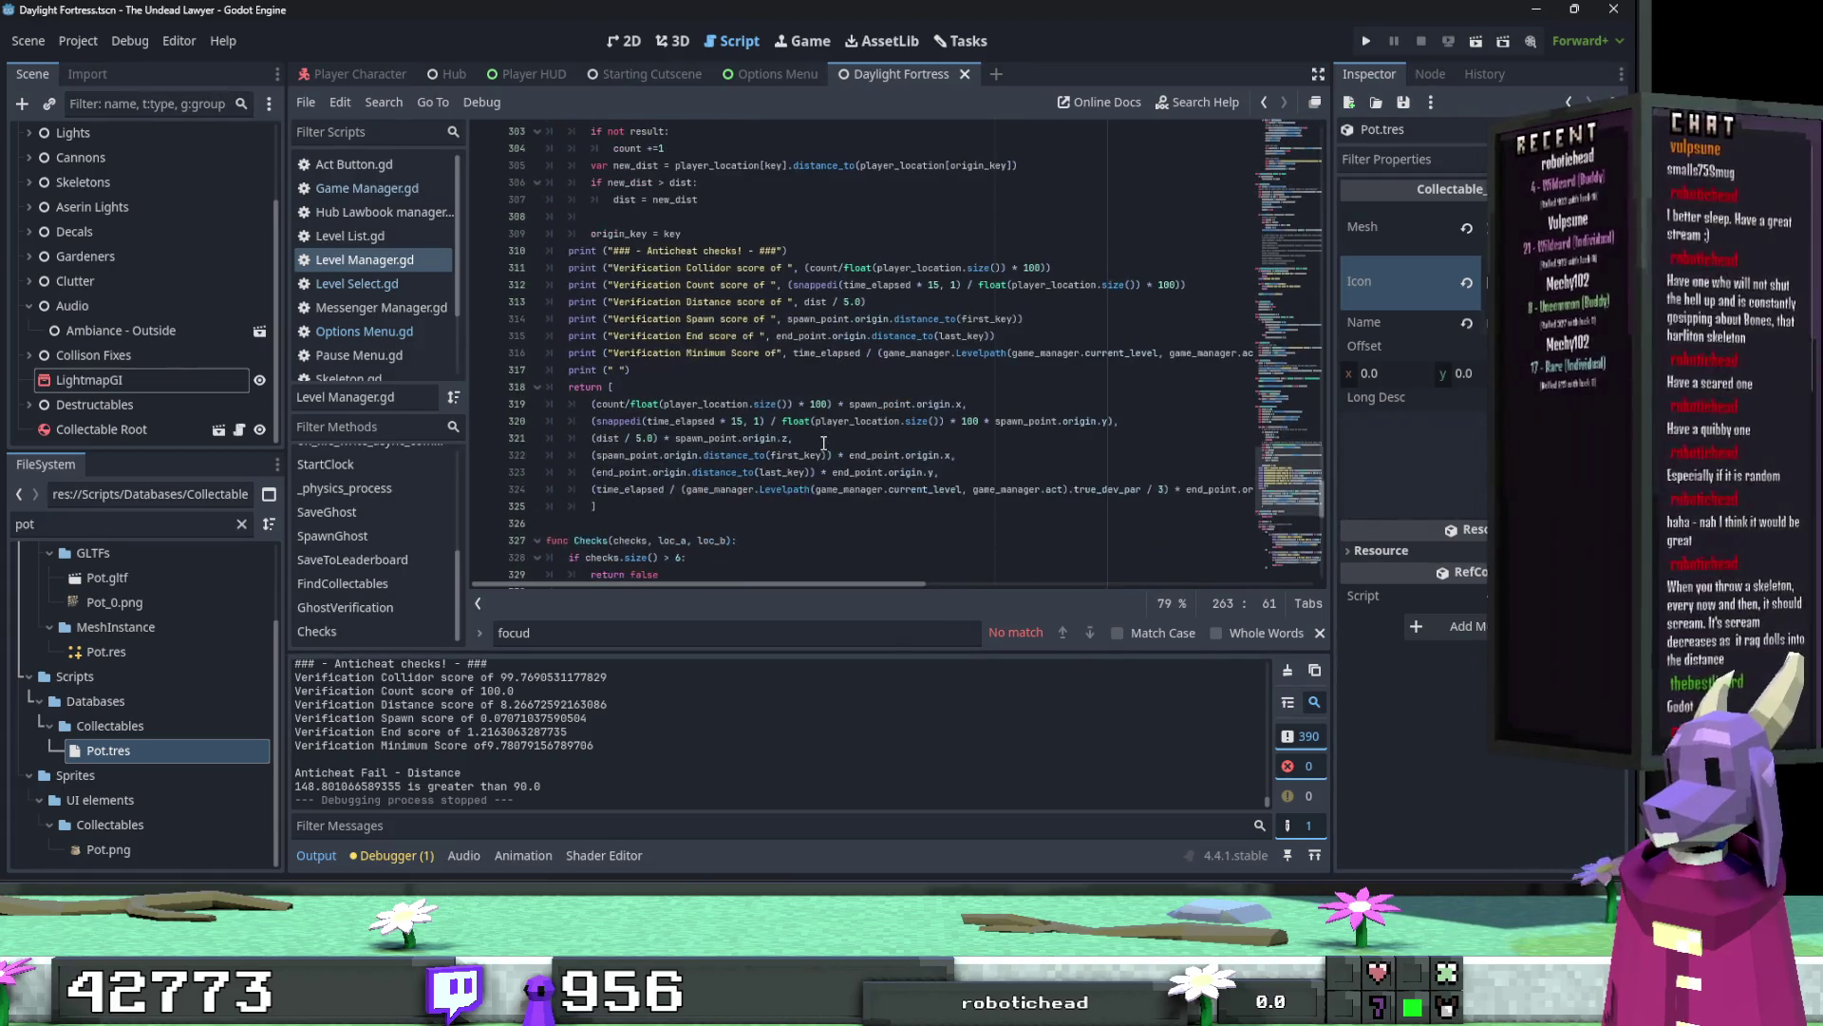
pyautogui.scroll(-9, 823, 445)
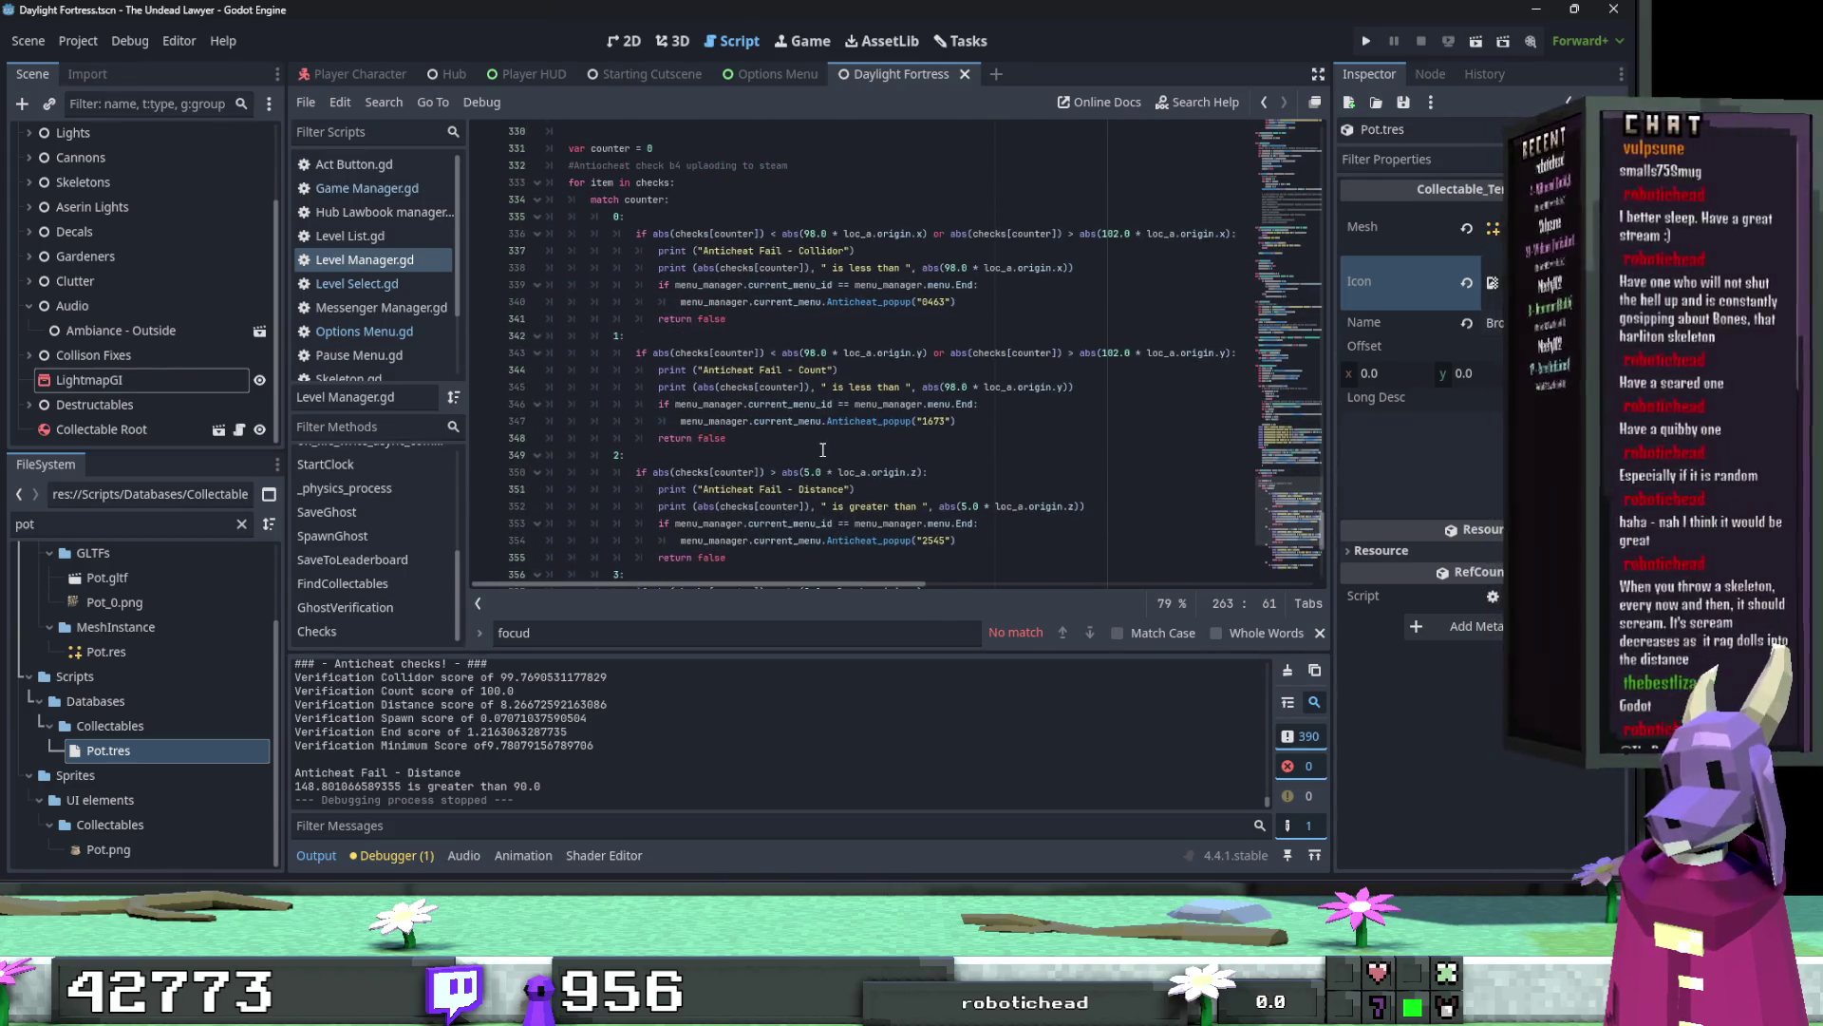
pyautogui.scroll(6, 822, 449)
pyautogui.scroll(1, 822, 449)
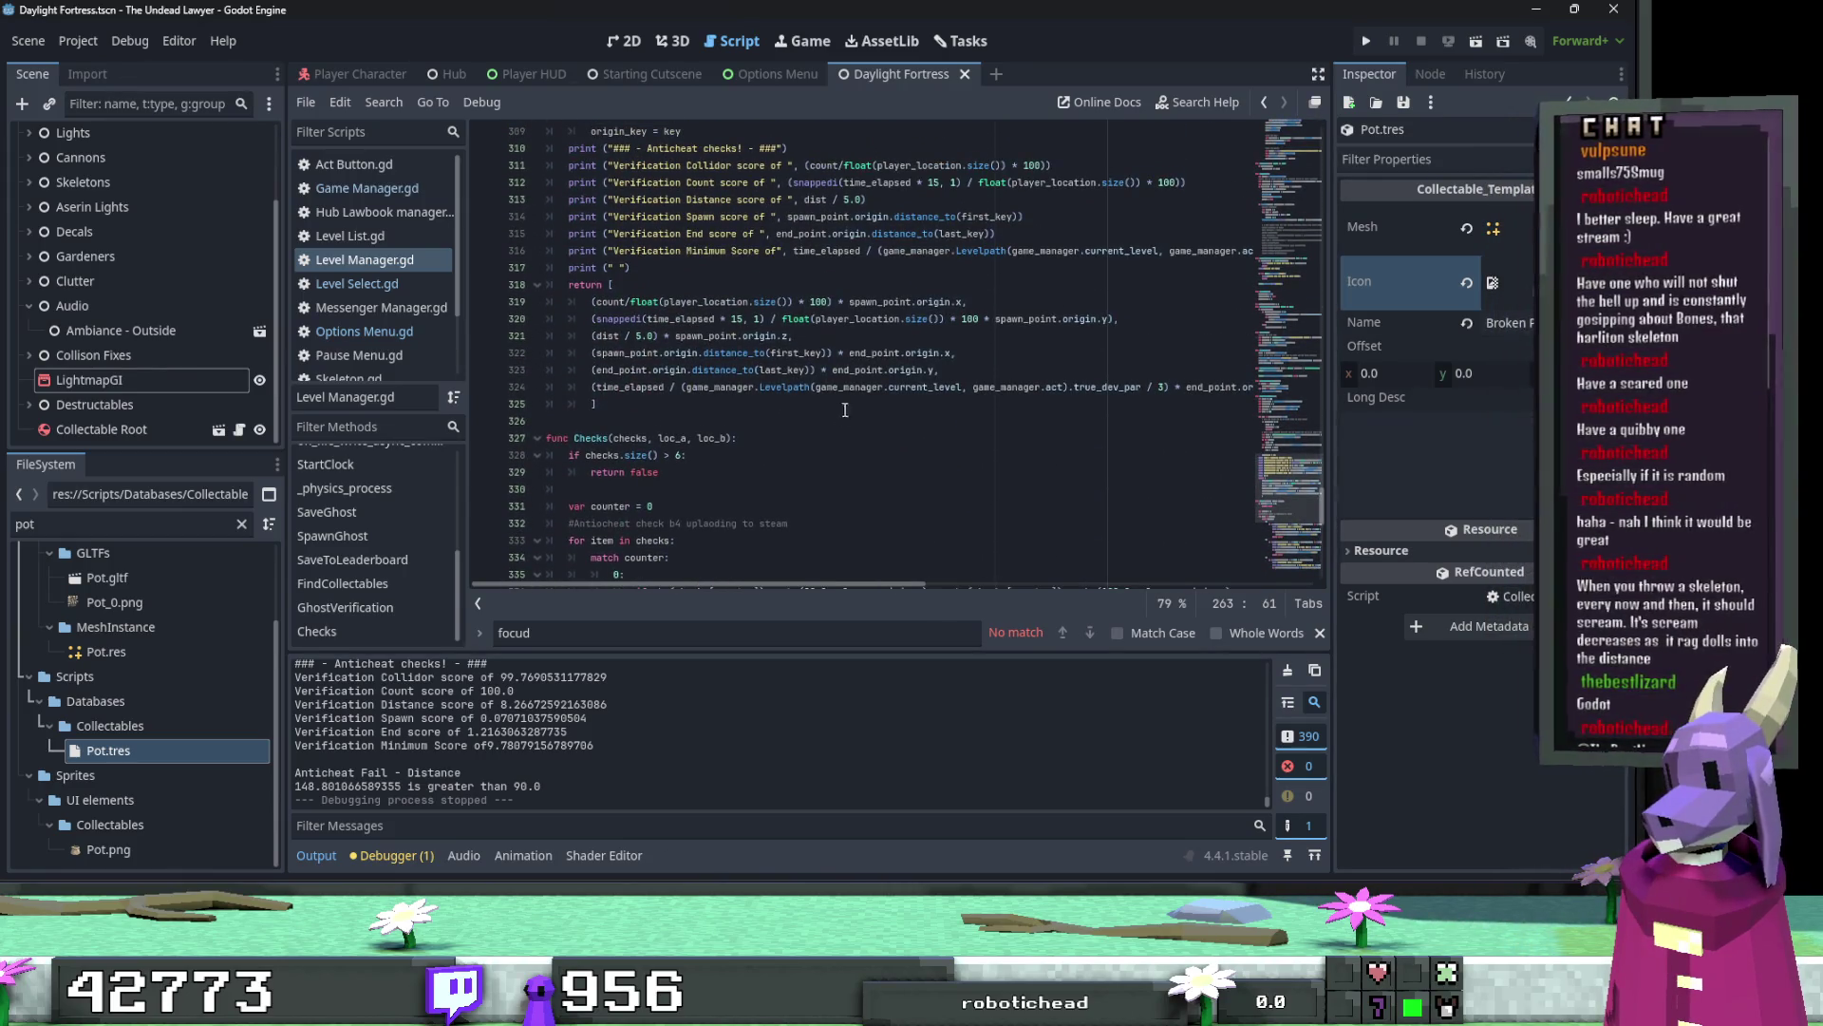
# Step: Inspect GhostVerification, highlighting dist's uses and placing the caret after origin_key = key
pyautogui.click(865, 353)
pyautogui.scroll(2, 1062, 378)
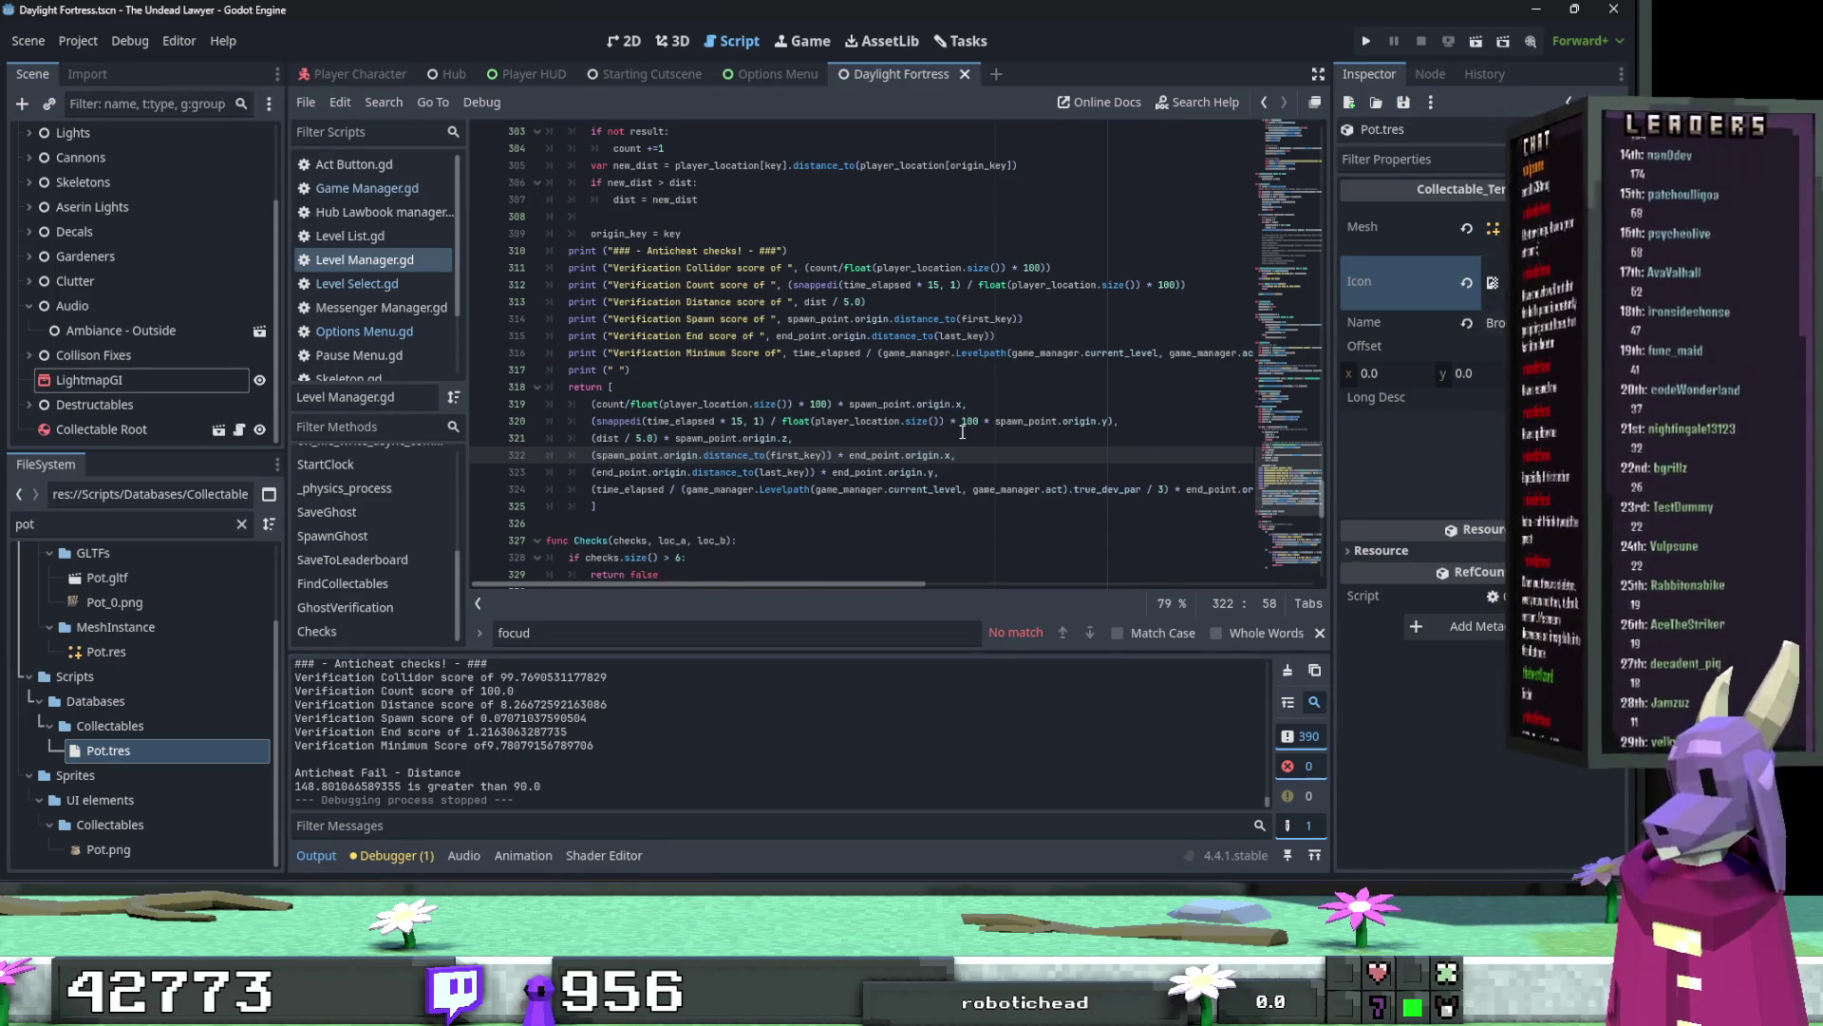
pyautogui.scroll(6, 961, 427)
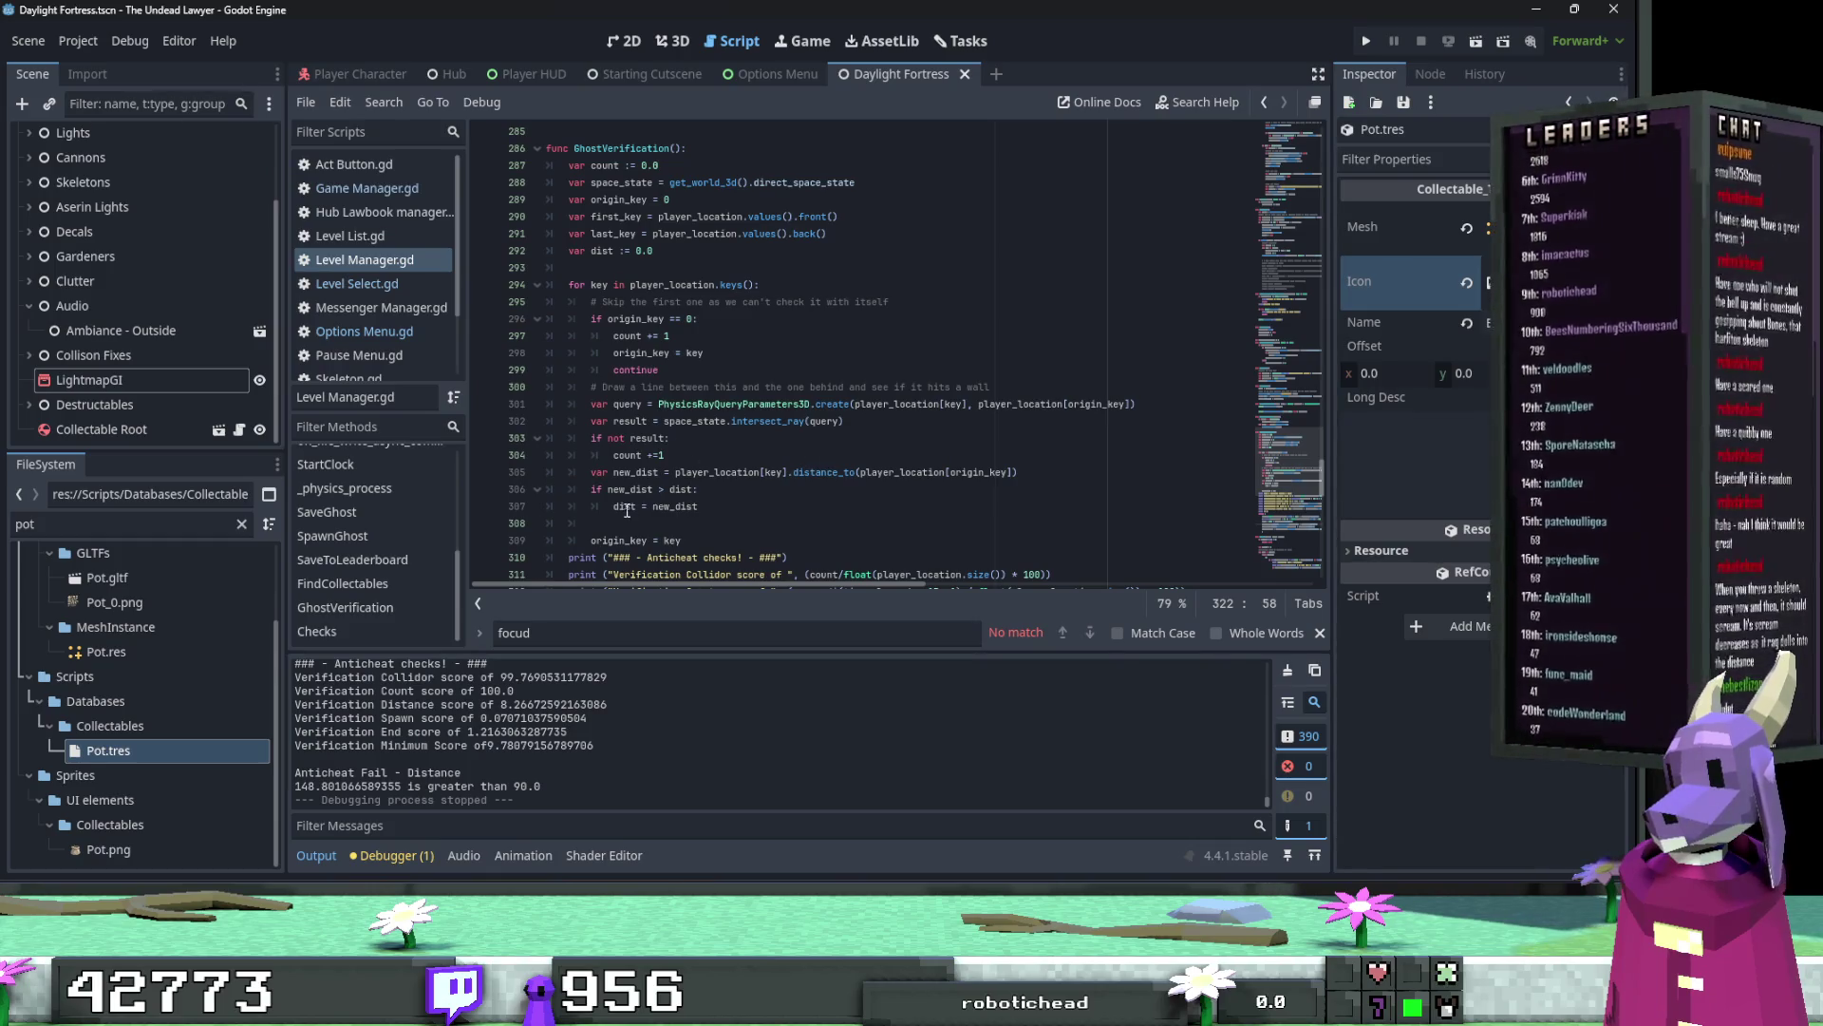
pyautogui.doubleClick(626, 509)
pyautogui.scroll(-2, 676, 508)
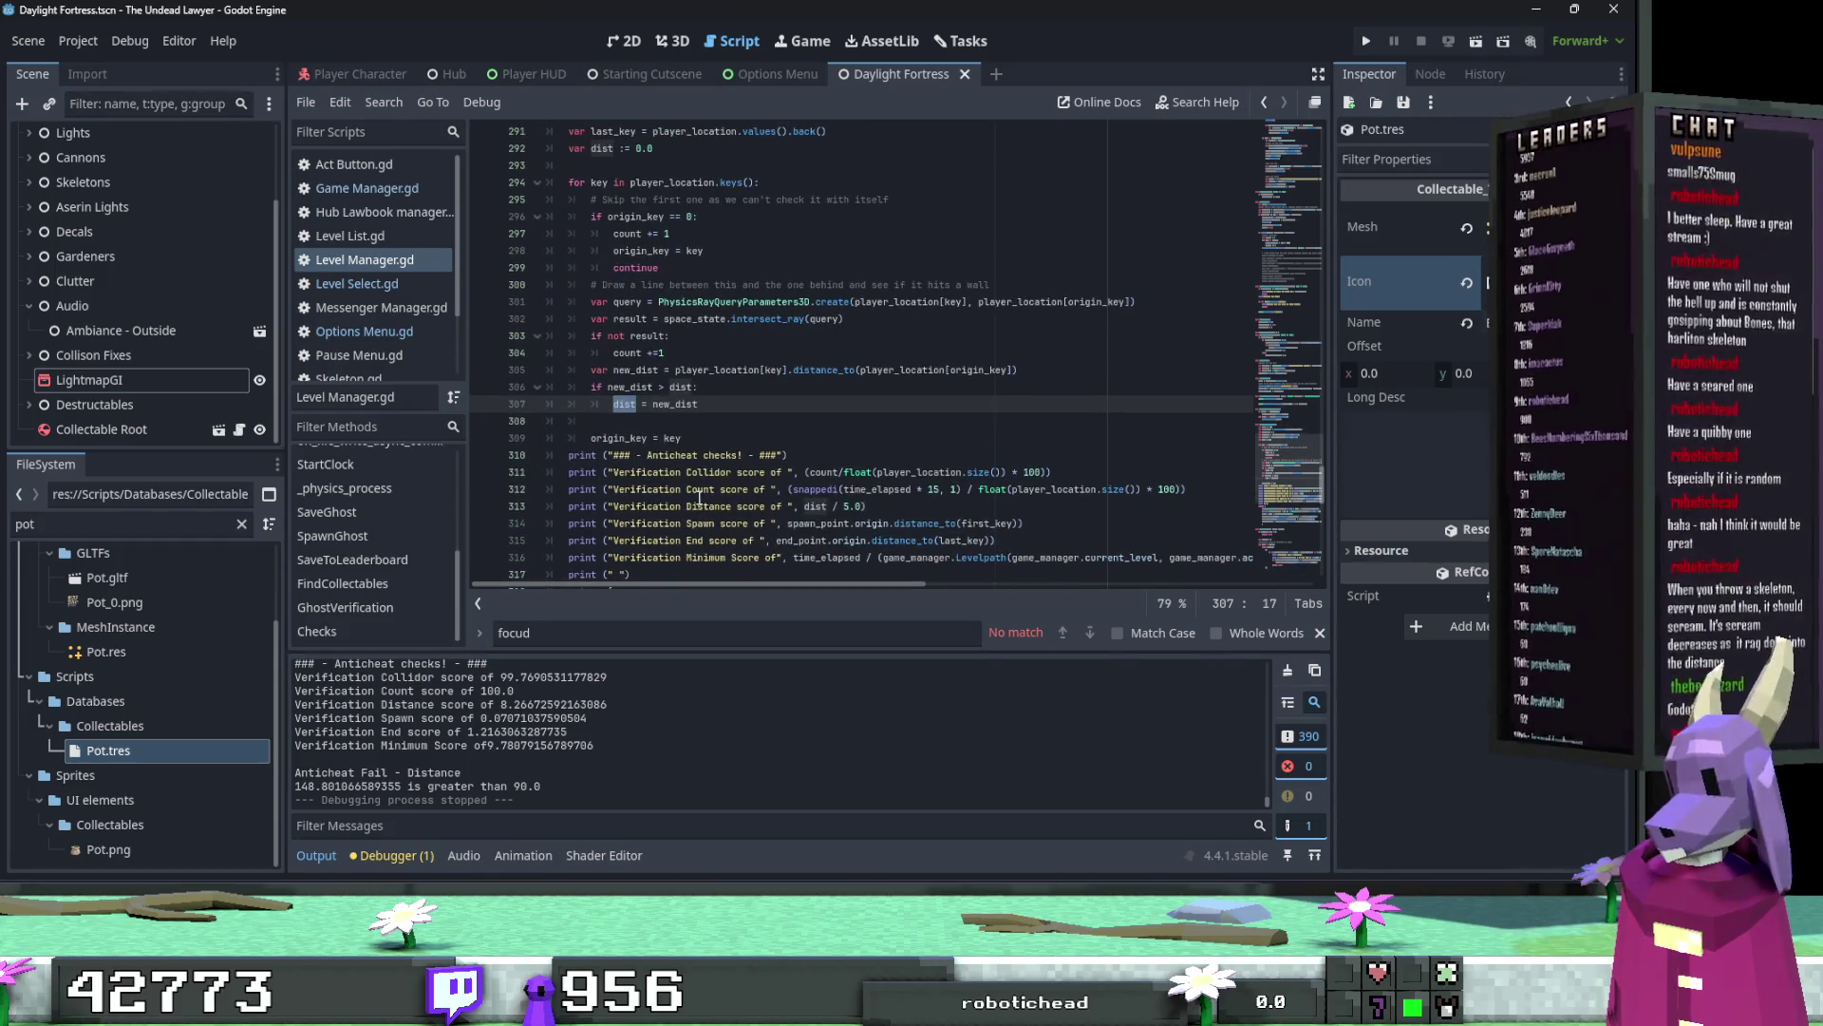
pyautogui.scroll(-1, 700, 498)
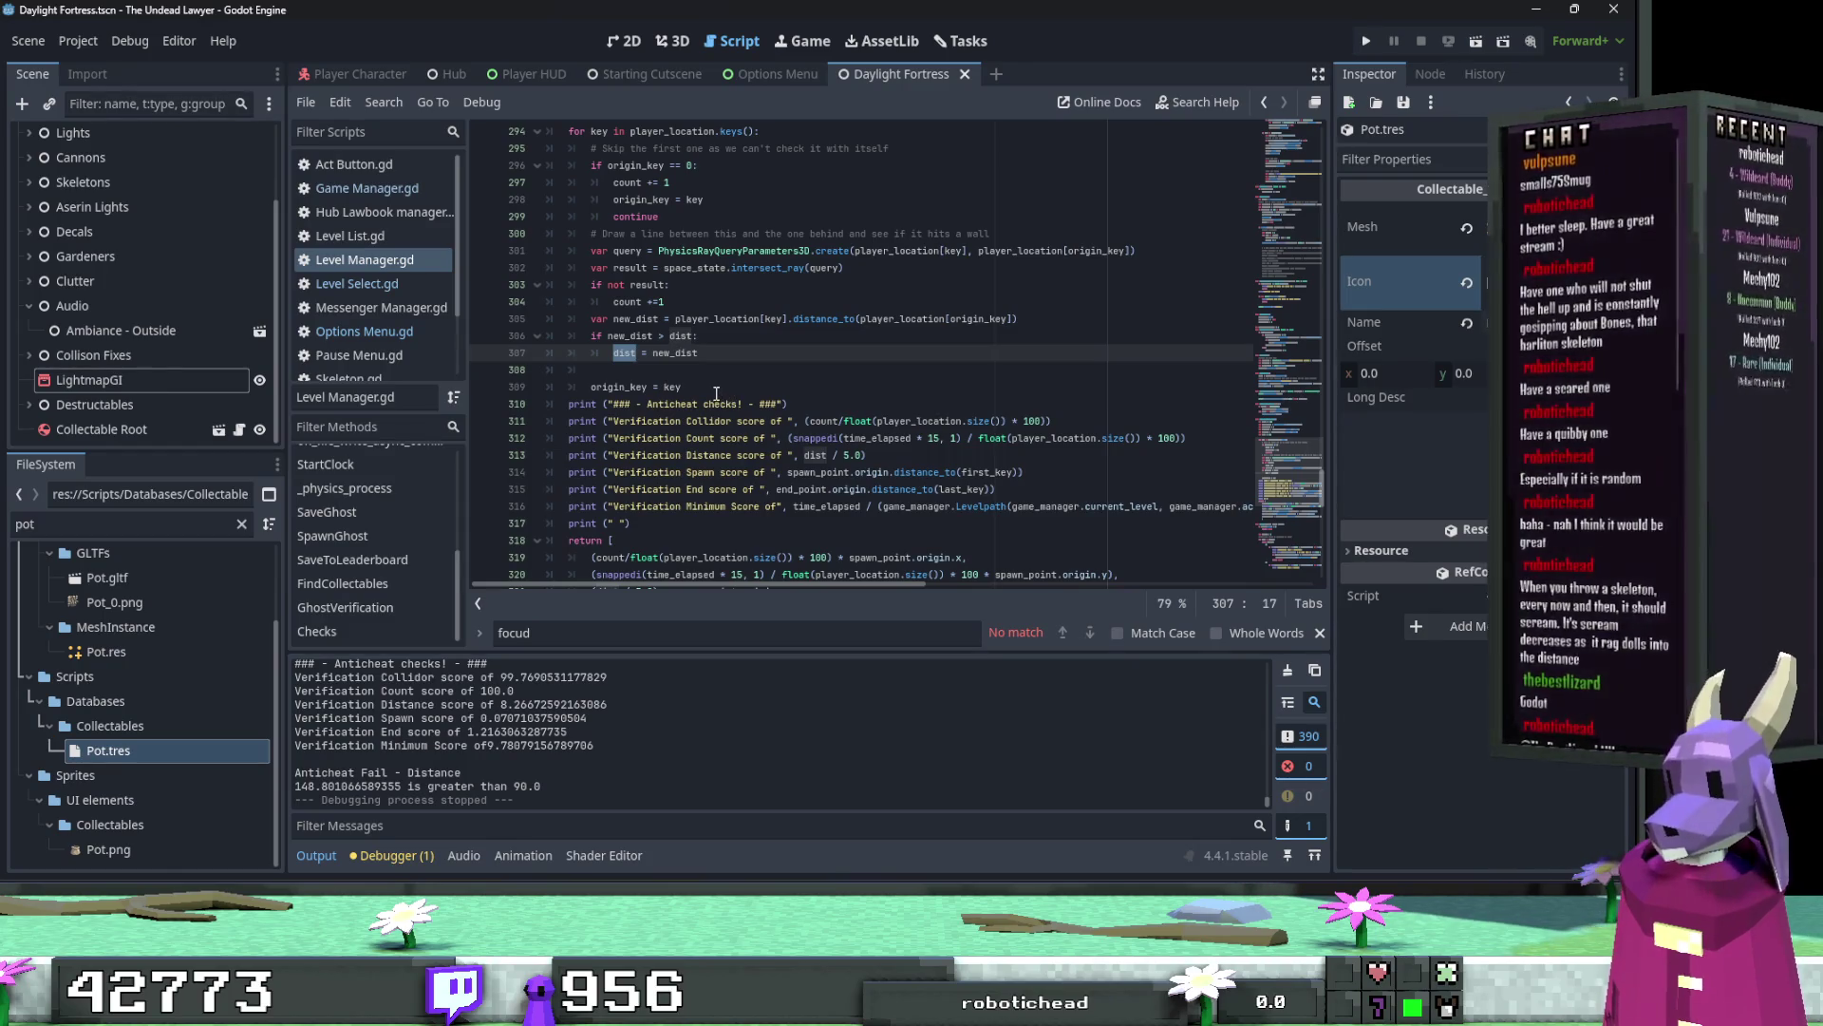
pyautogui.click(706, 391)
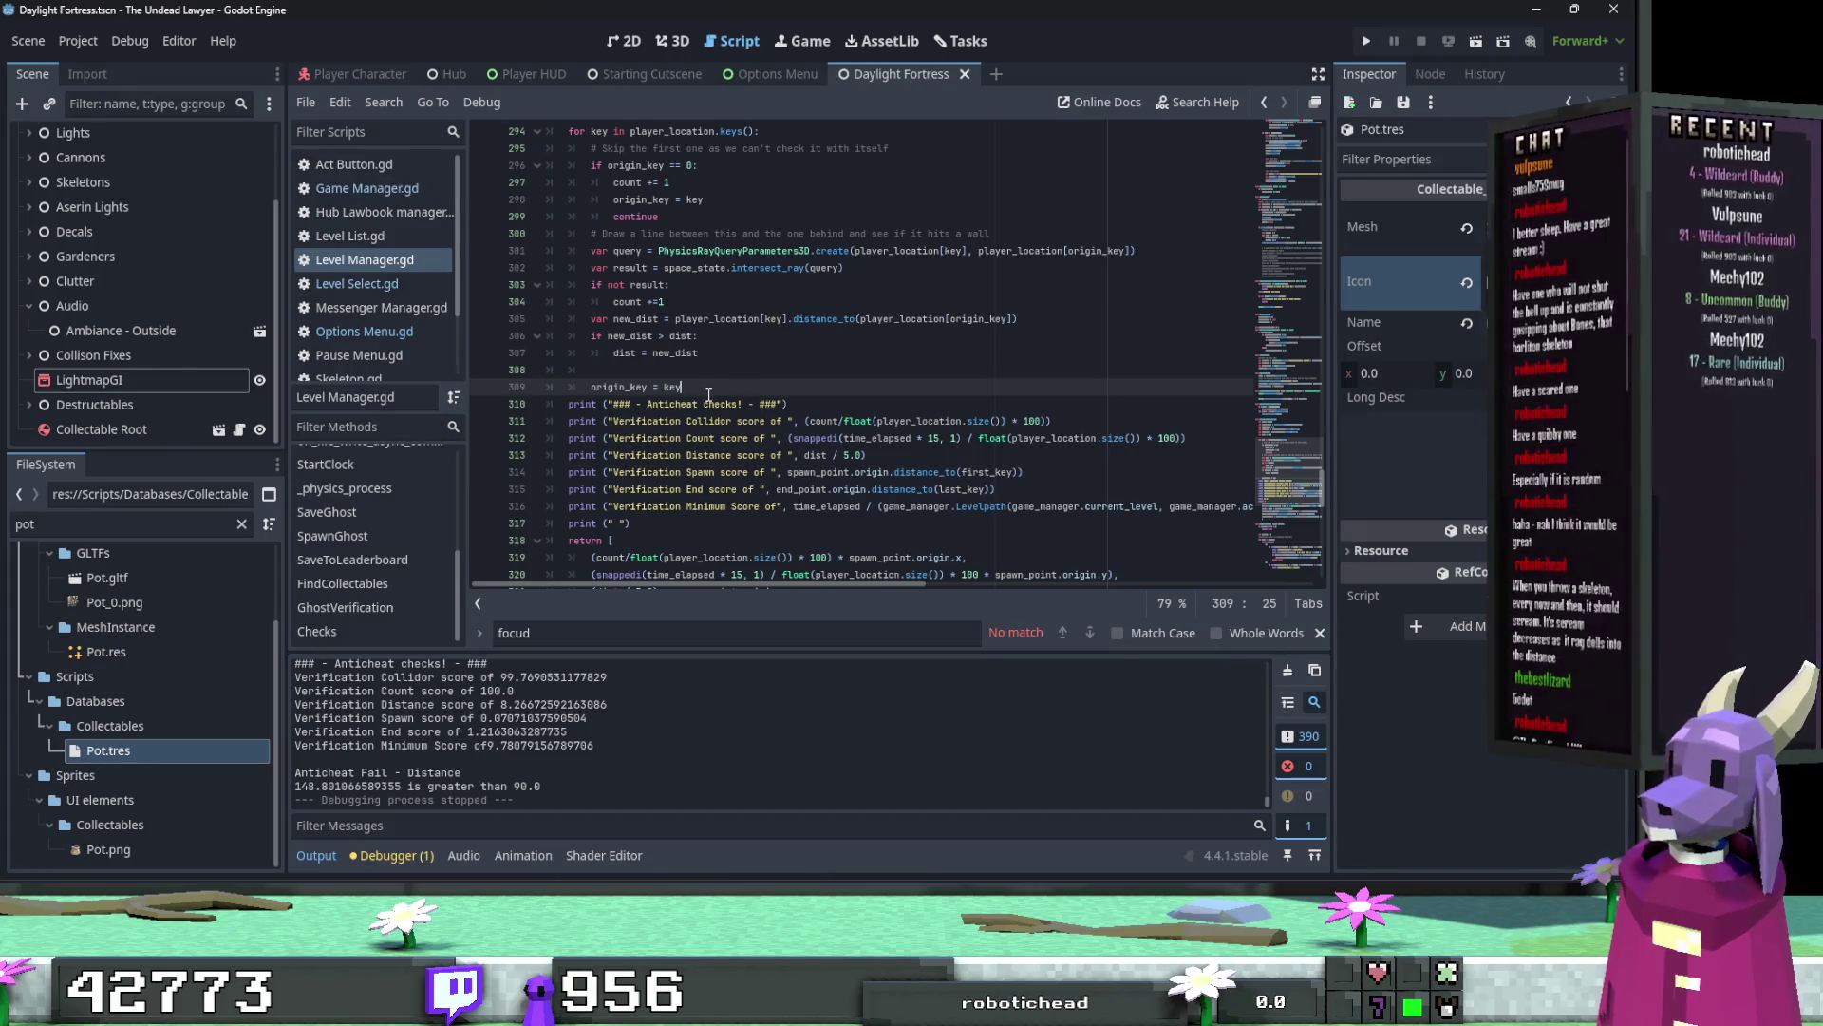
# Step: Add a dist = 3 override below origin_key = key with a comment noting it's overwritten
pyautogui.press('Return')
pyautogui.write('dist =')
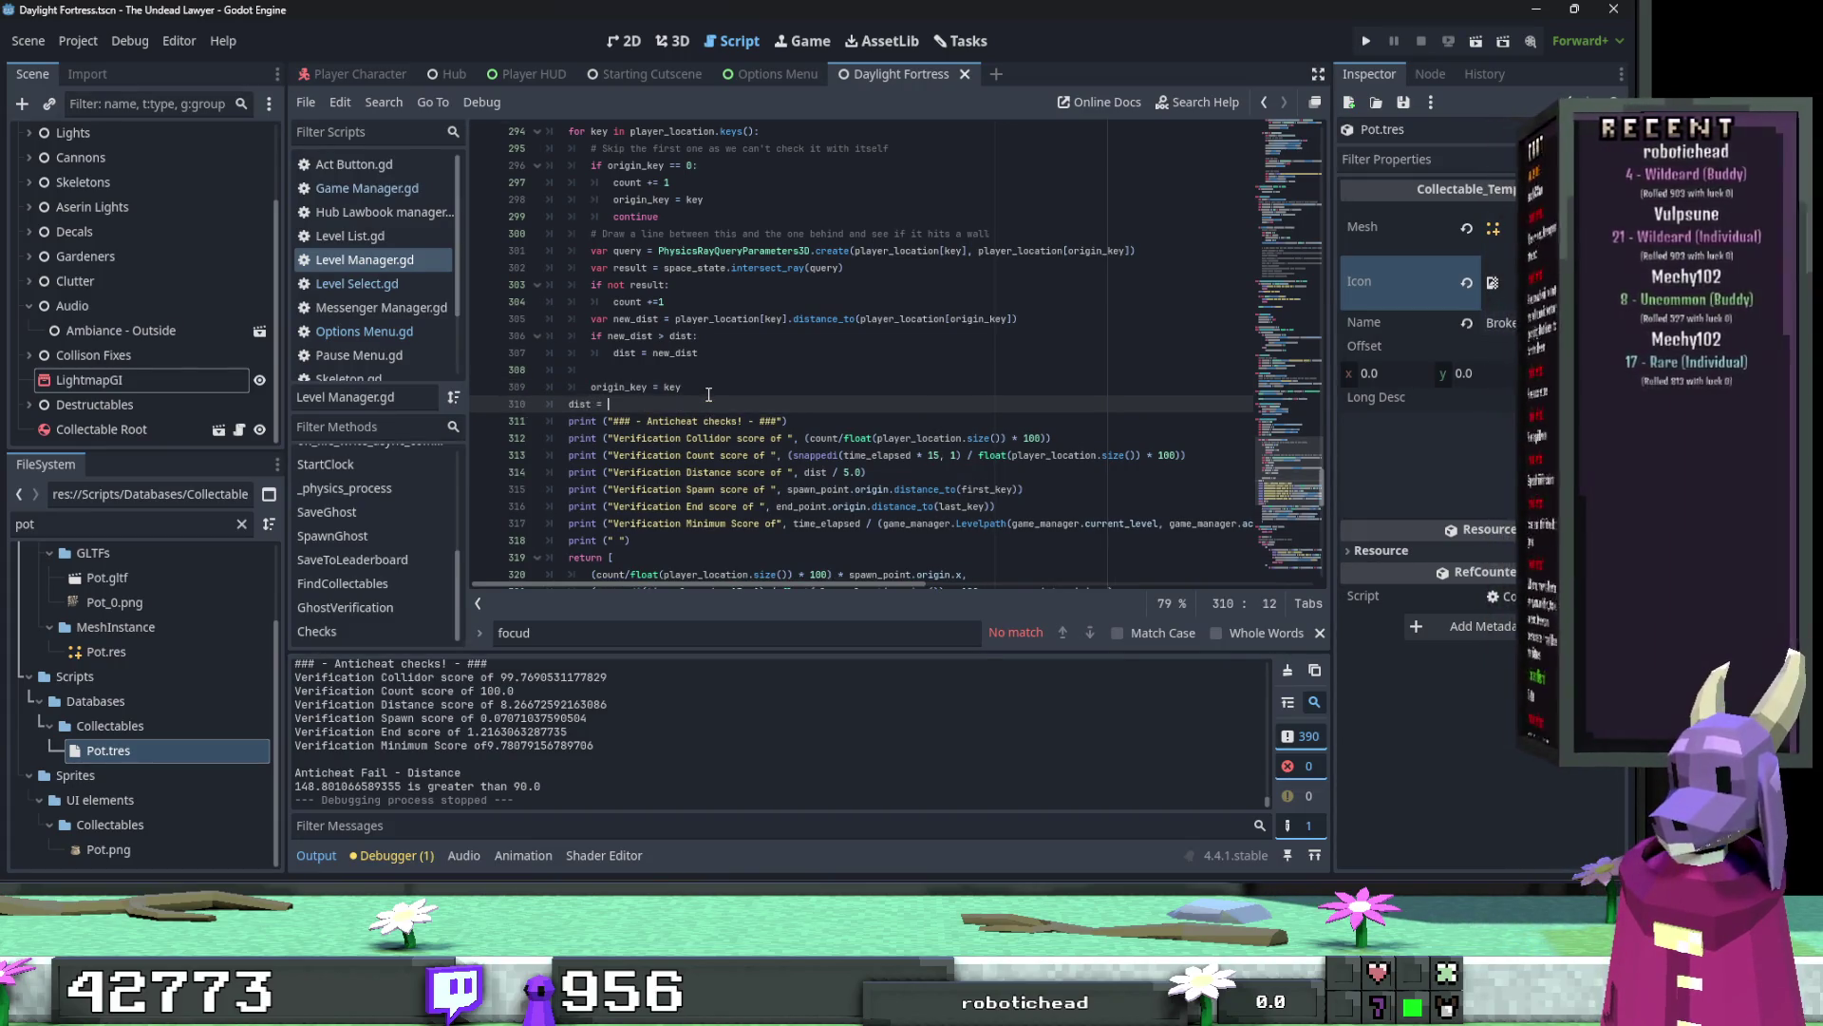
pyautogui.write('d')
pyautogui.hotkey('ctrl', 's')
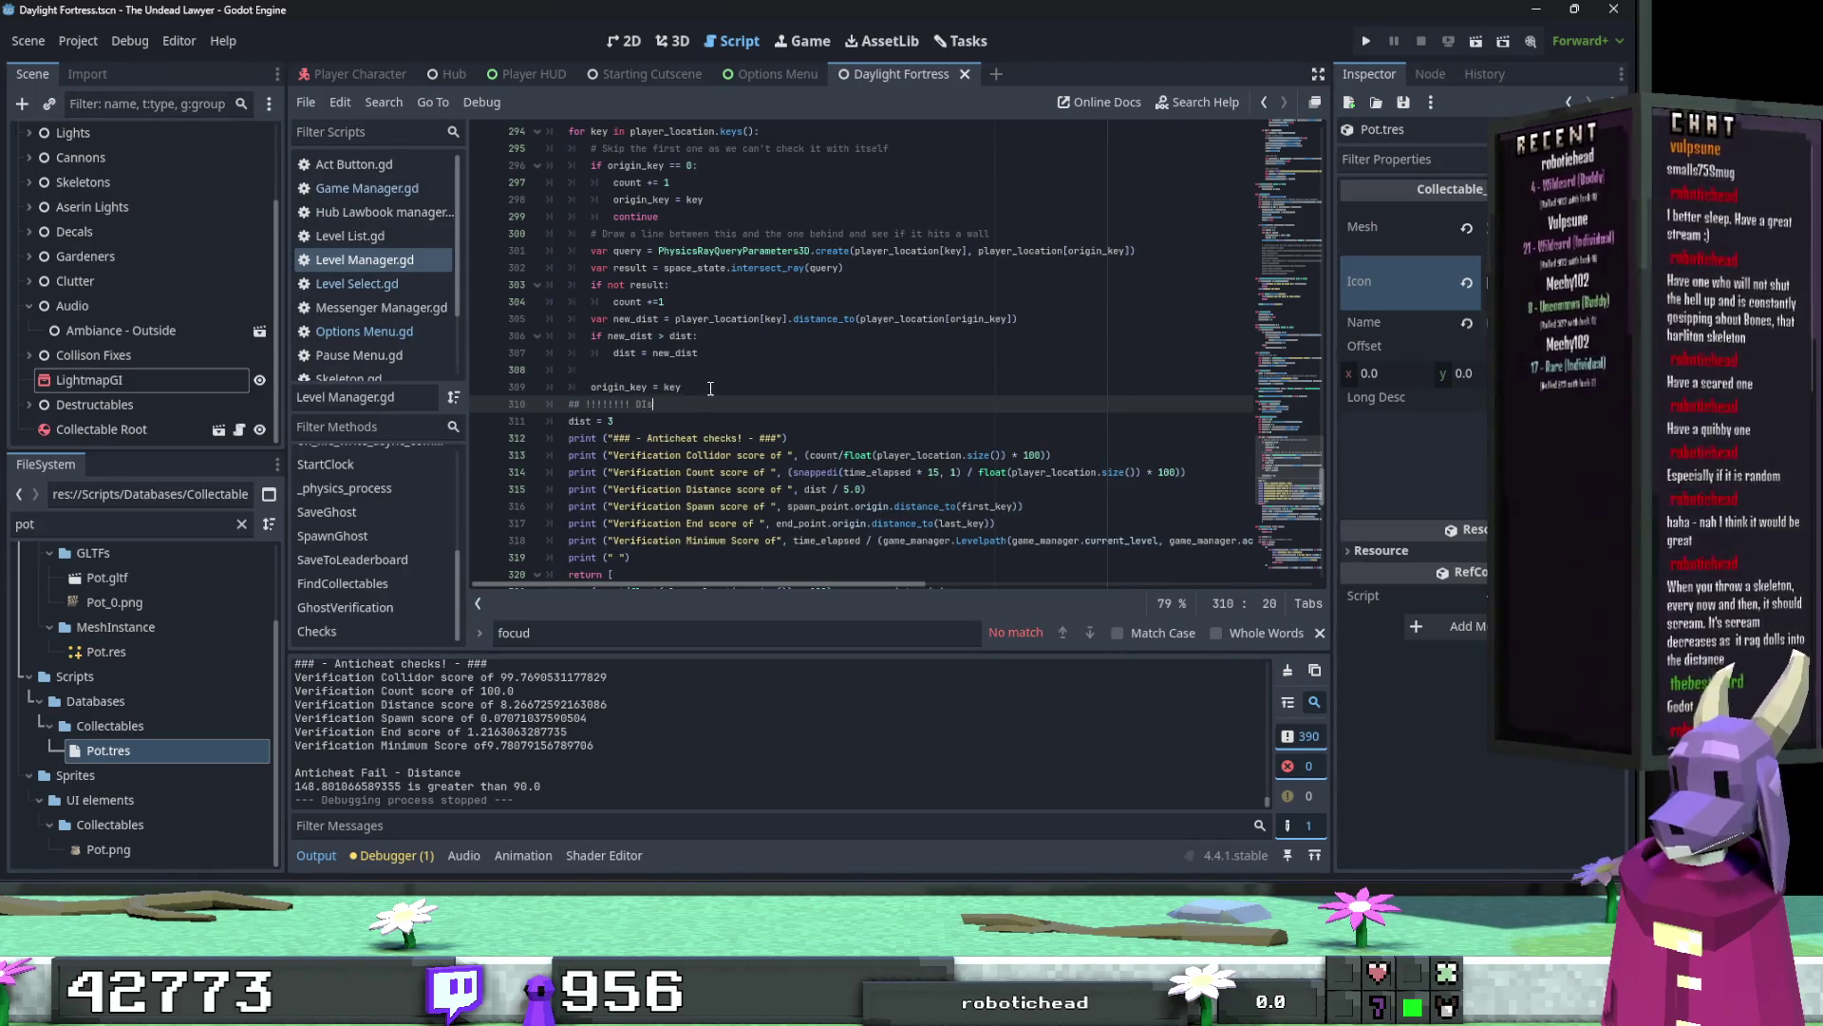
pyautogui.write('been OVERR')
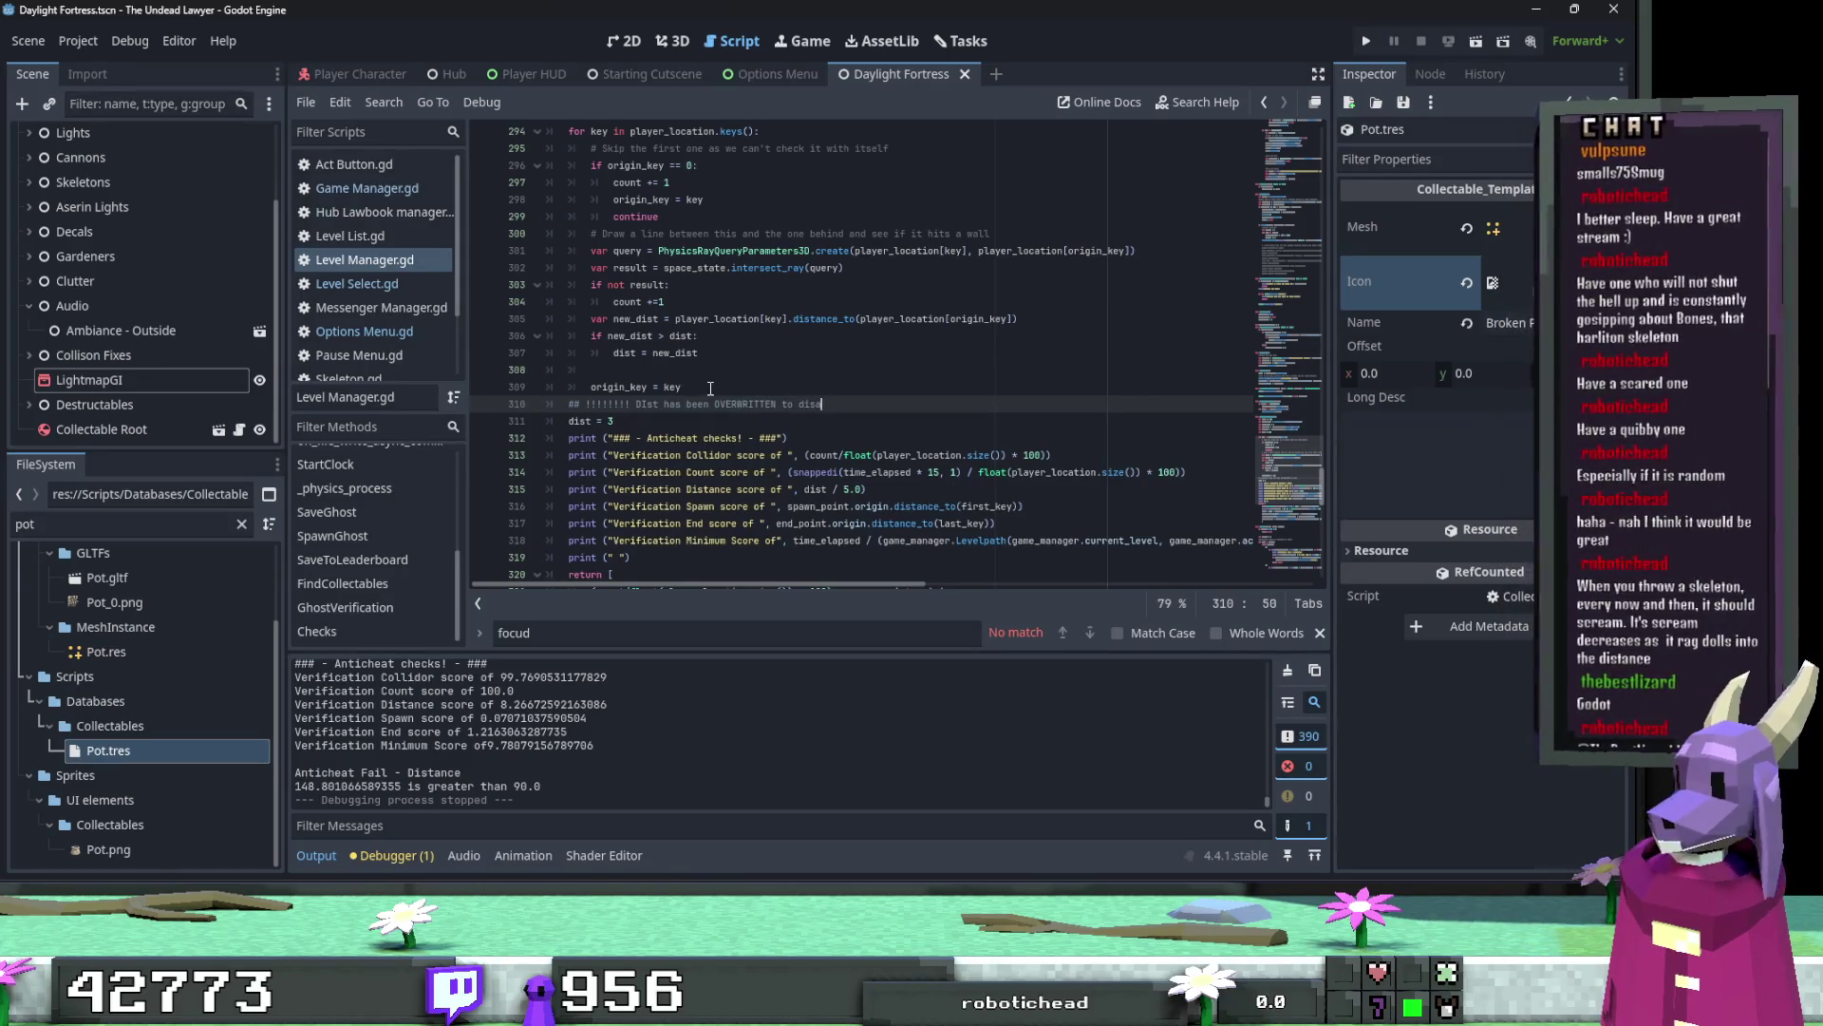
pyautogui.write('n obvious false positive!!!')
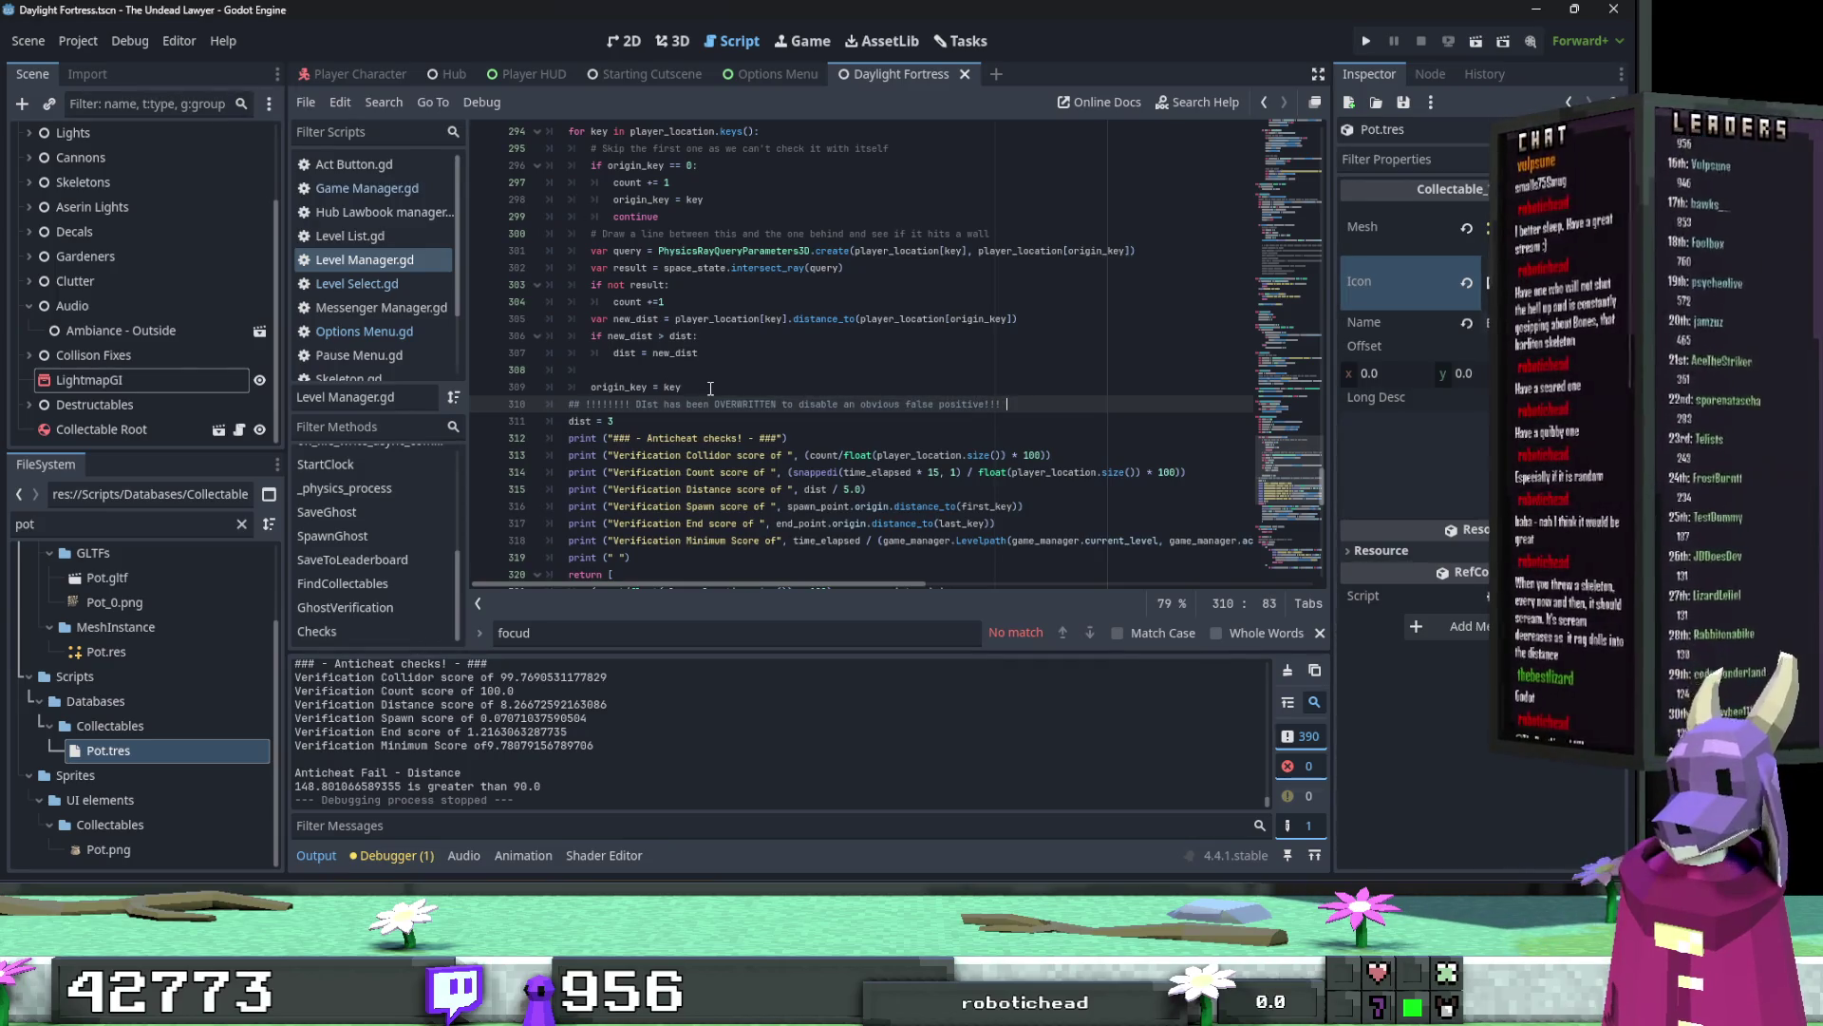
# Step: Correct the comment's typos, end it with 'Fix in future!', and save the script
pyautogui.click(649, 404)
pyautogui.press('BackSpace')
pyautogui.write('i')
pyautogui.moveTo(634, 404); pyautogui.dragTo(594, 404)
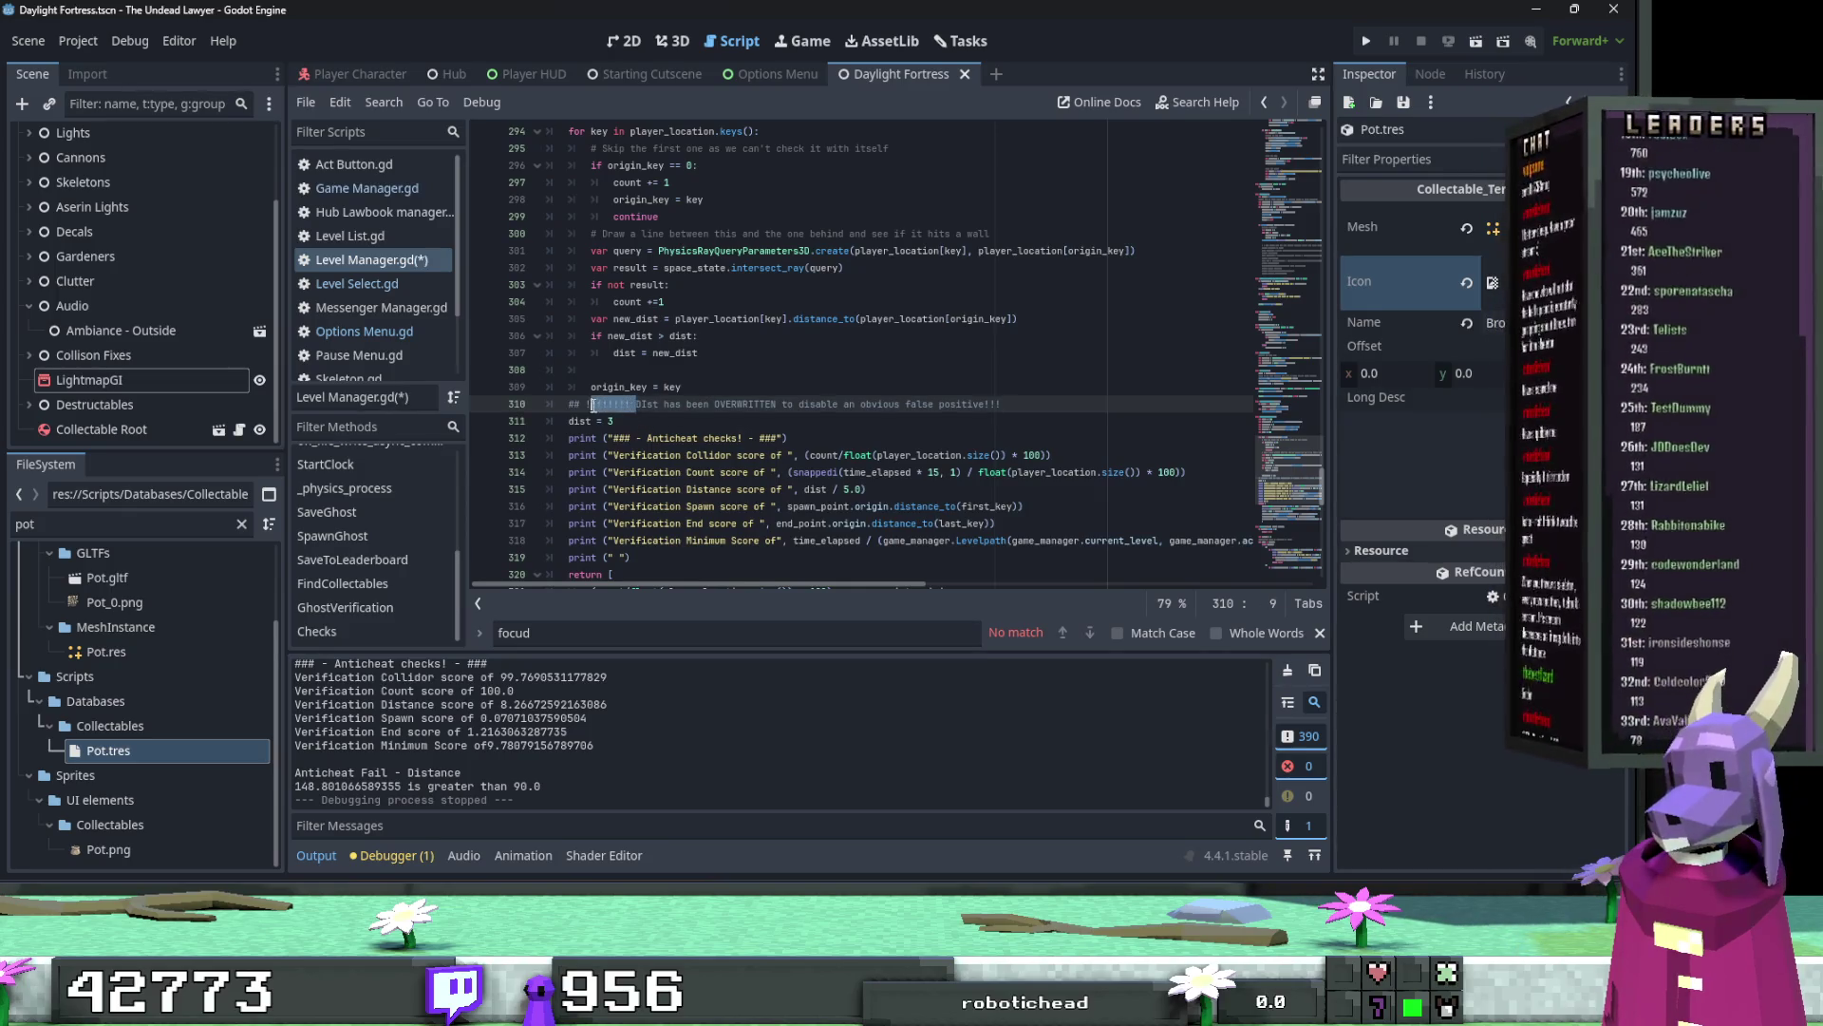
pyautogui.click(1031, 399)
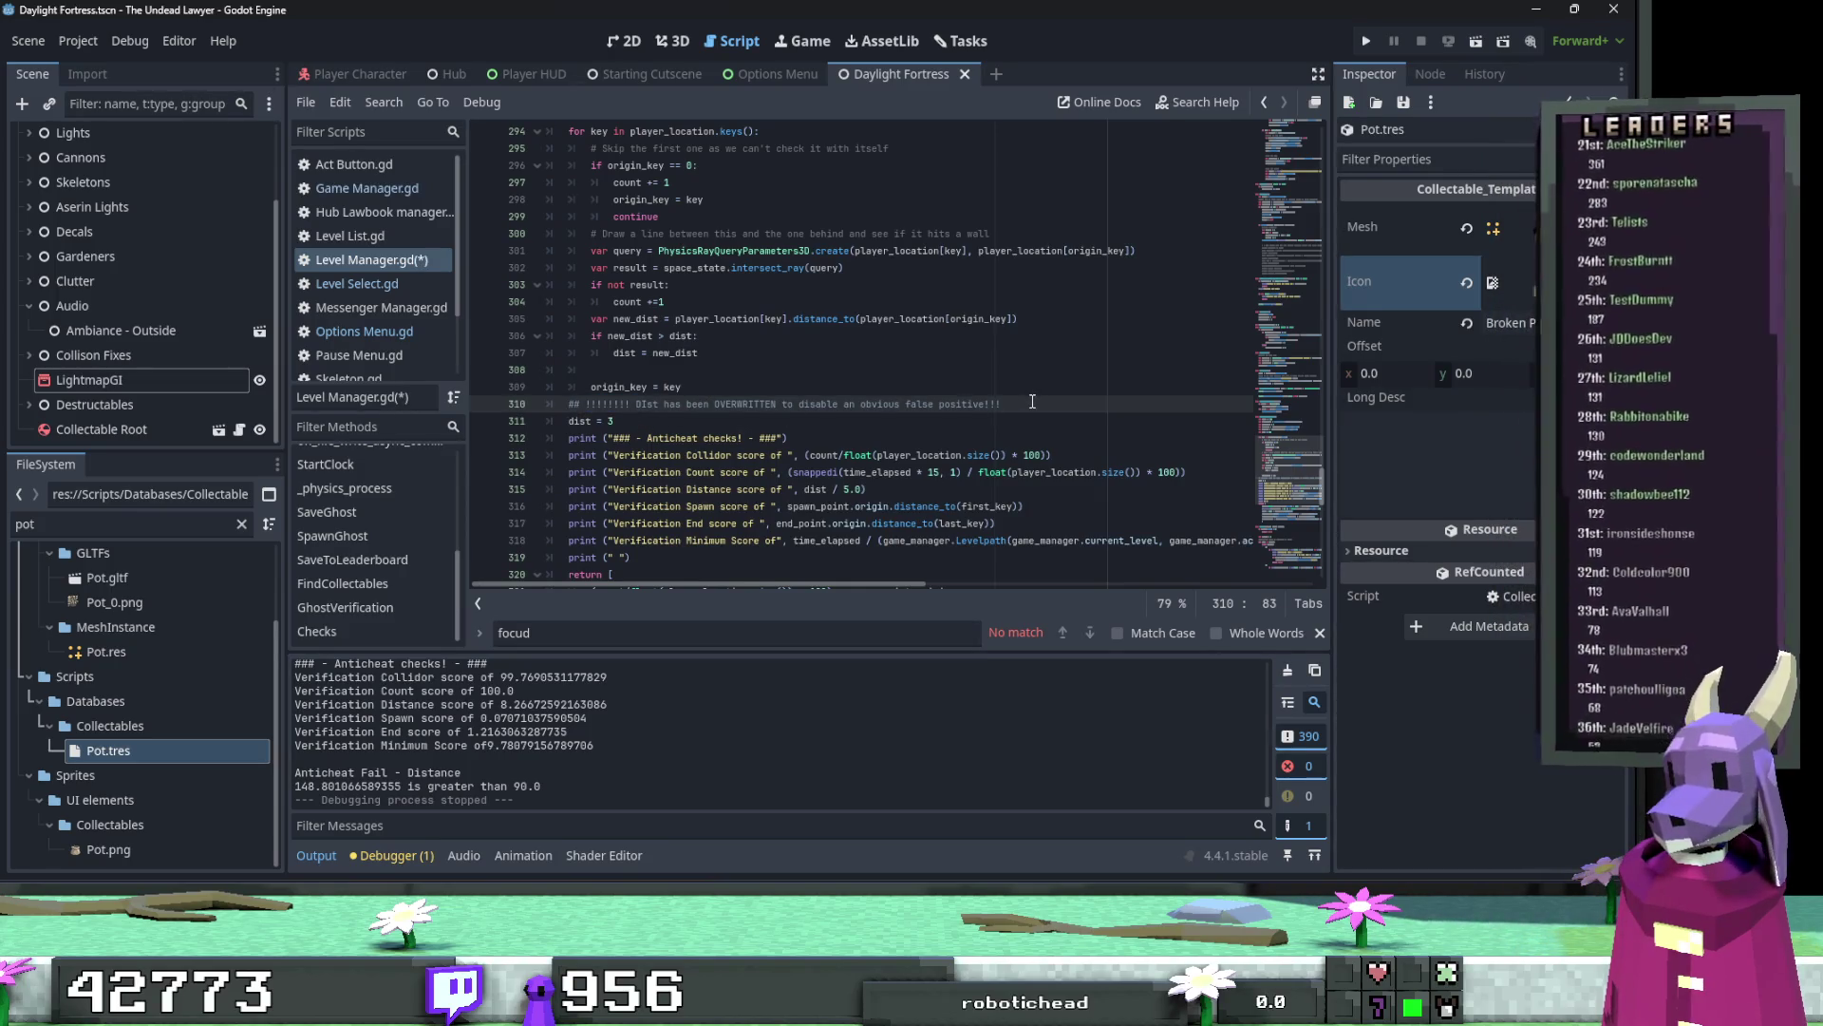
pyautogui.press('BackSpace')
pyautogui.write('.')
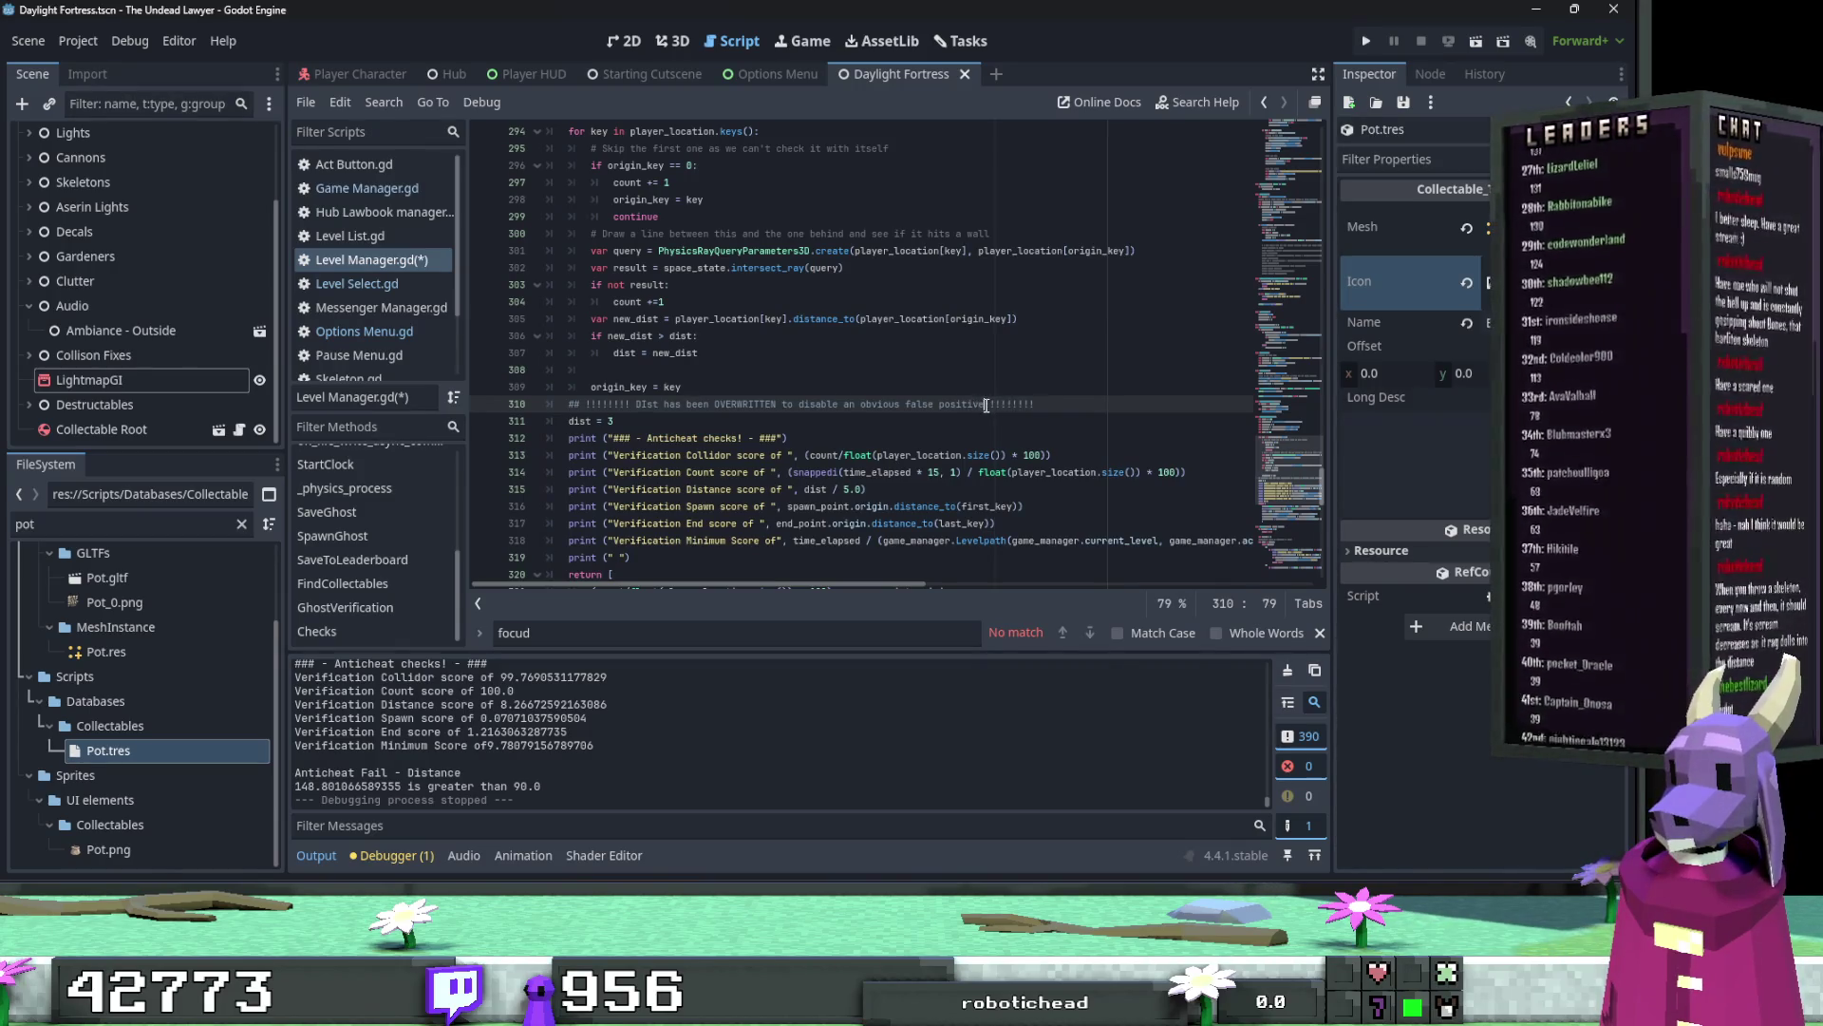
pyautogui.write('ixc ')
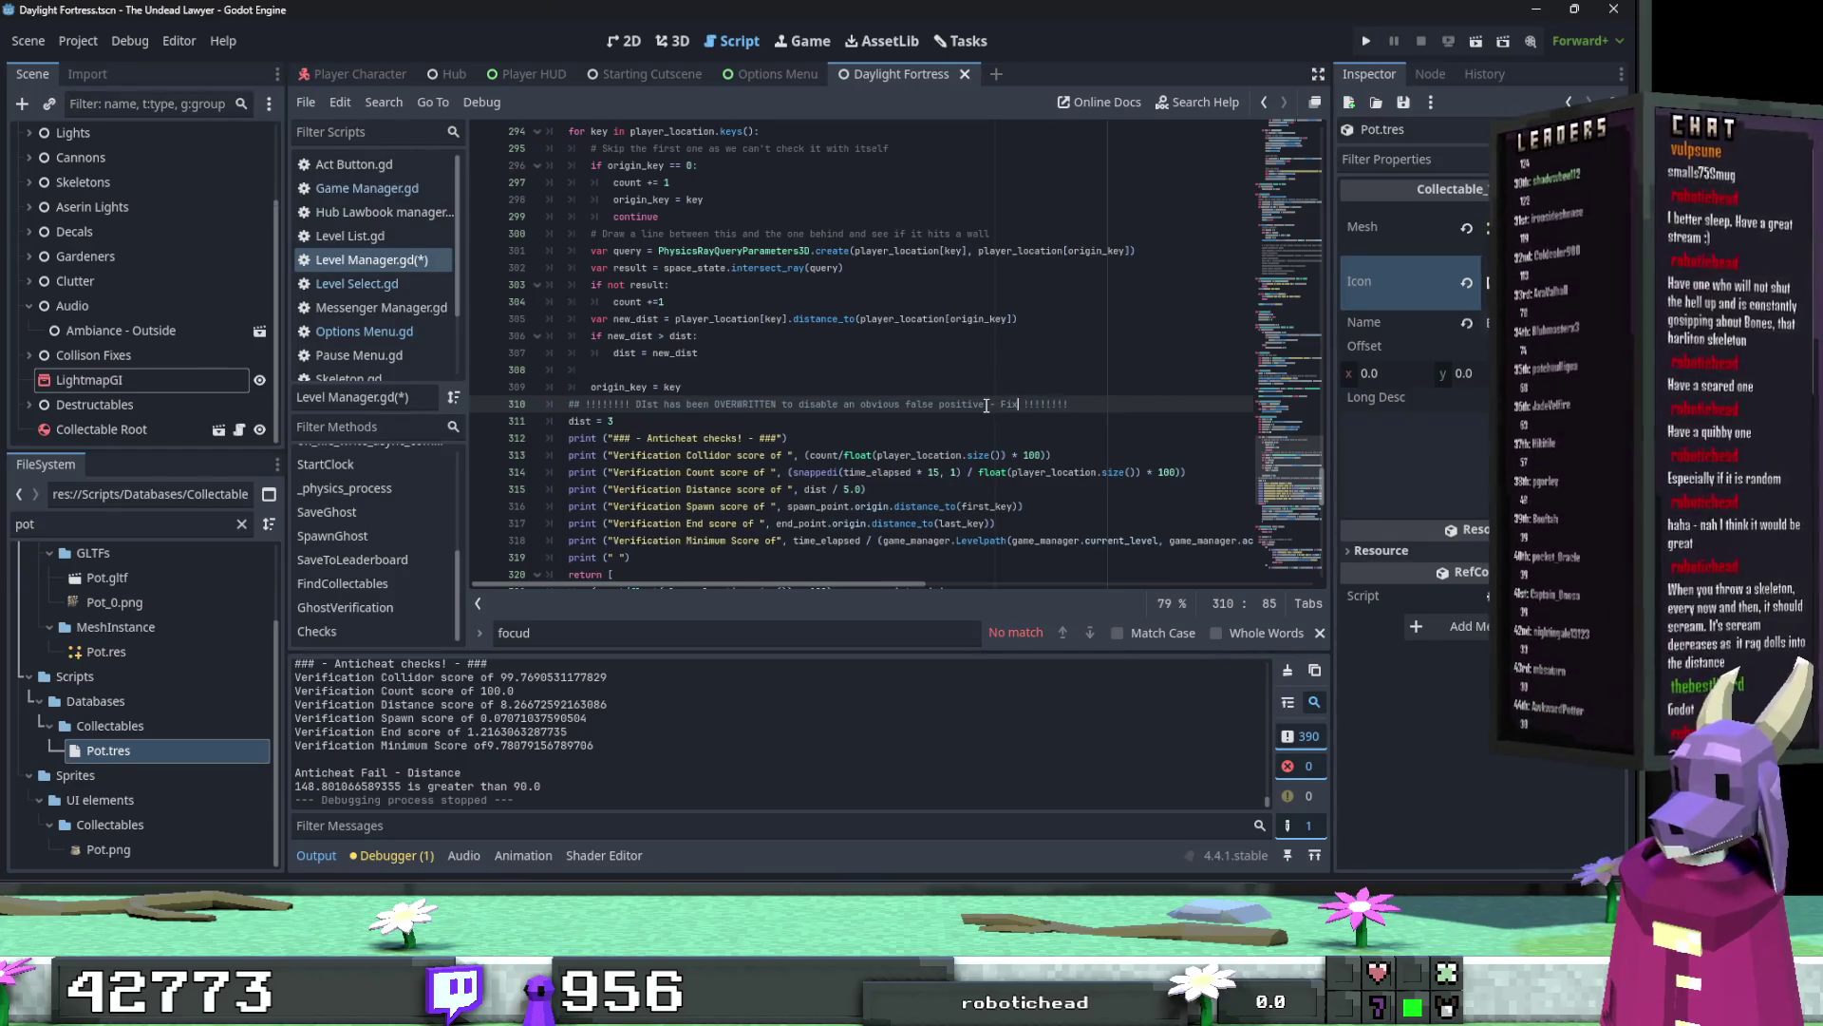
pyautogui.write('in future!')
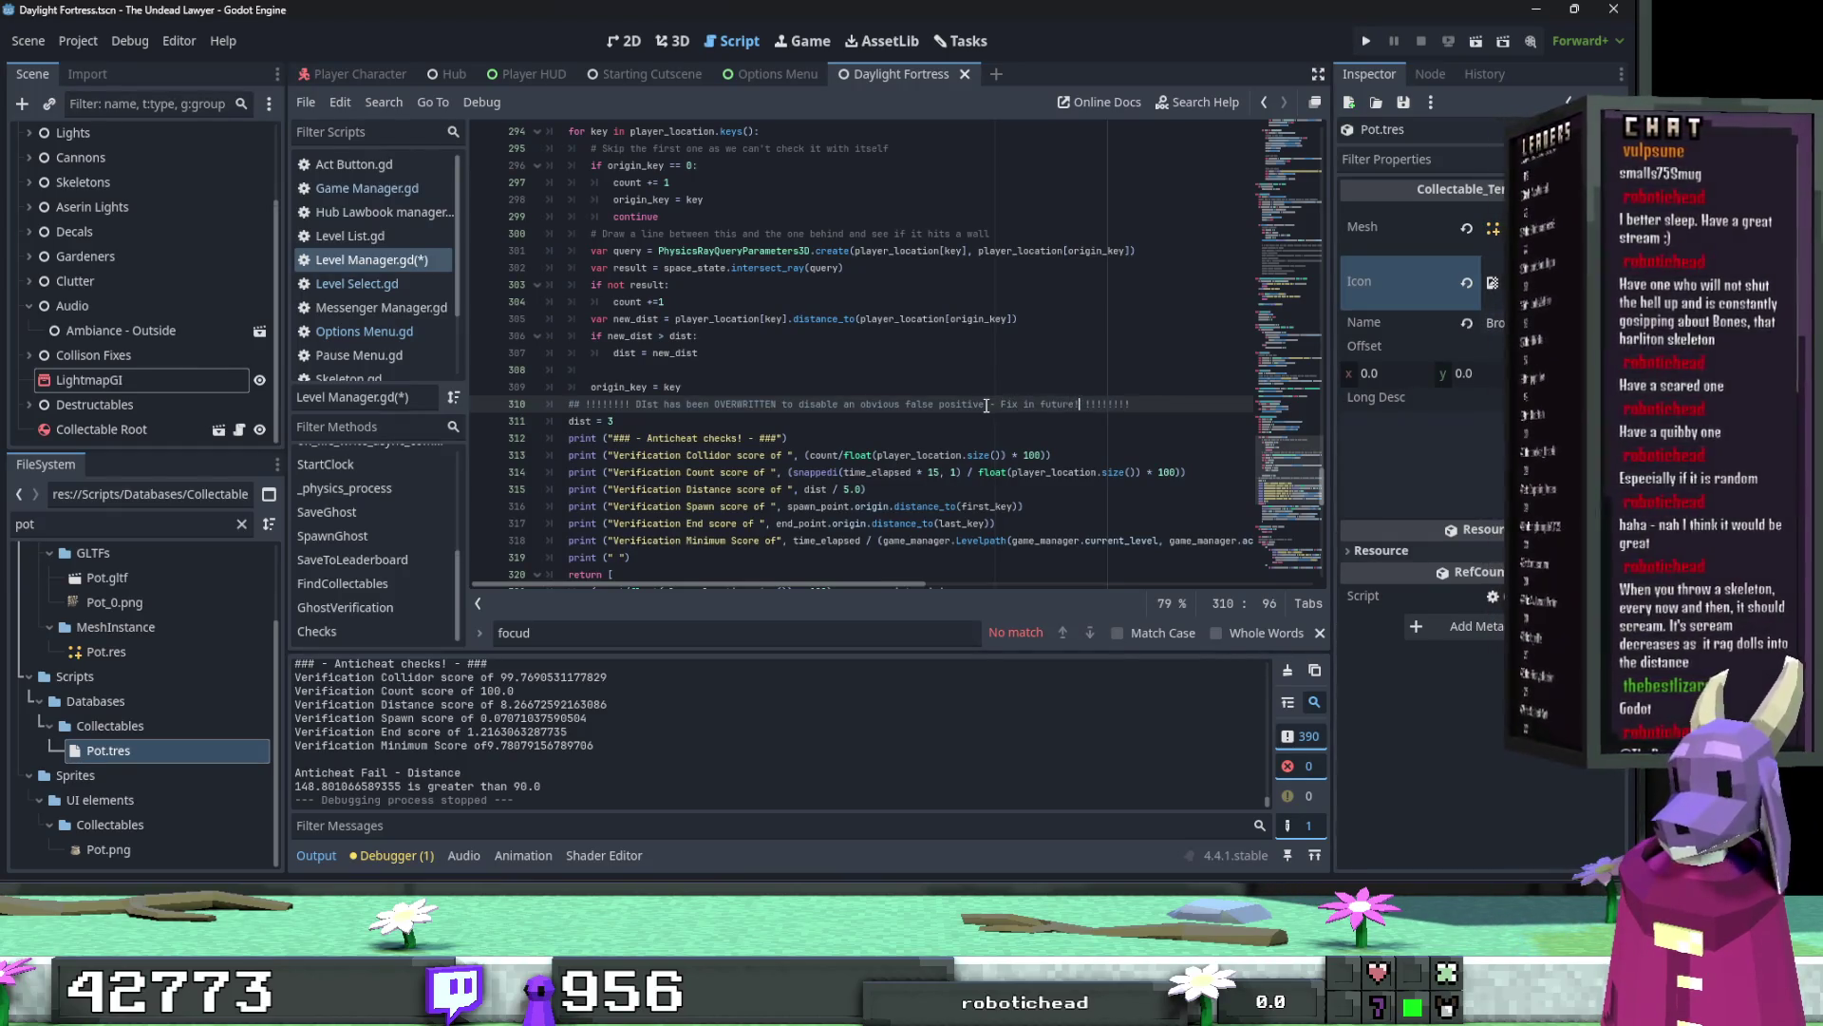
pyautogui.click(1038, 423)
pyautogui.hotkey('ctrl', 's')
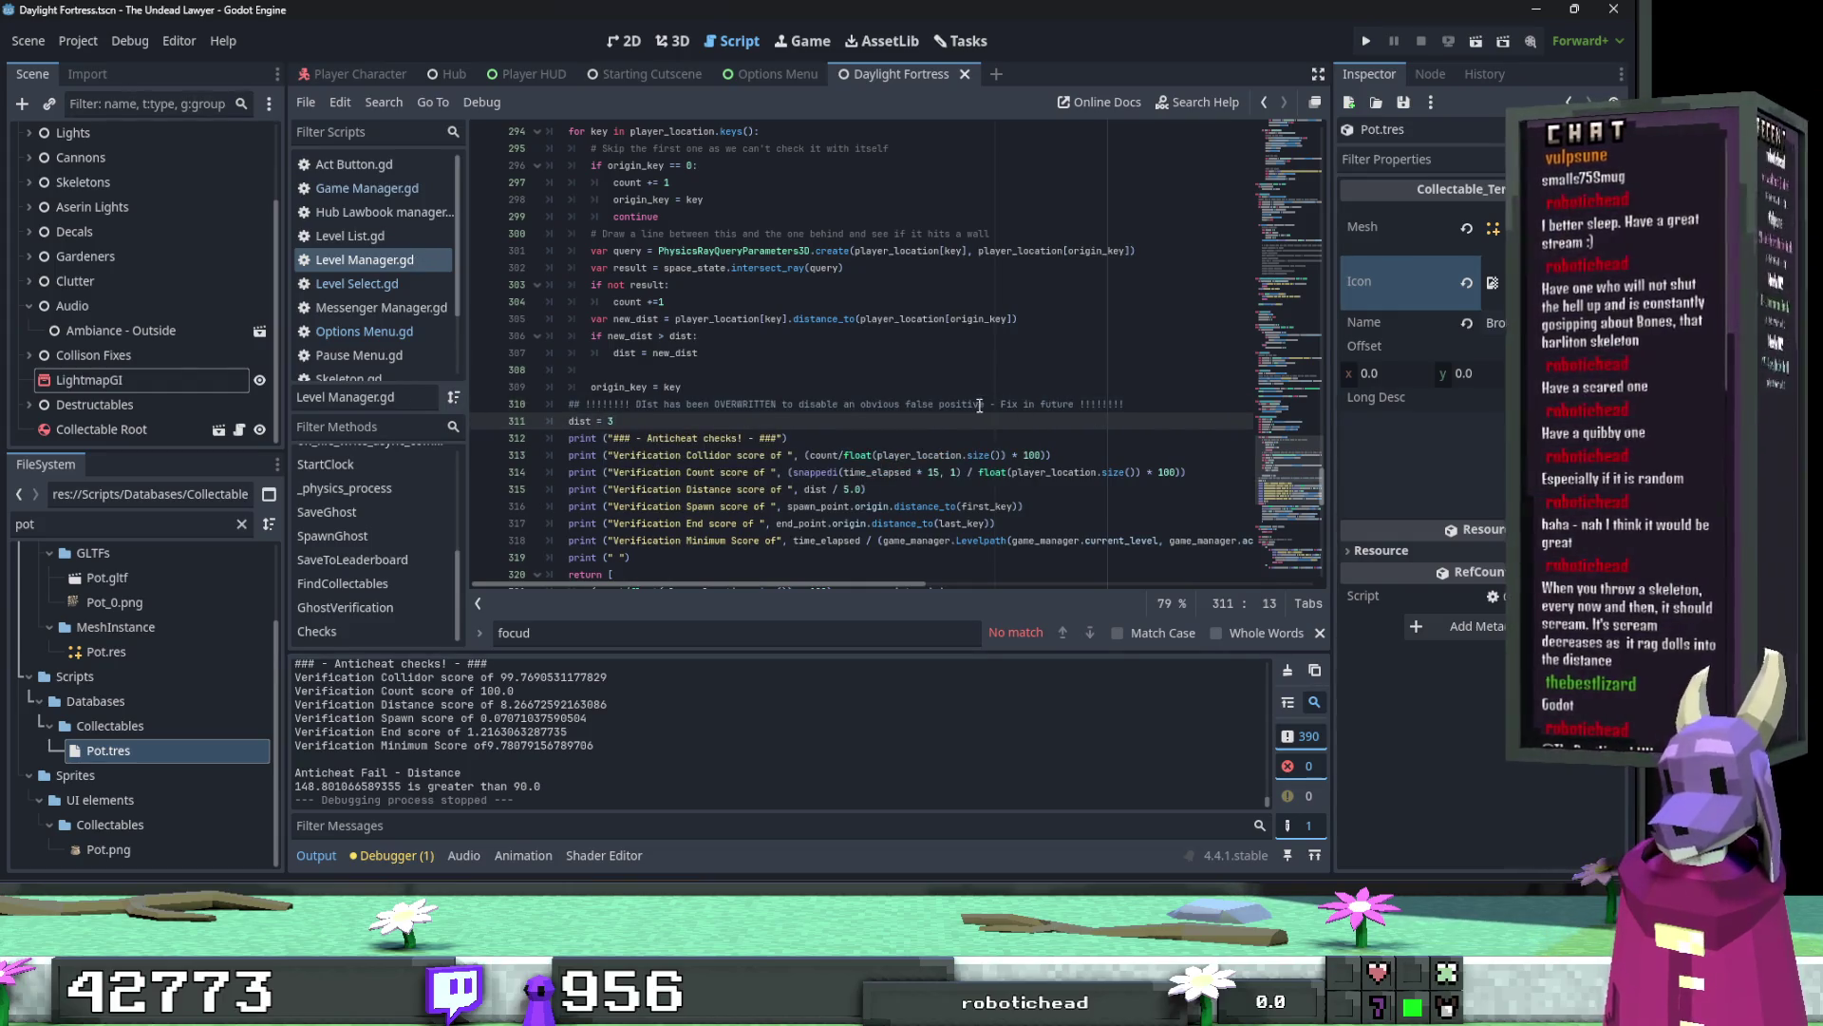
# Step: Insert '(teleporting)' into the line 310 comment and save Level Manager.gd
pyautogui.click(979, 405)
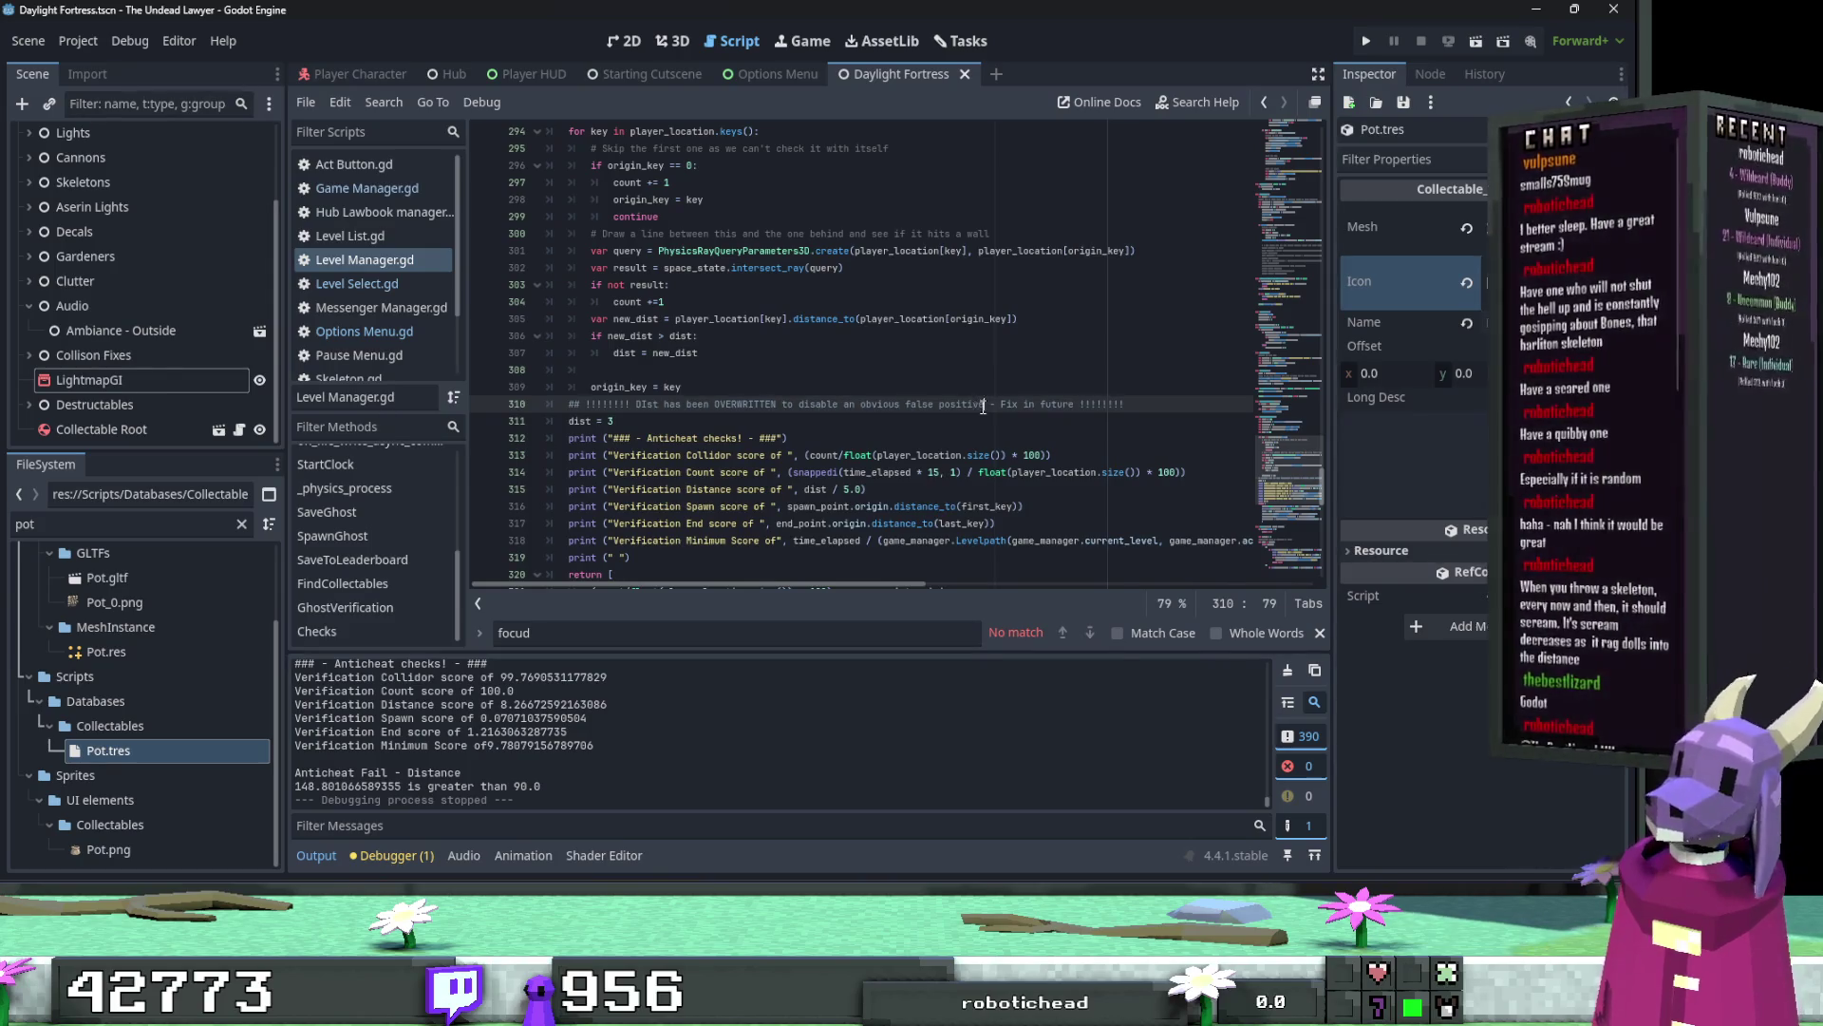
pyautogui.write('(teleporting)')
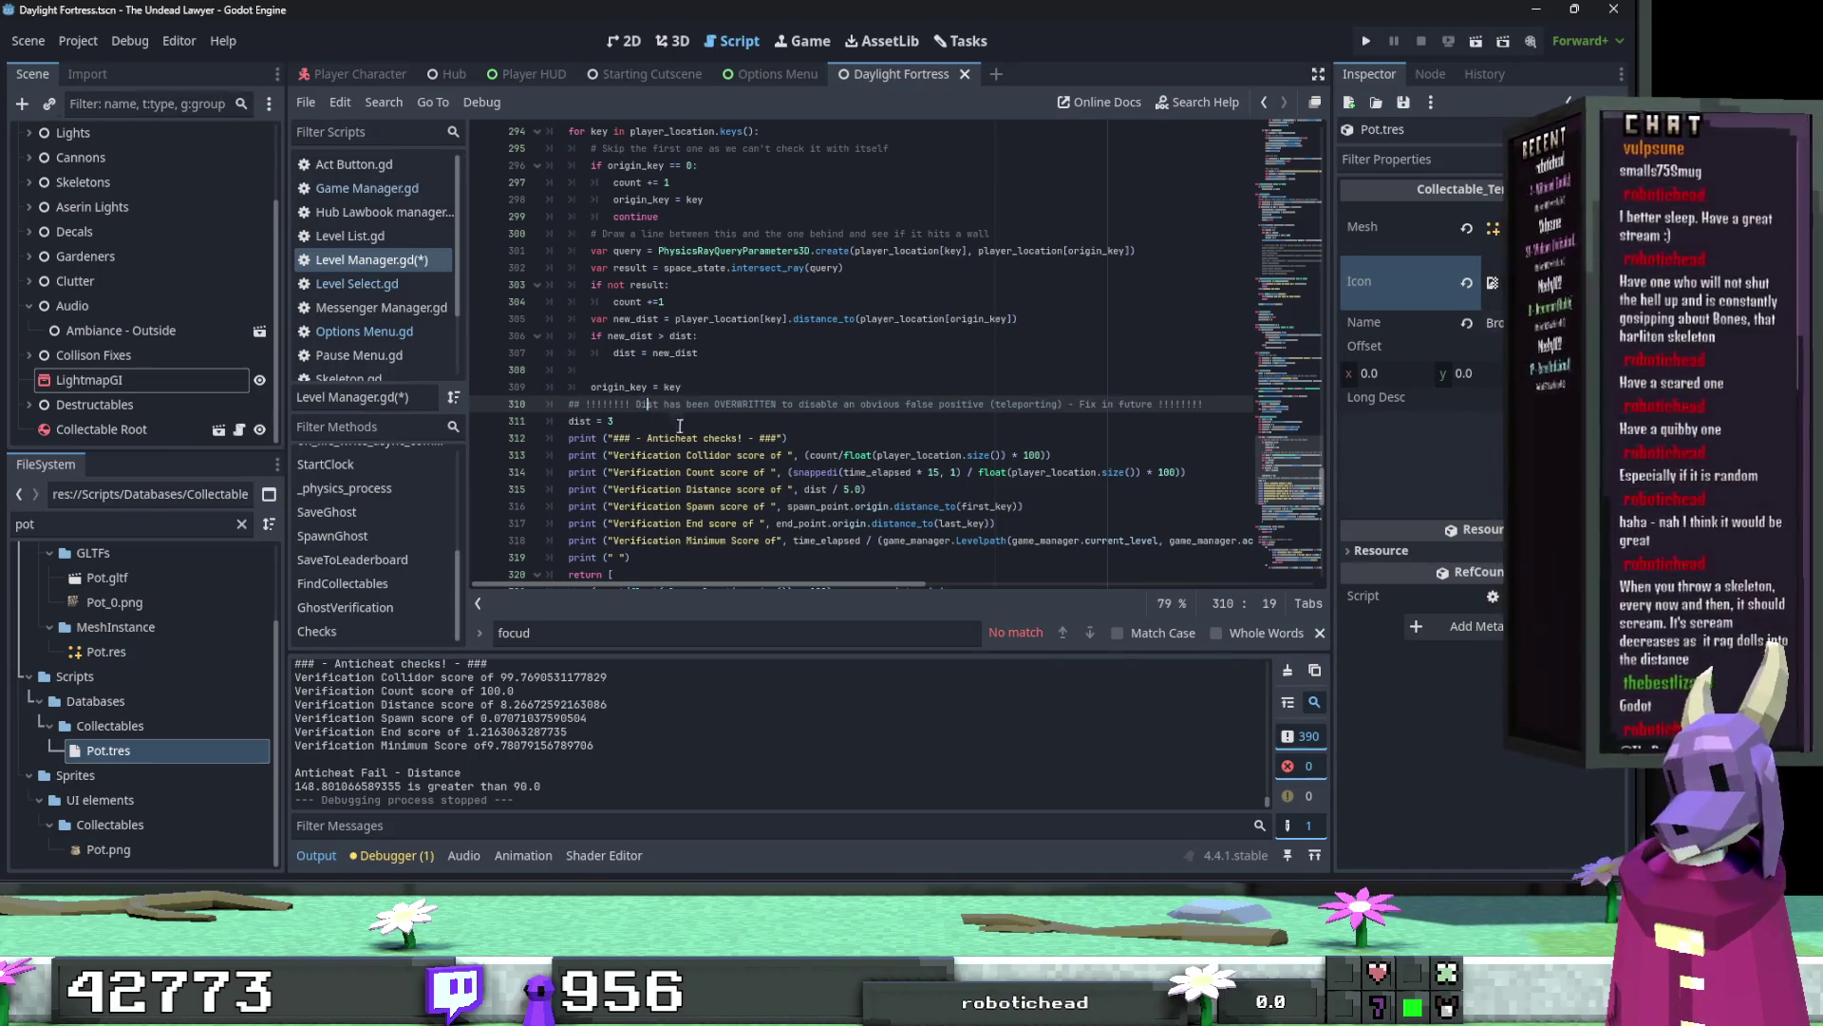
pyautogui.click(846, 419)
pyautogui.hotkey('ctrl', 's')
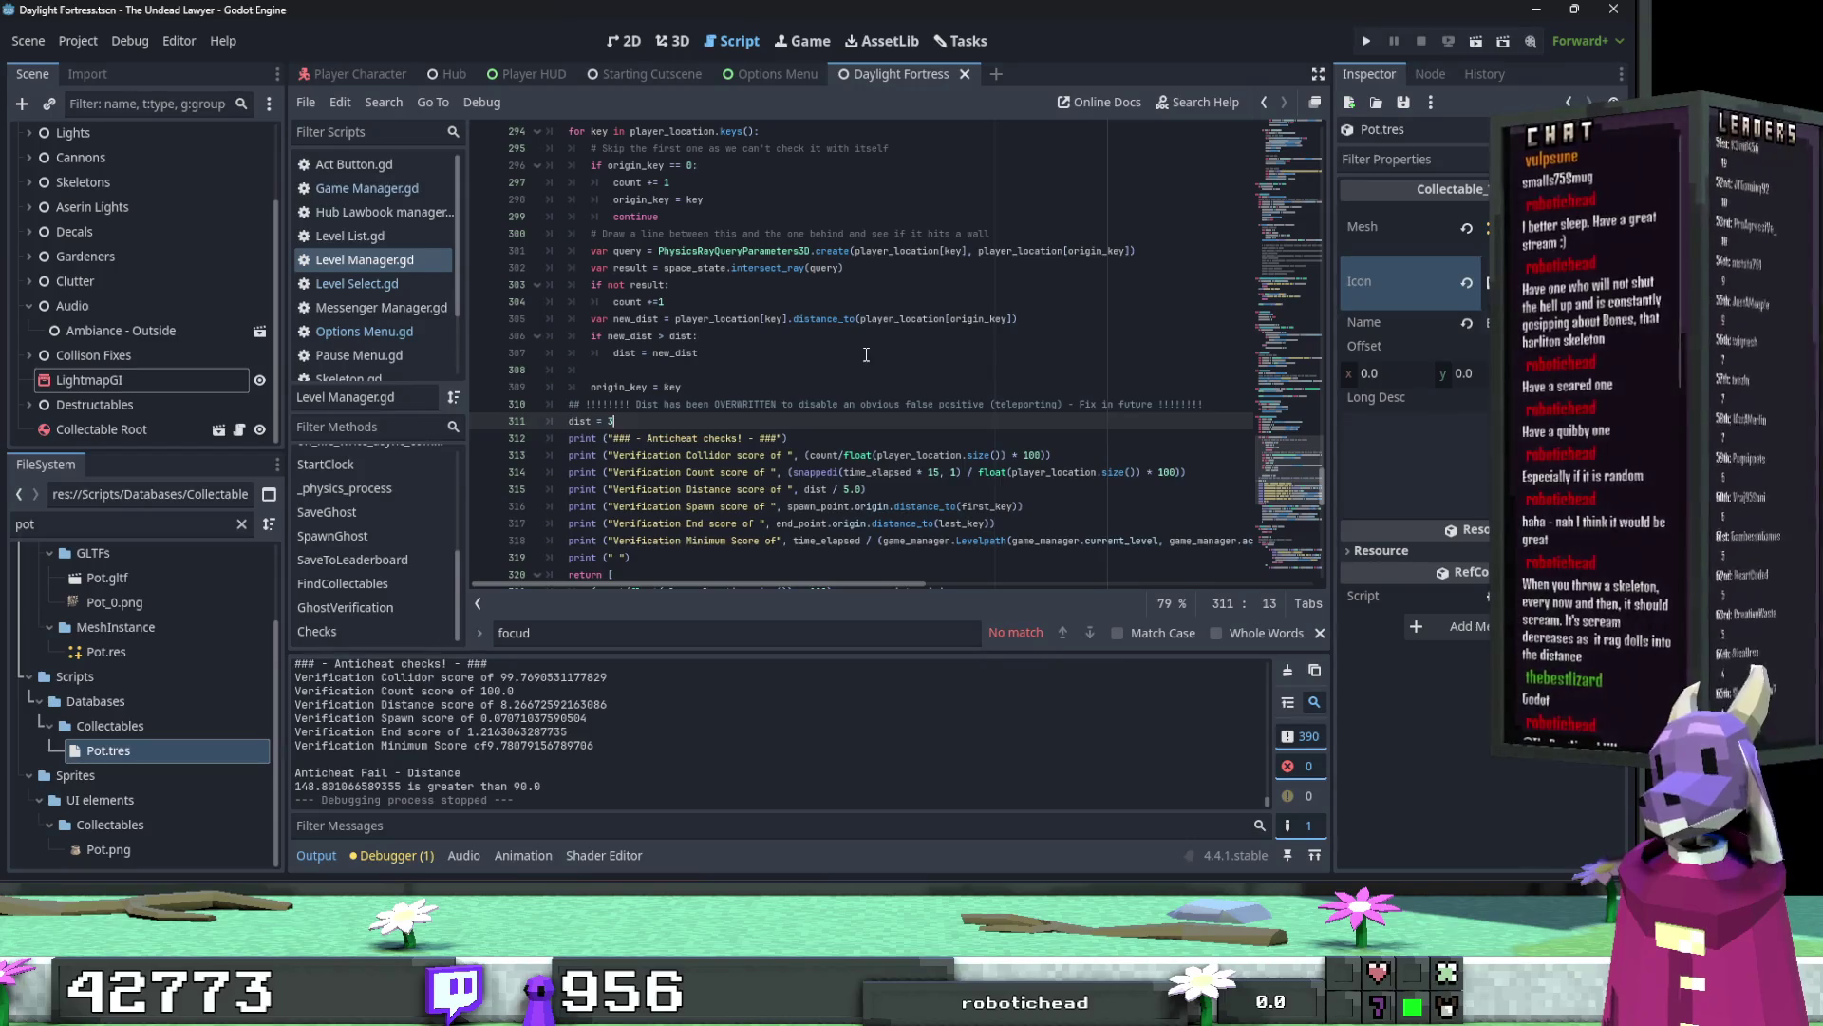
pyautogui.scroll(-3, 866, 354)
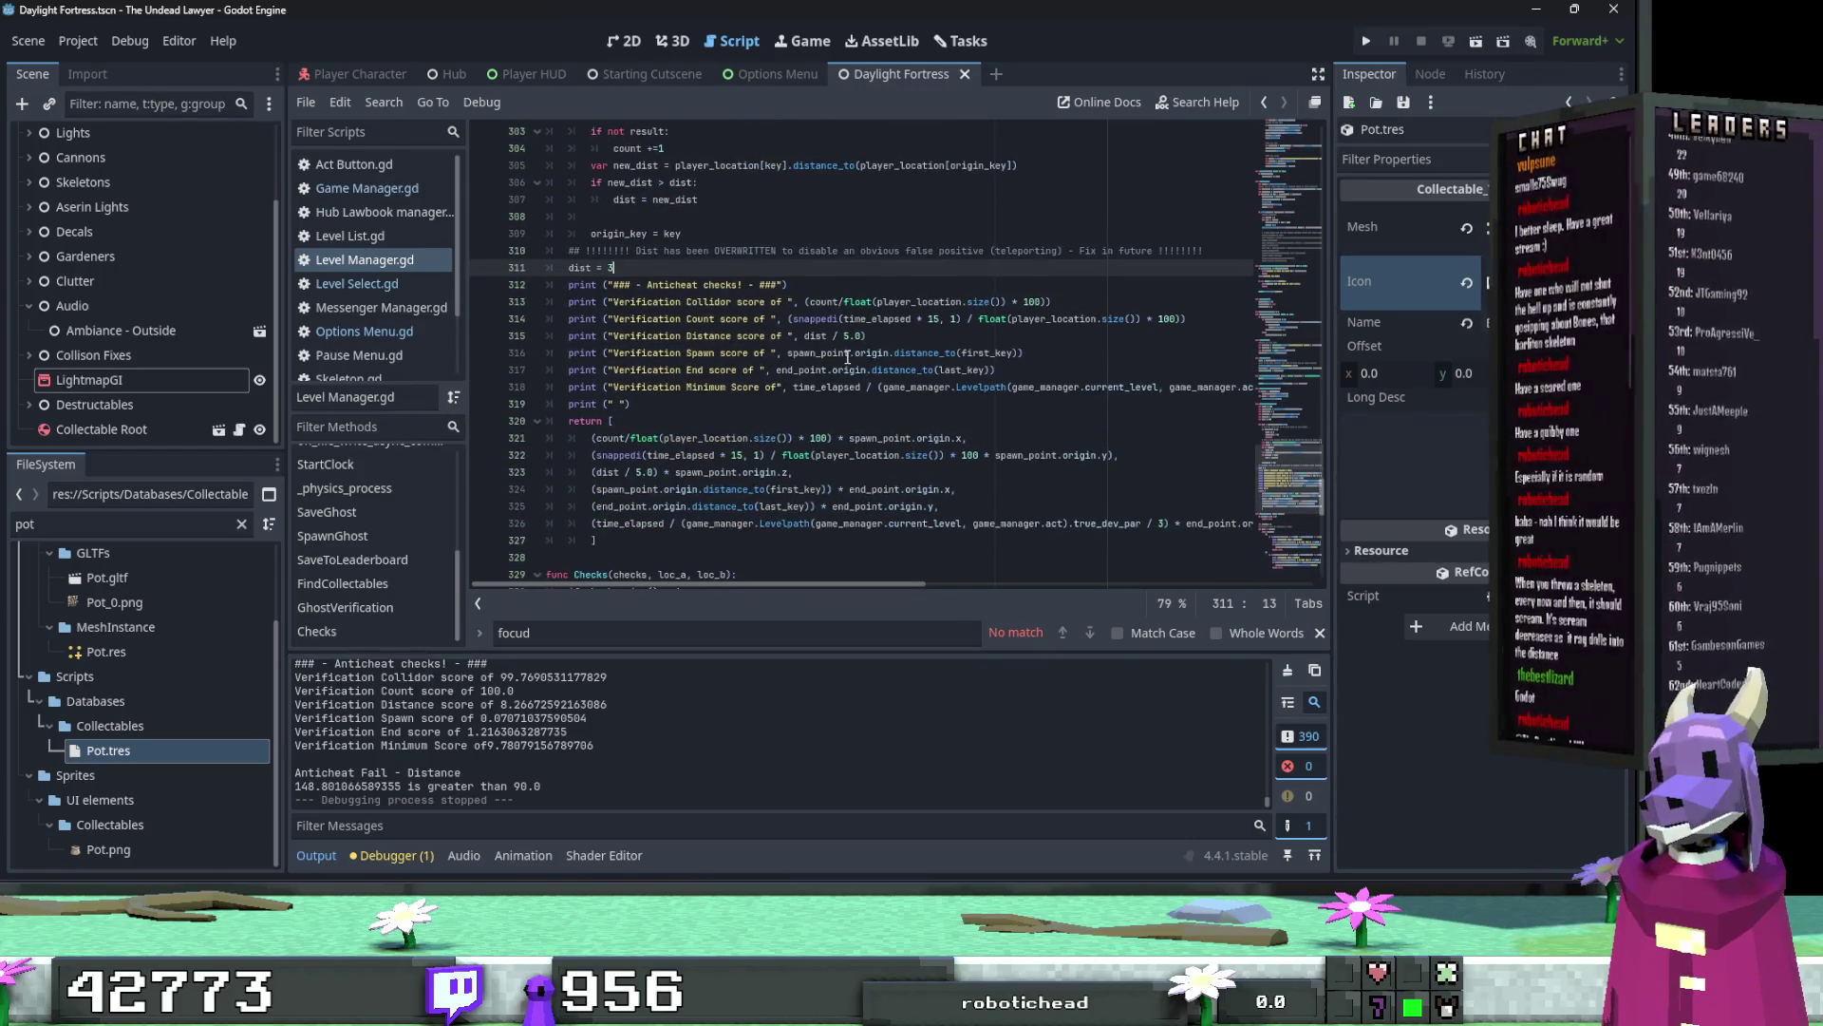
pyautogui.moveTo(848, 357)
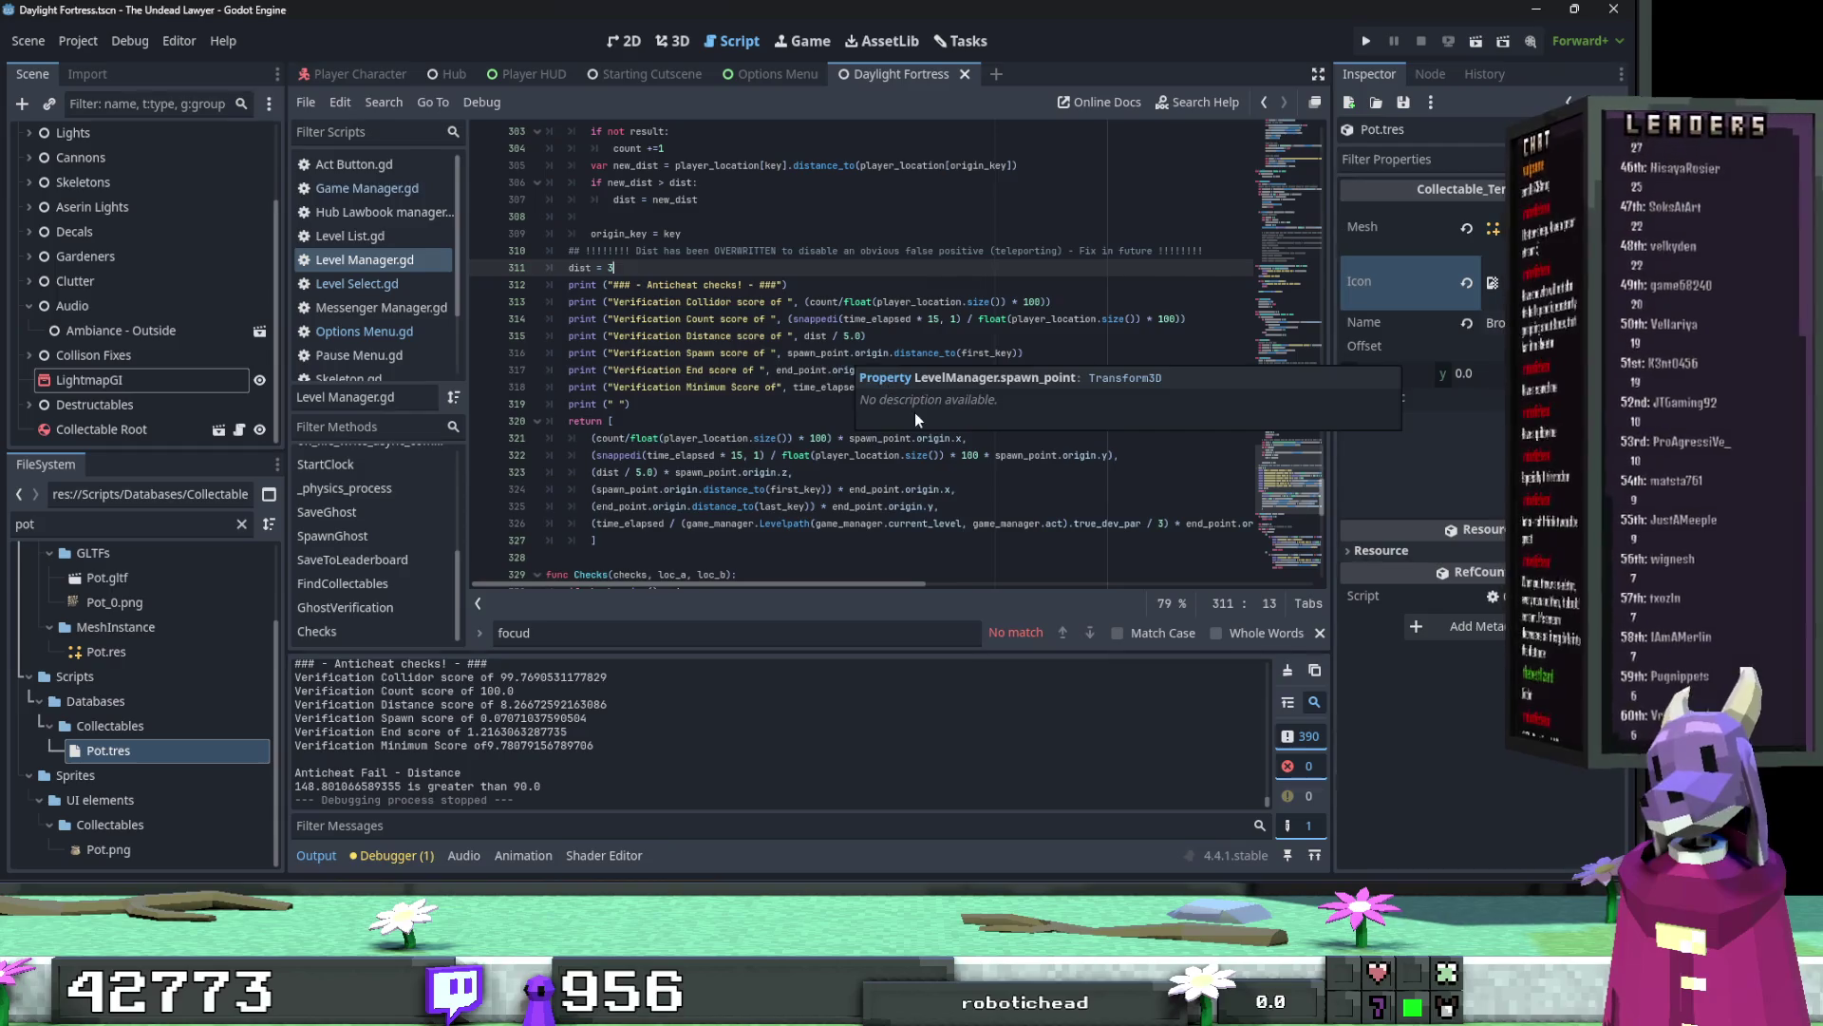
pyautogui.click(947, 475)
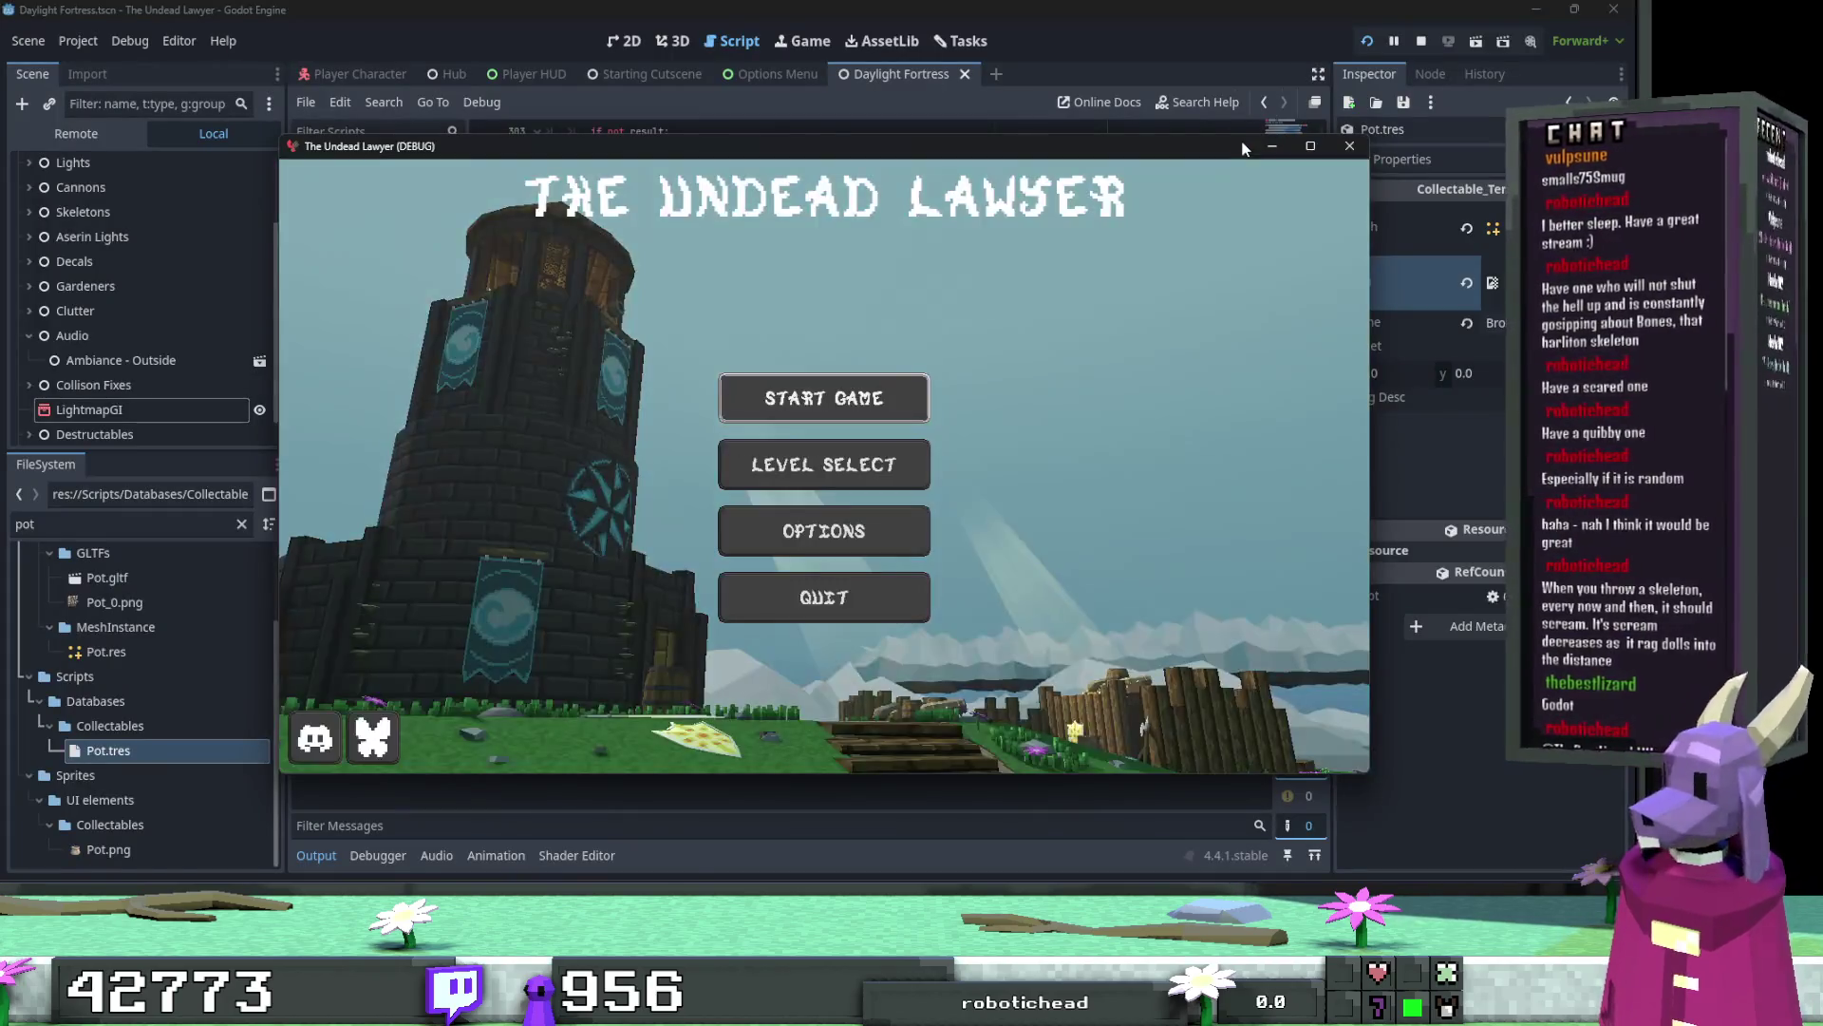
# Step: Open Act 1 in Level Select and step through Landfall, Godrays, Courtyard to Dungeon Run (best 00:10.164)
pyautogui.click(898, 444)
pyautogui.click(1312, 145)
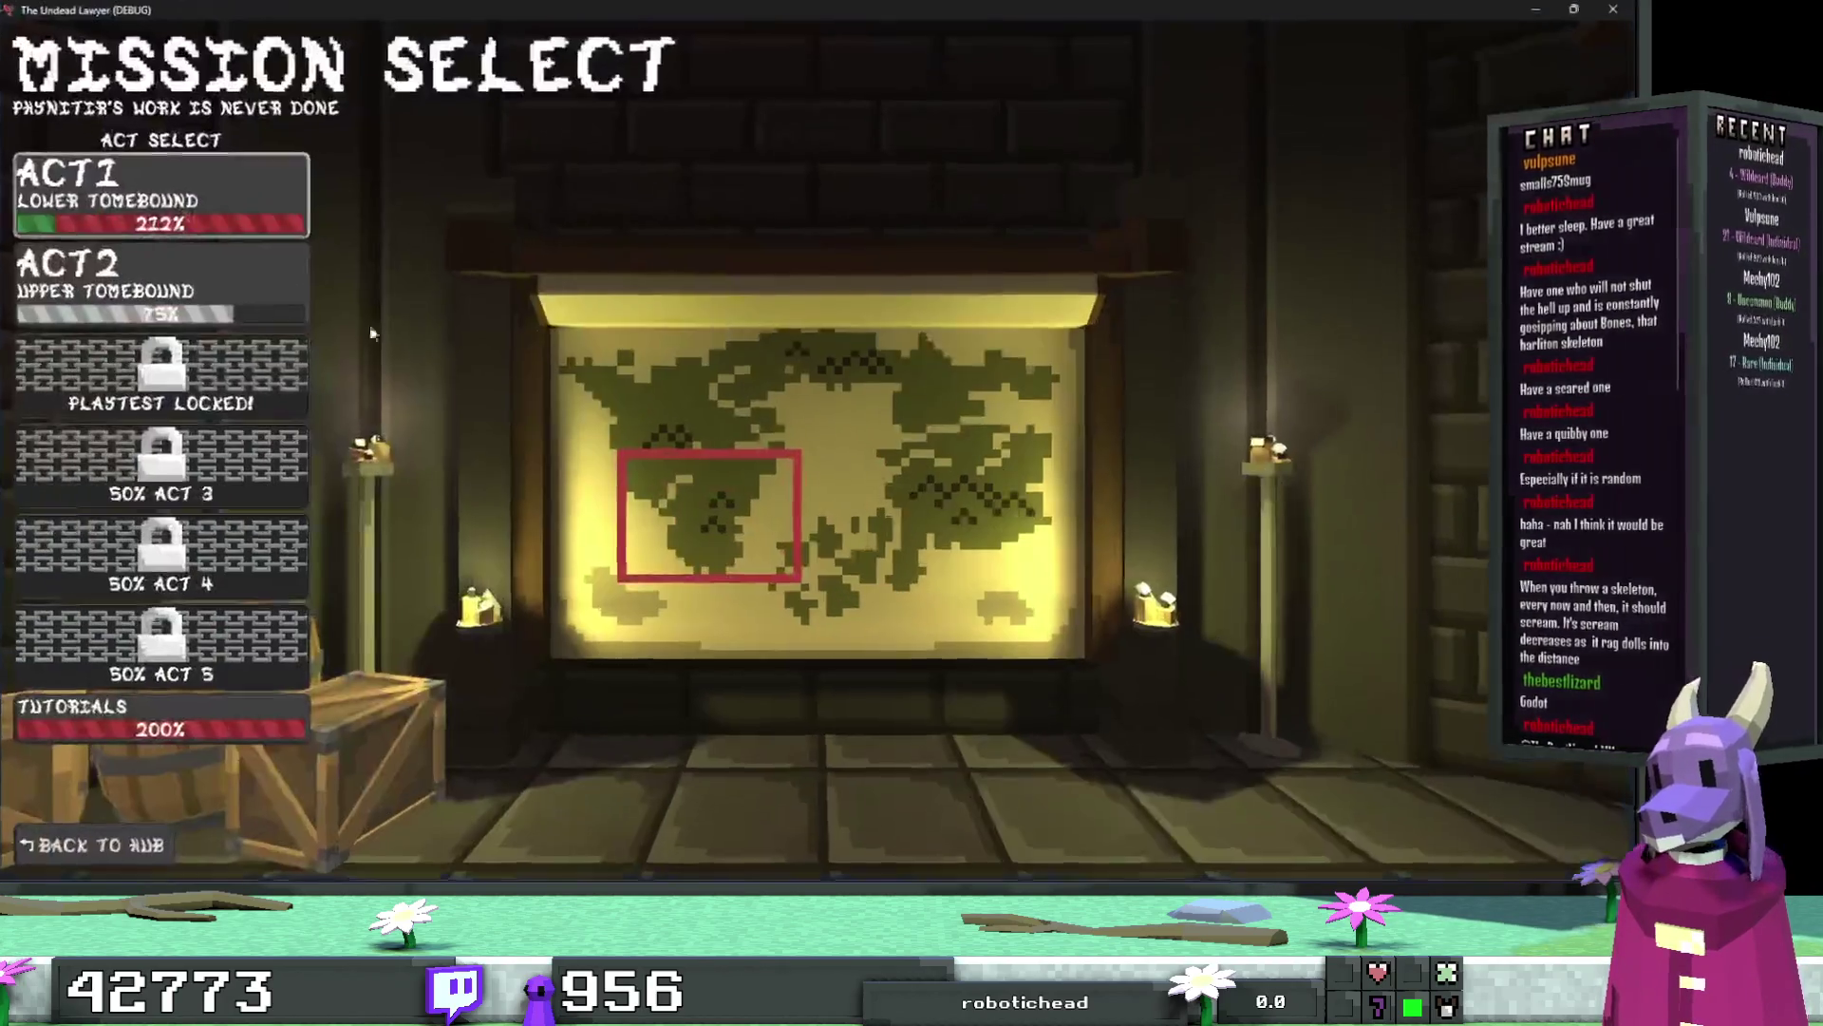
pyautogui.click(144, 204)
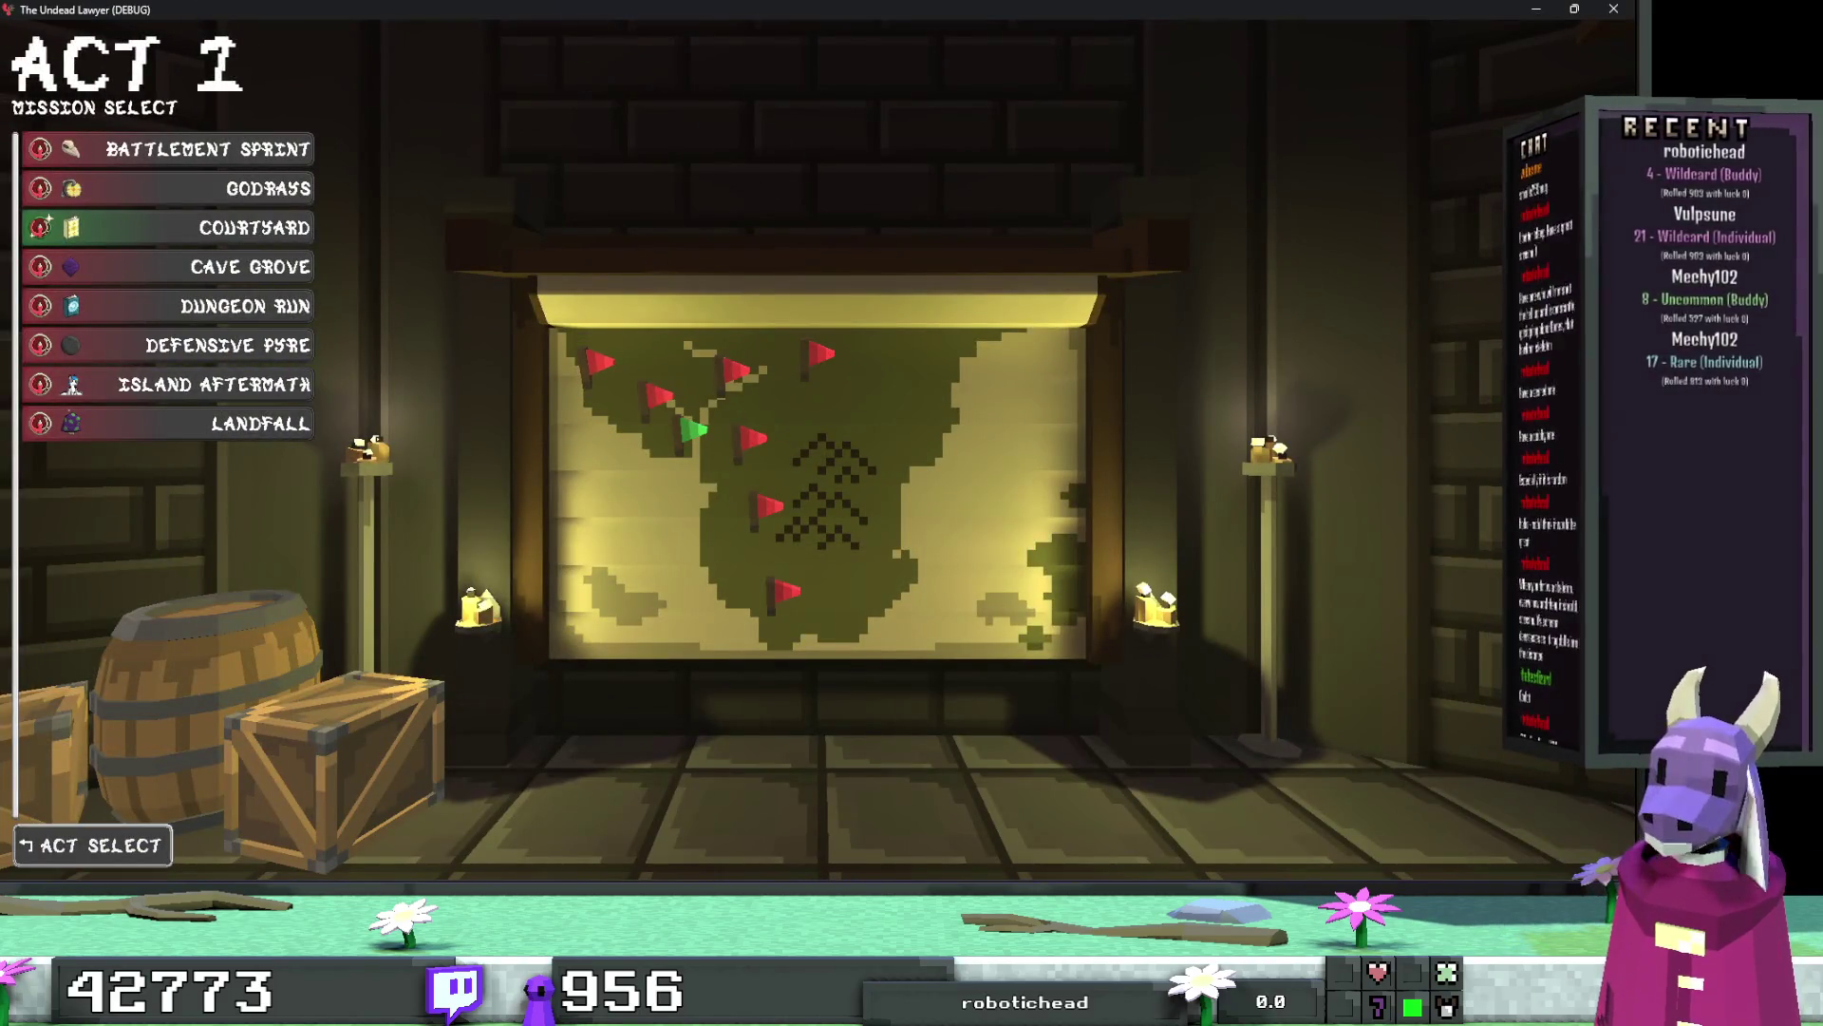
pyautogui.click(882, 407)
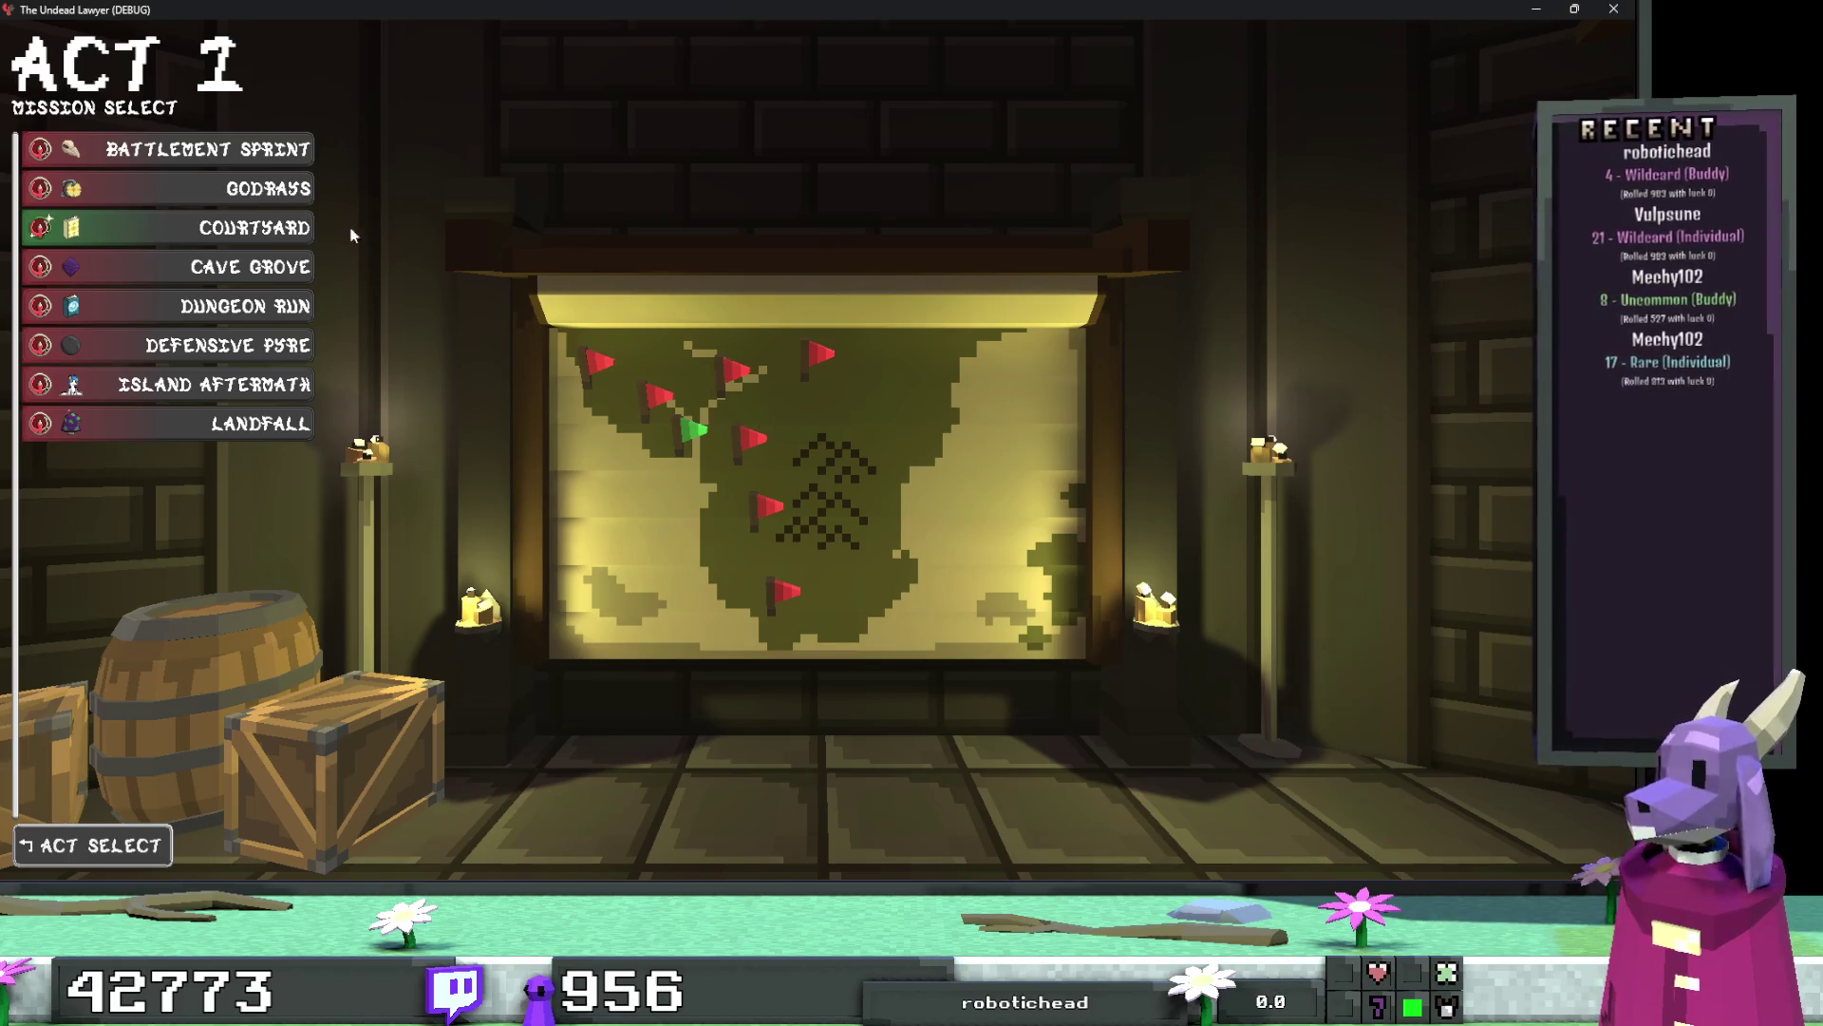
pyautogui.click(224, 425)
pyautogui.click(252, 383)
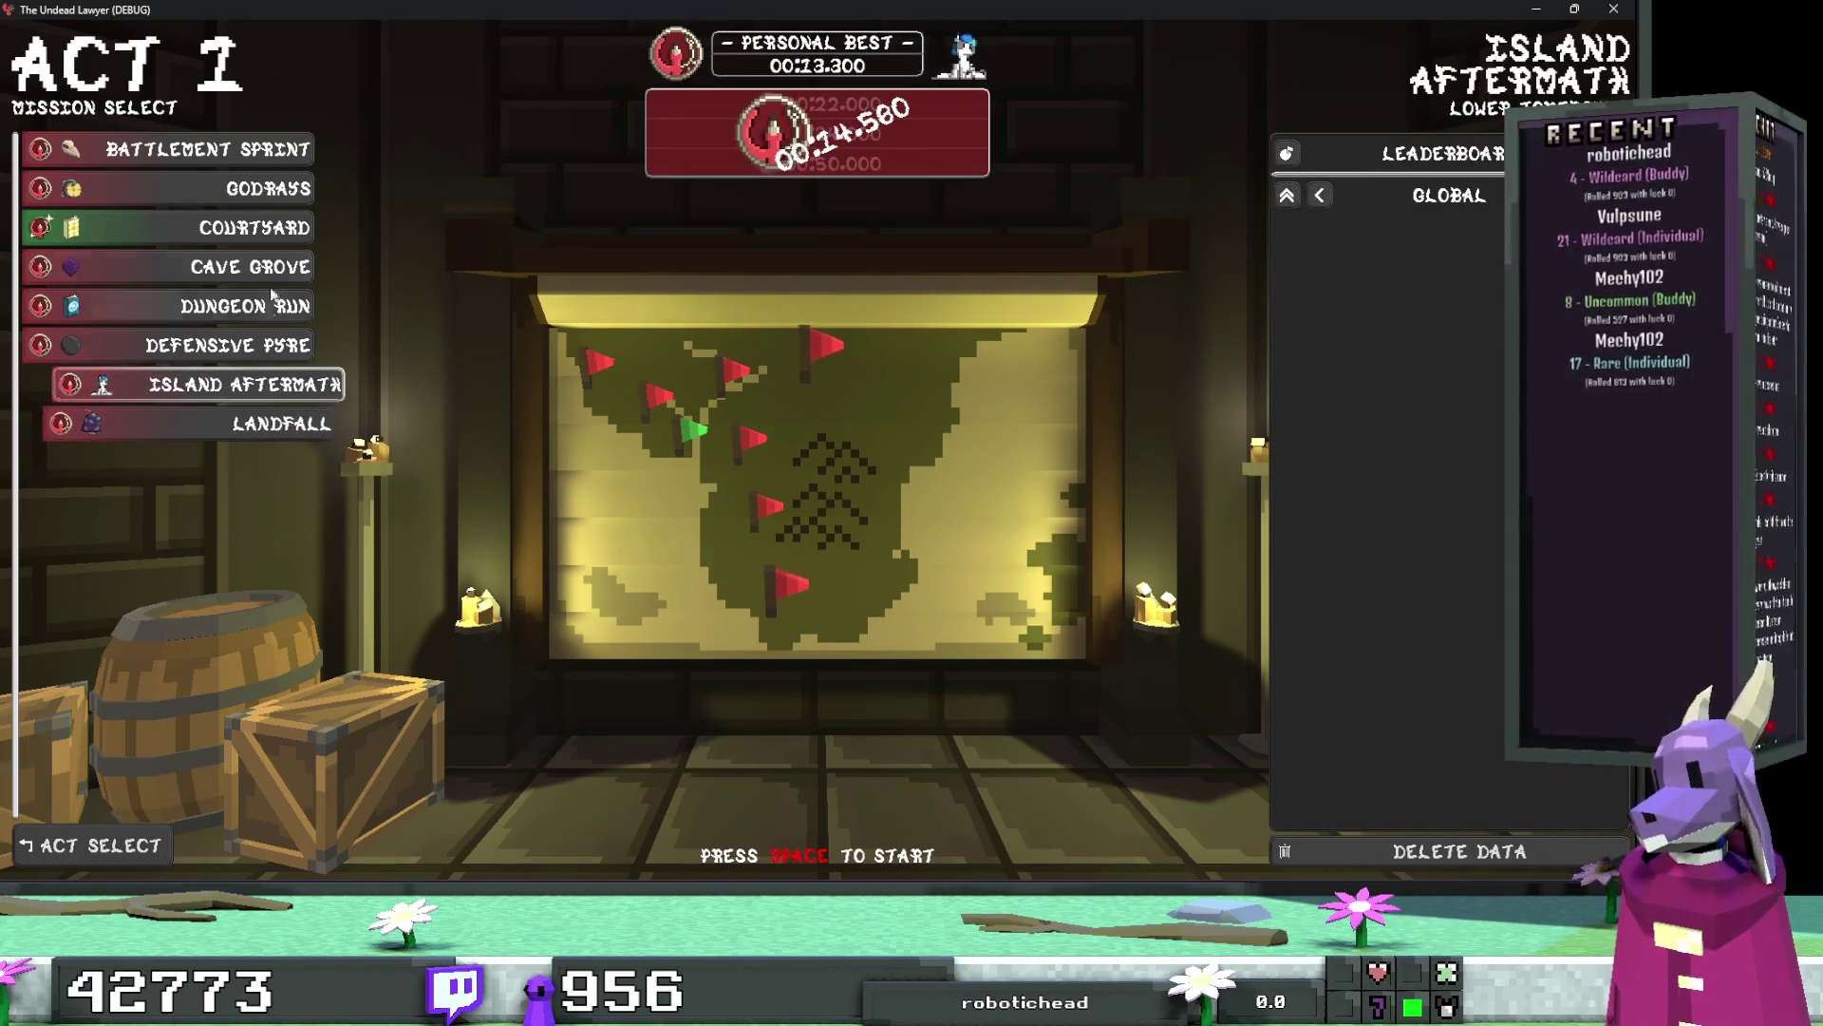
pyautogui.click(237, 149)
pyautogui.click(238, 188)
pyautogui.click(237, 226)
pyautogui.click(232, 306)
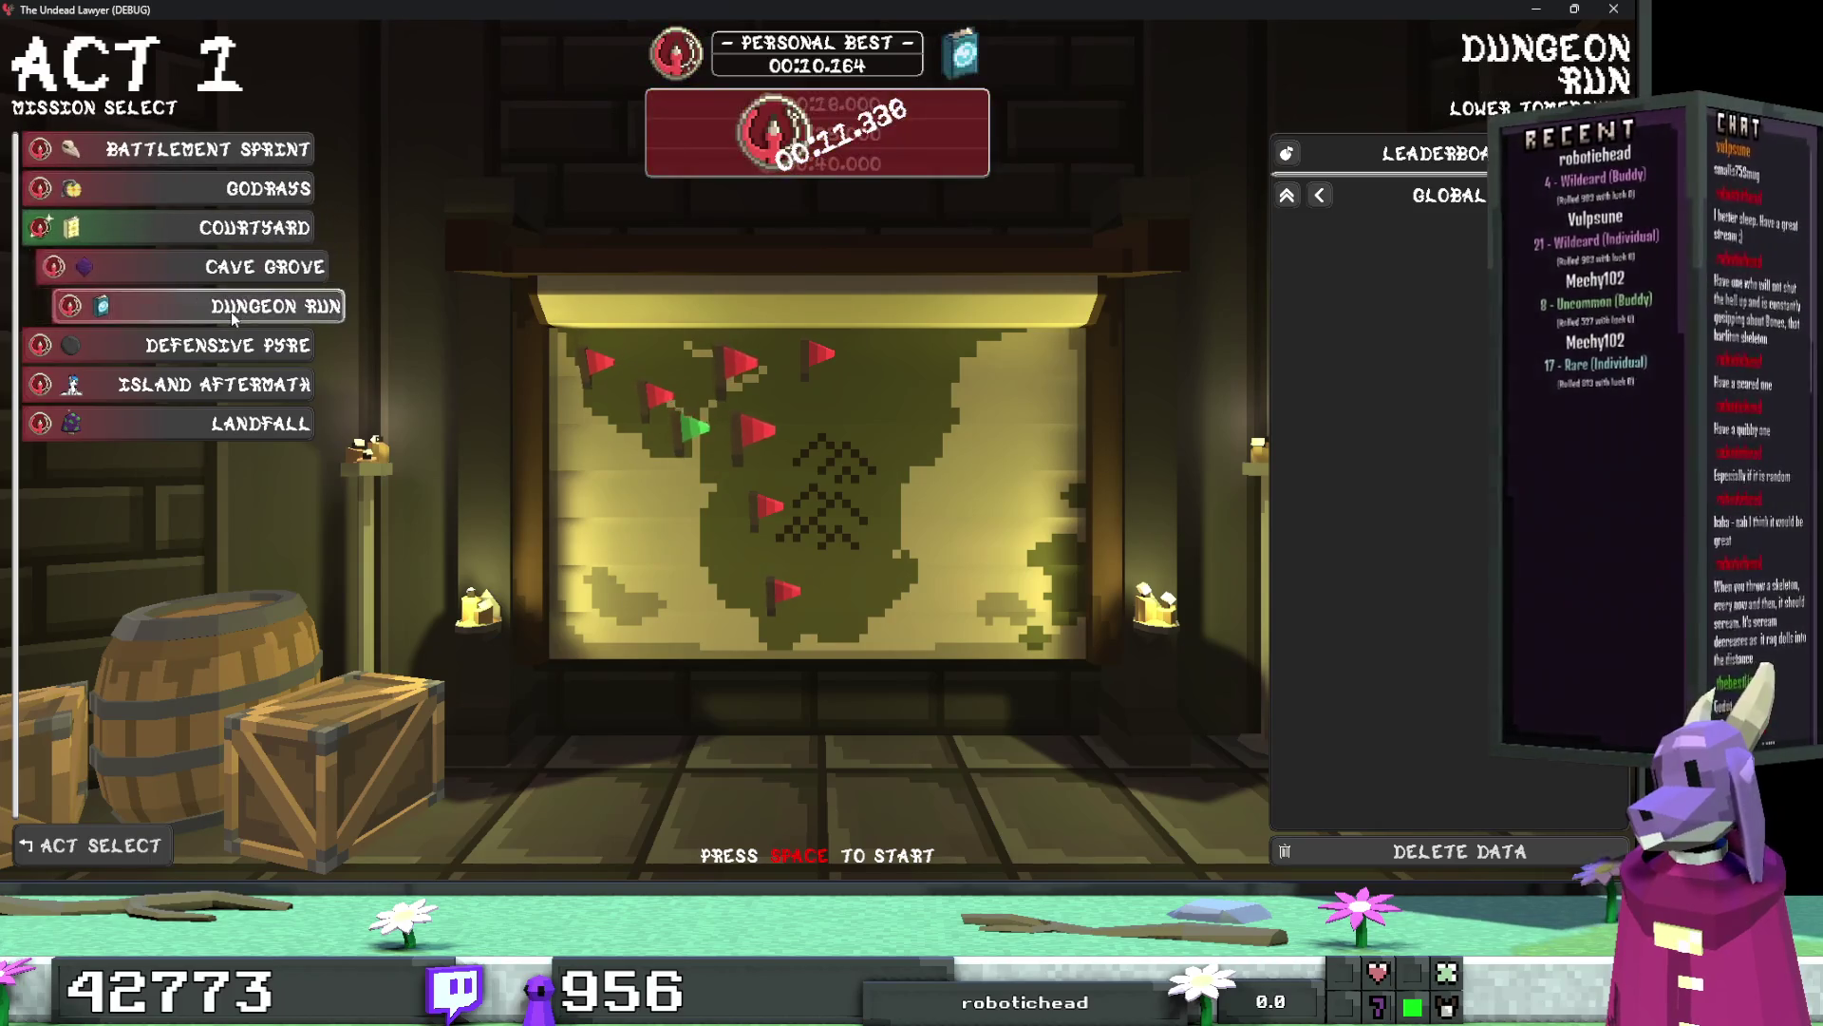
# Step: Run Dungeon Run over the rooftop and through the water trench to the exit in 00:22.815
pyautogui.press('space')
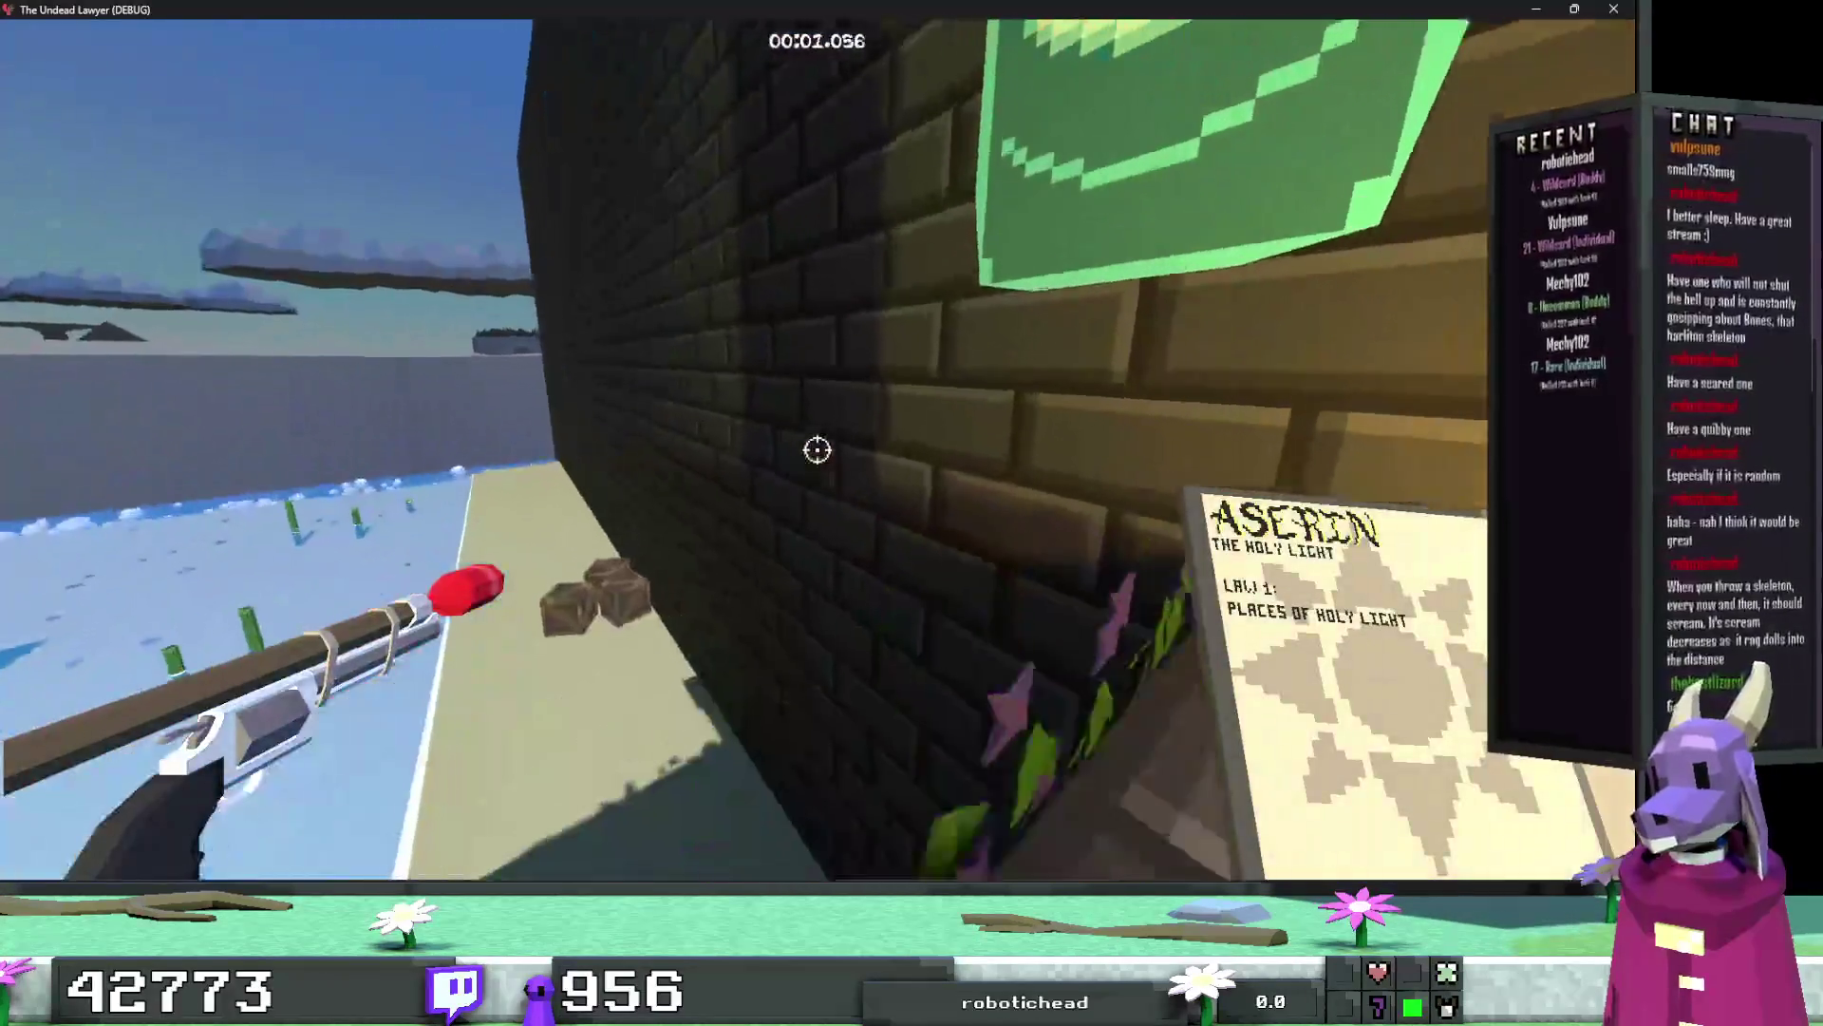
pyautogui.press('w')
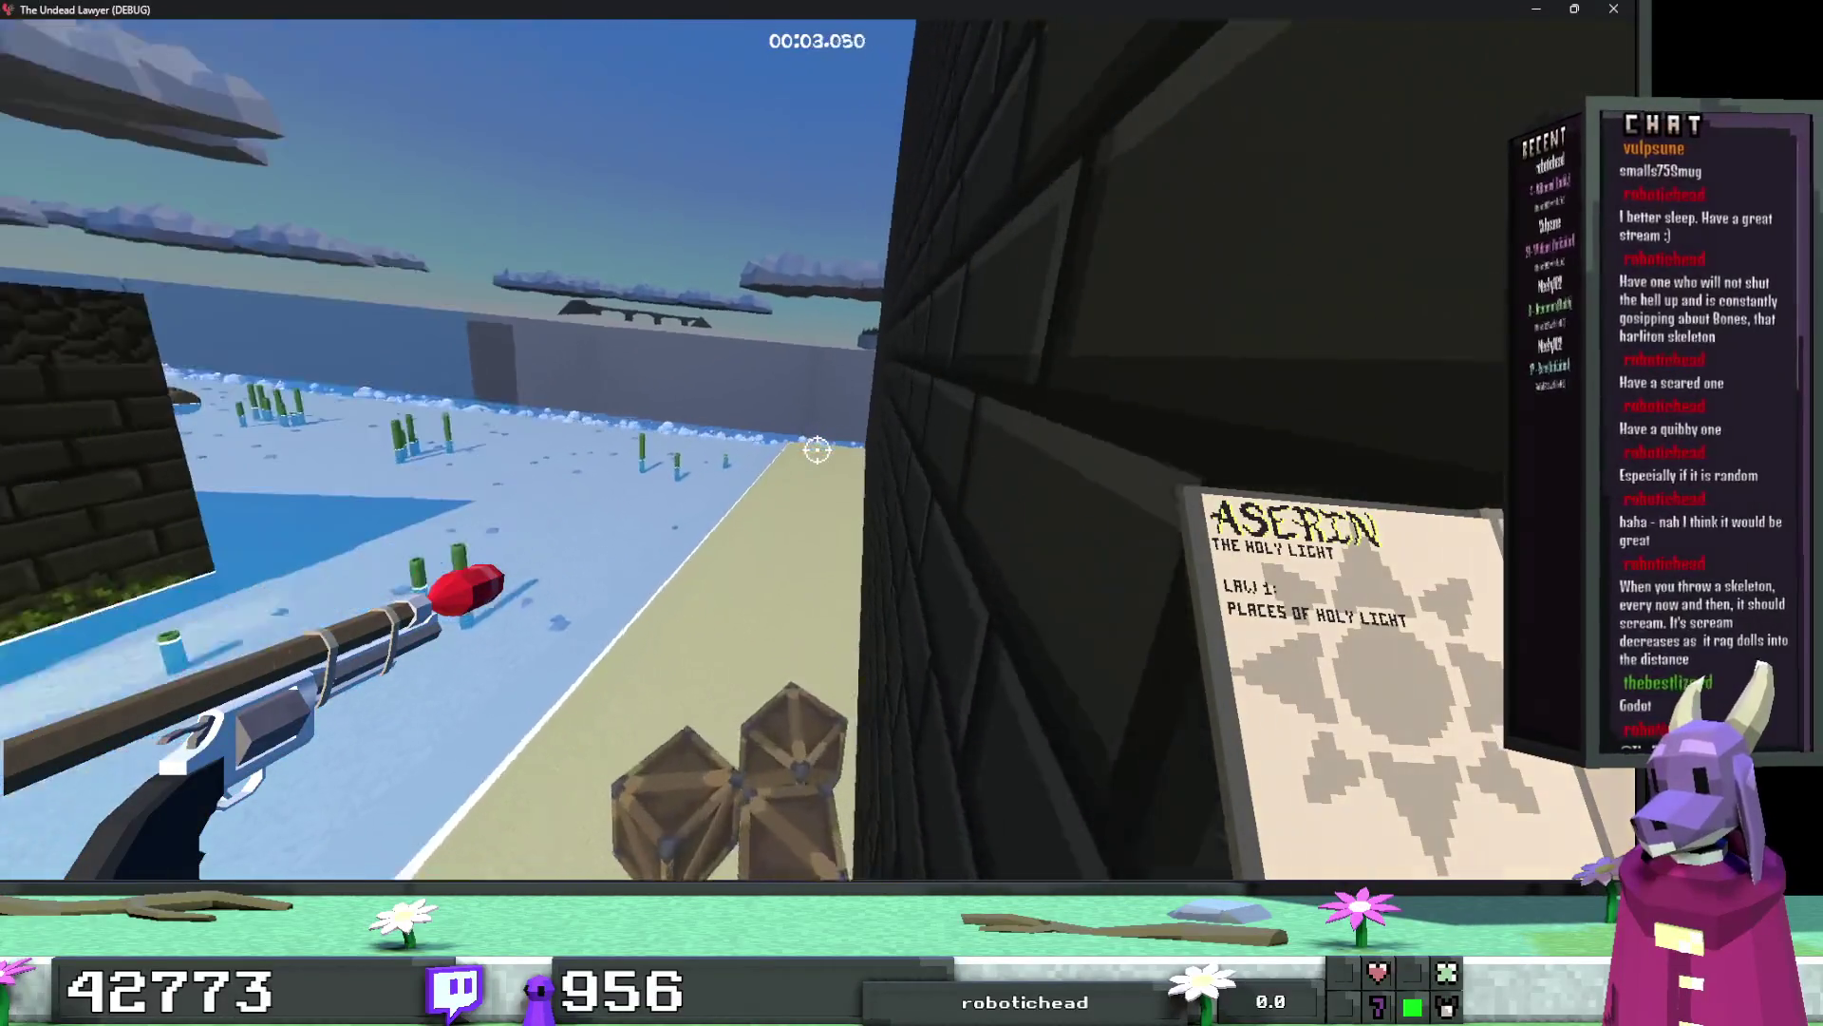
pyautogui.press('w')
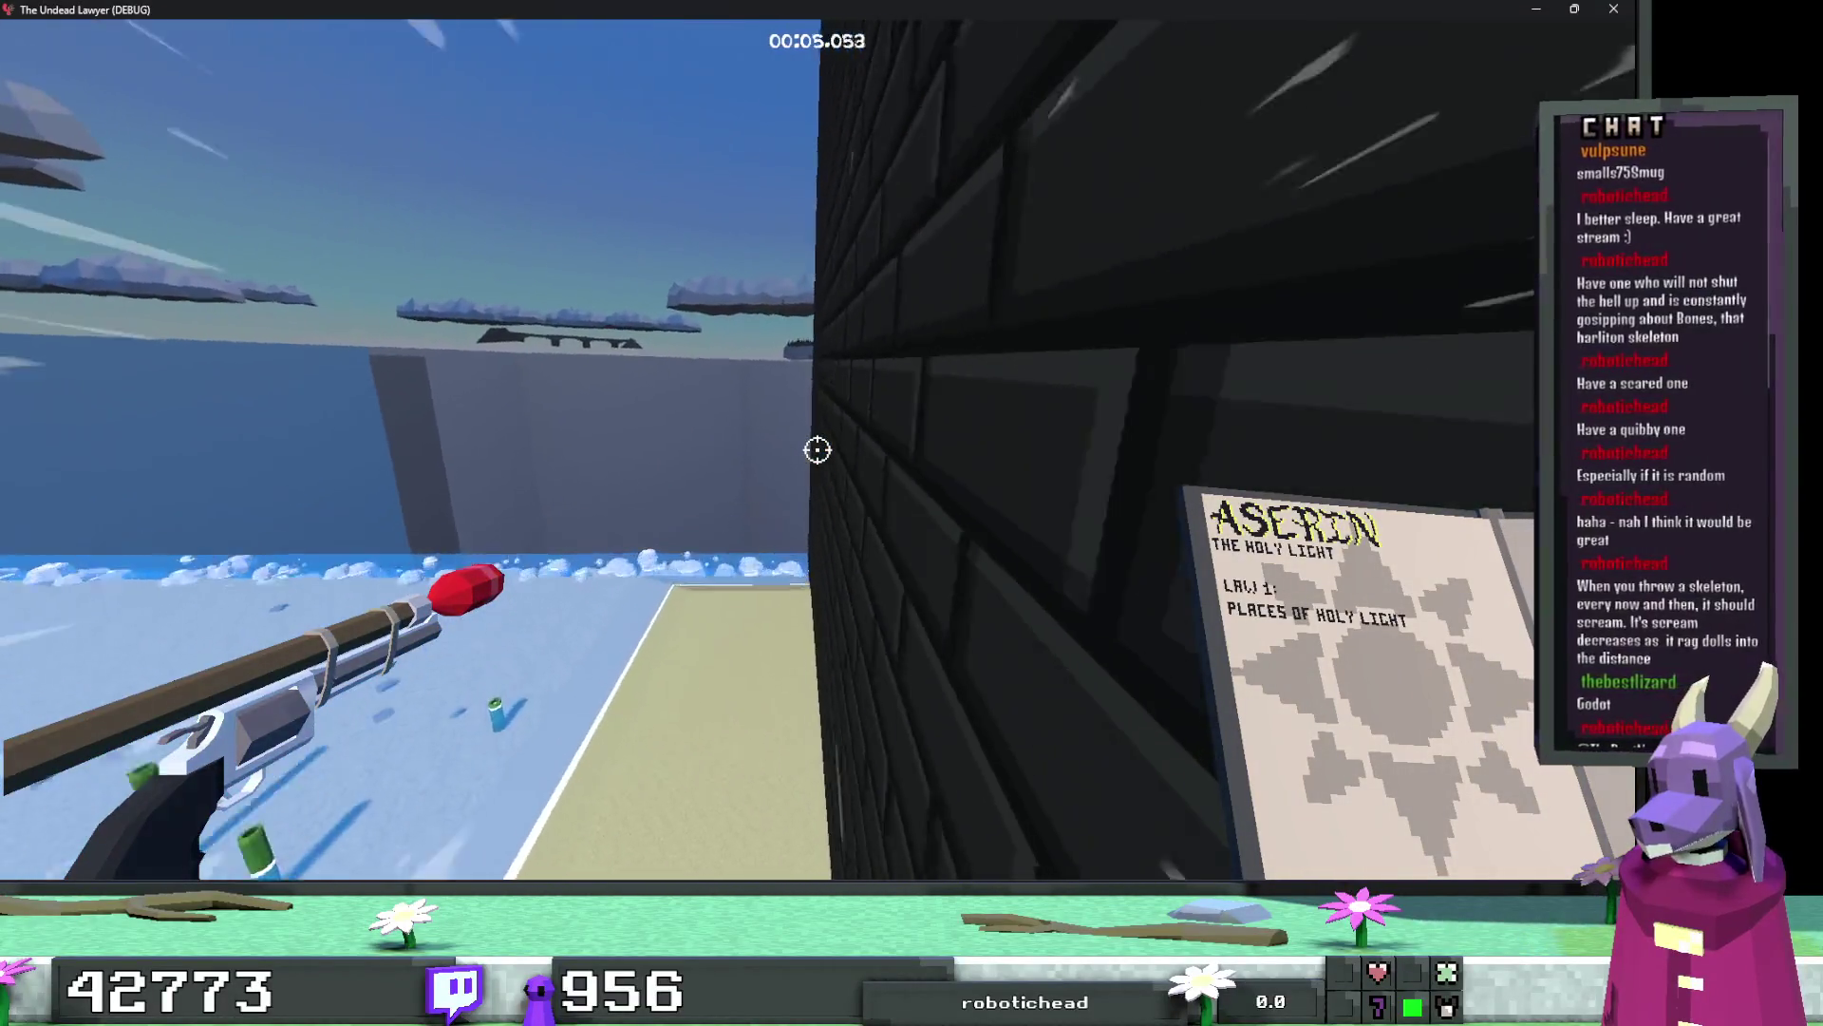
pyautogui.press('w')
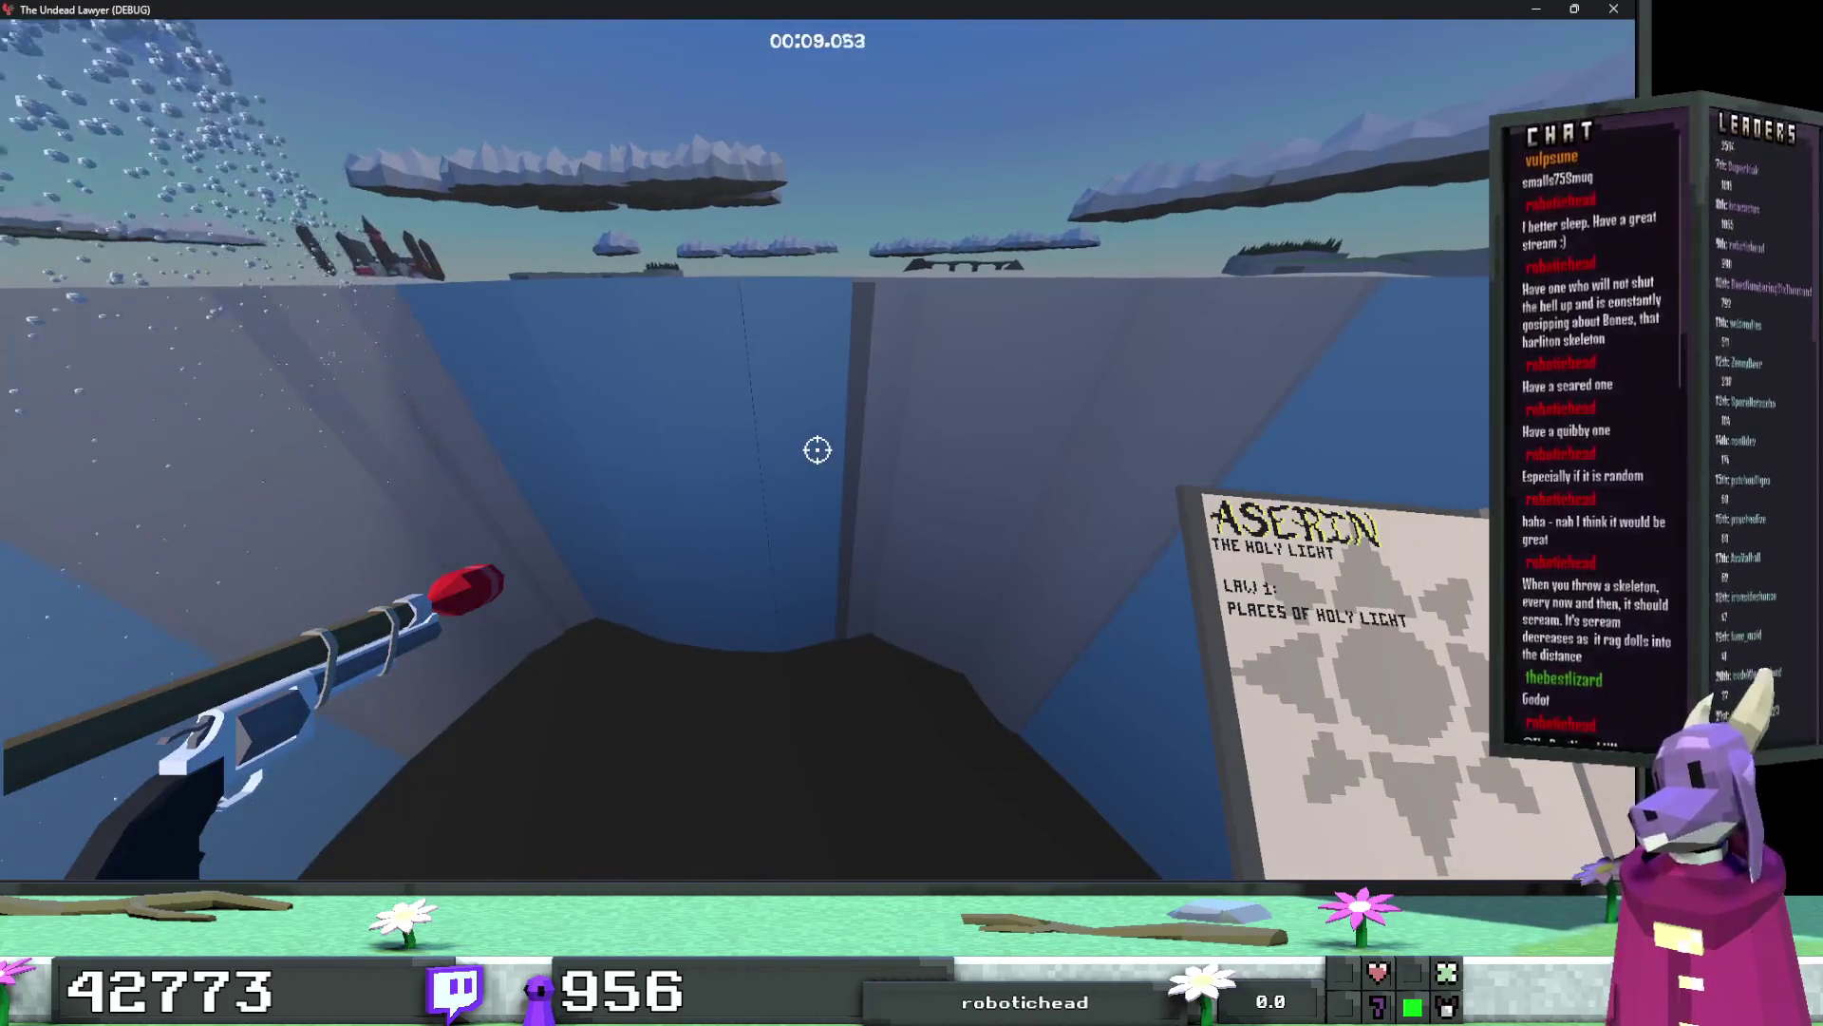
pyautogui.press('w')
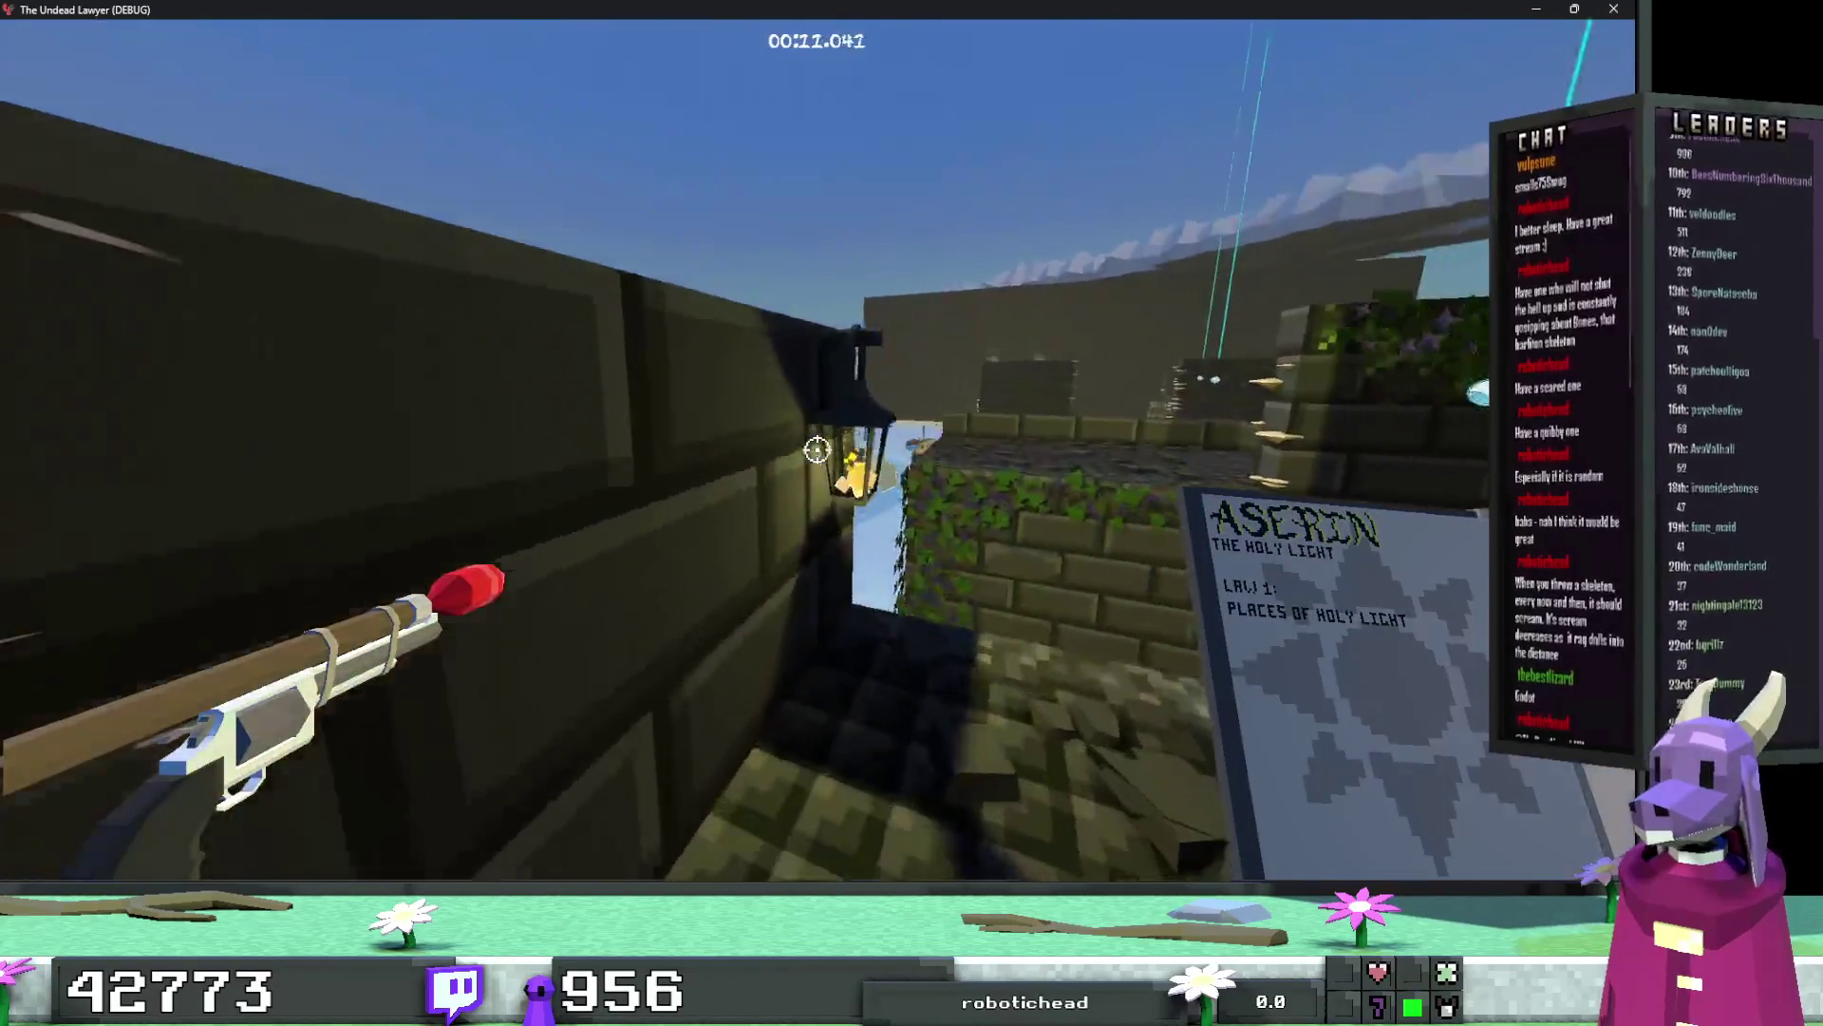
pyautogui.press('w')
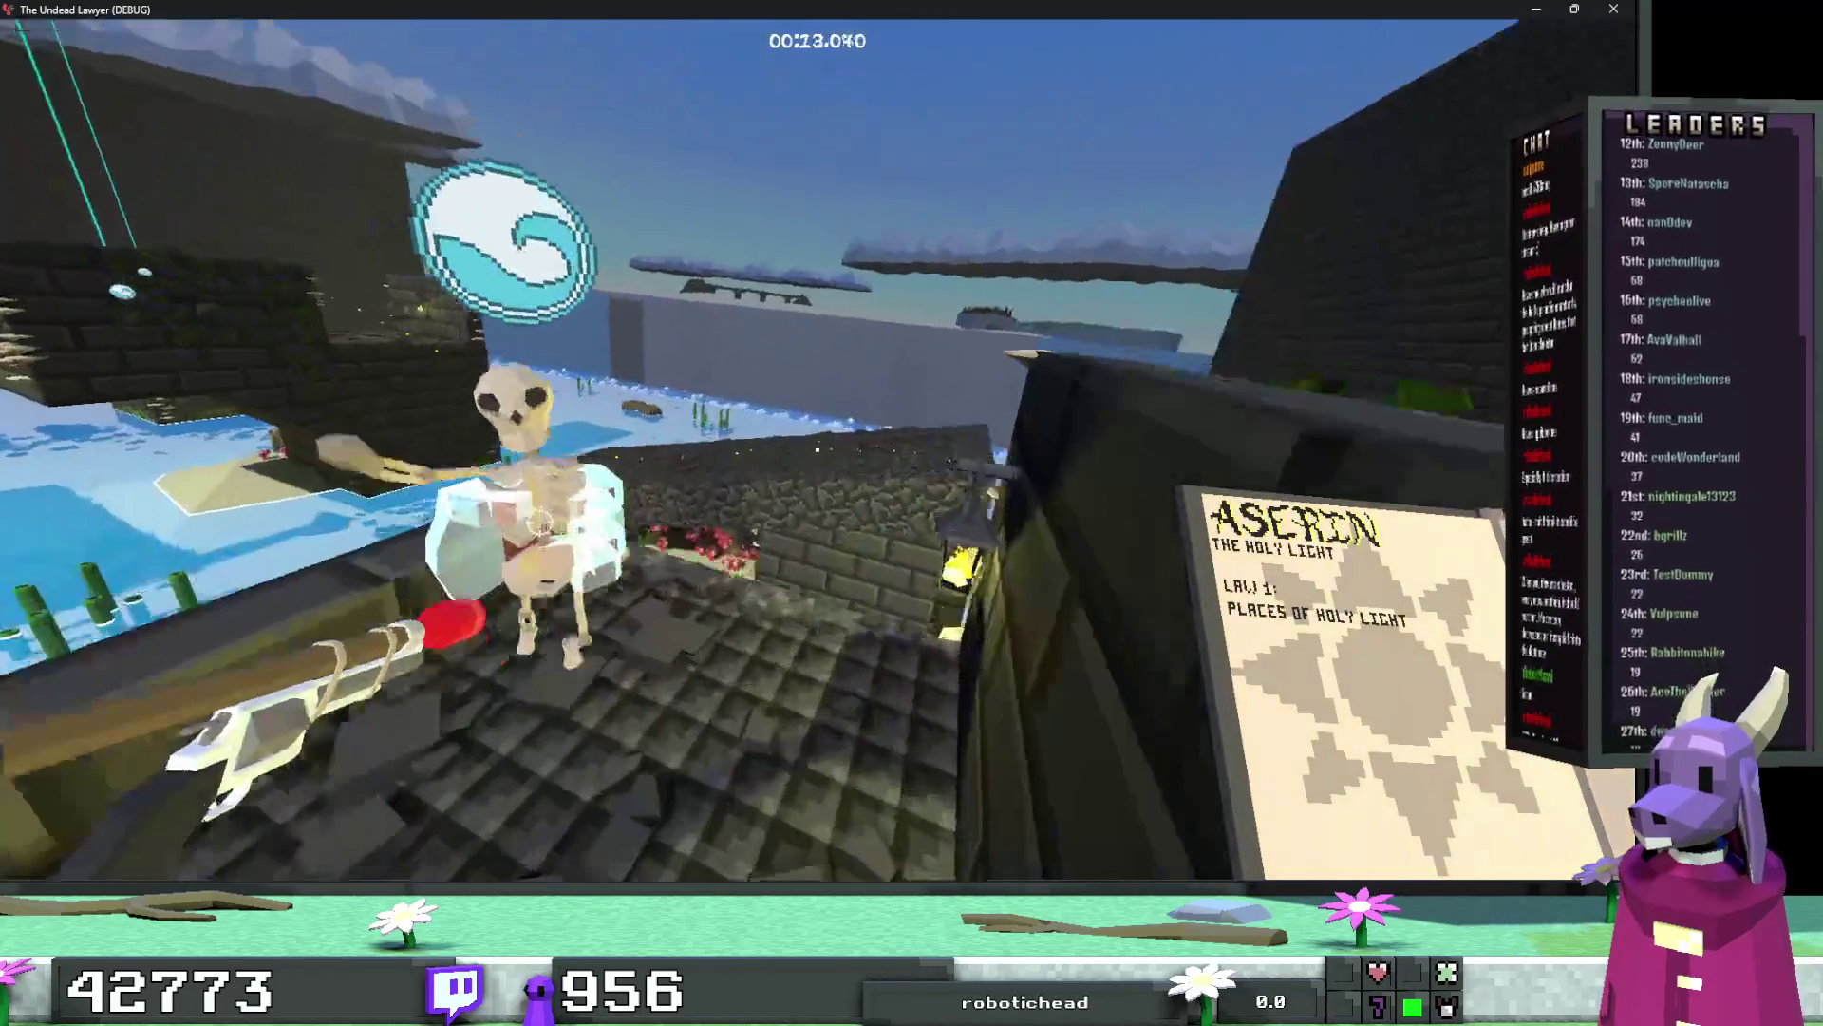
pyautogui.press('w')
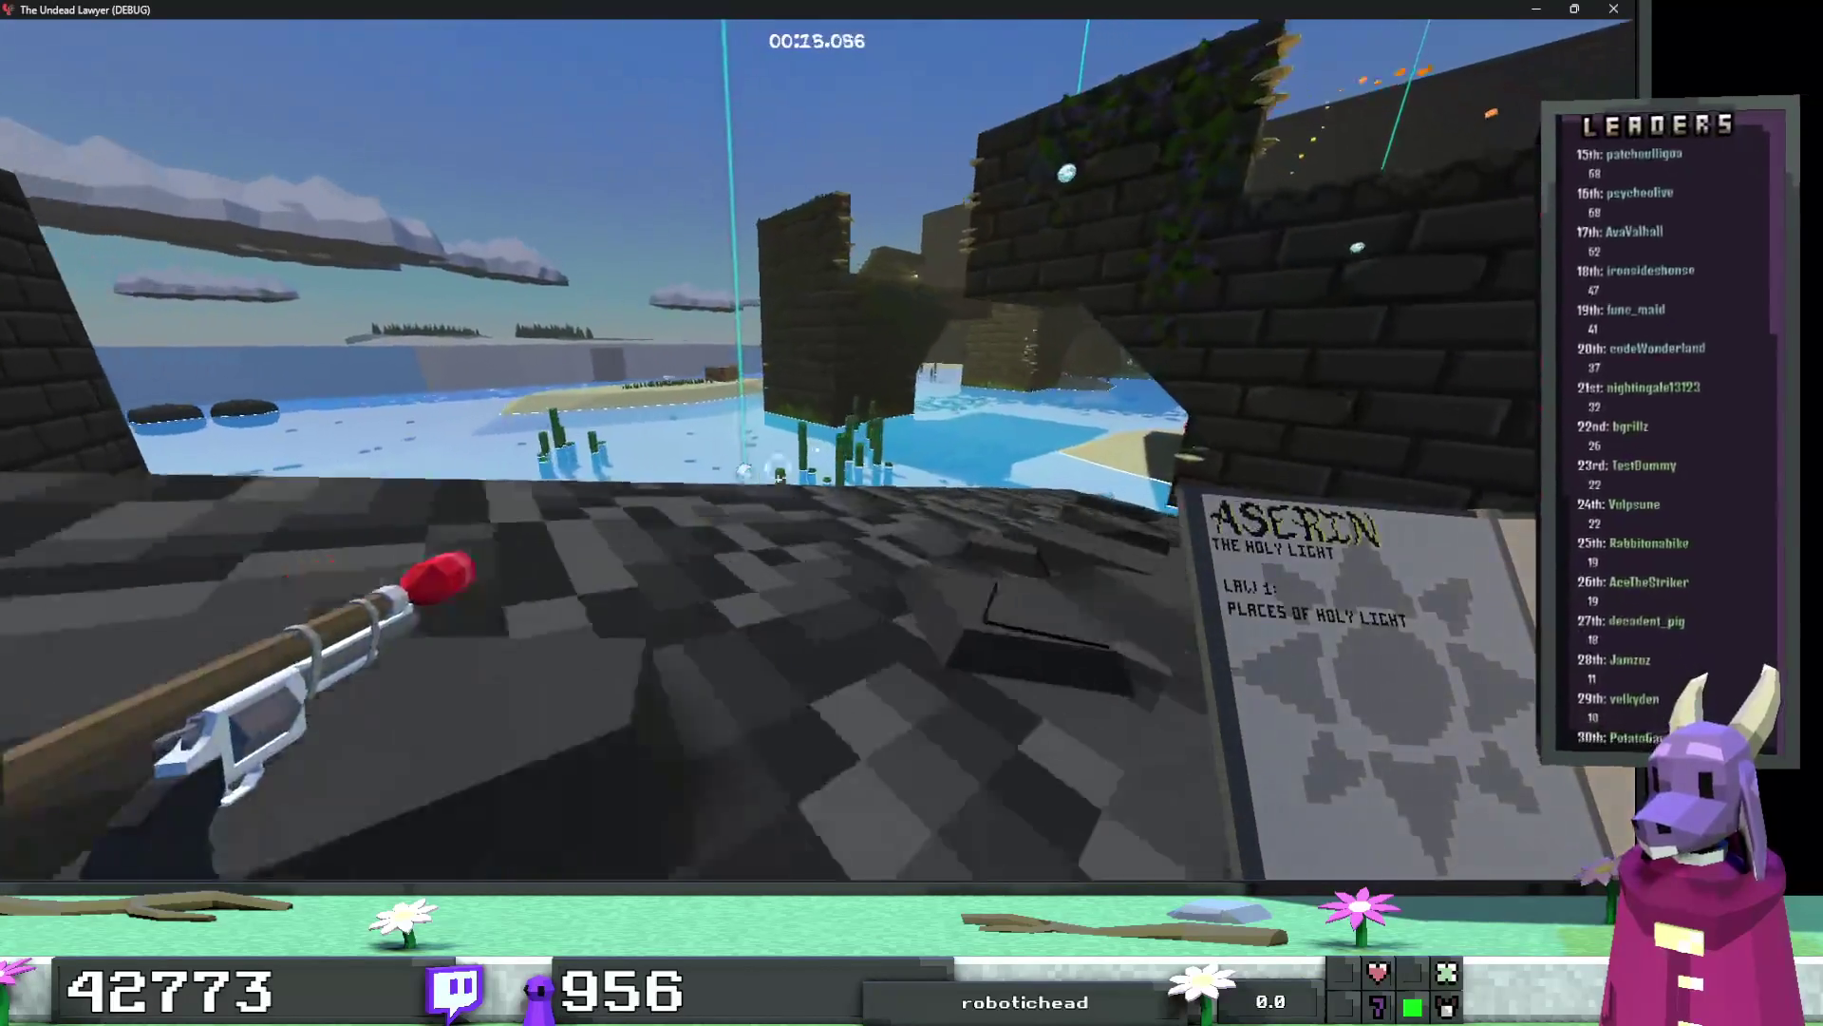
pyautogui.press('w')
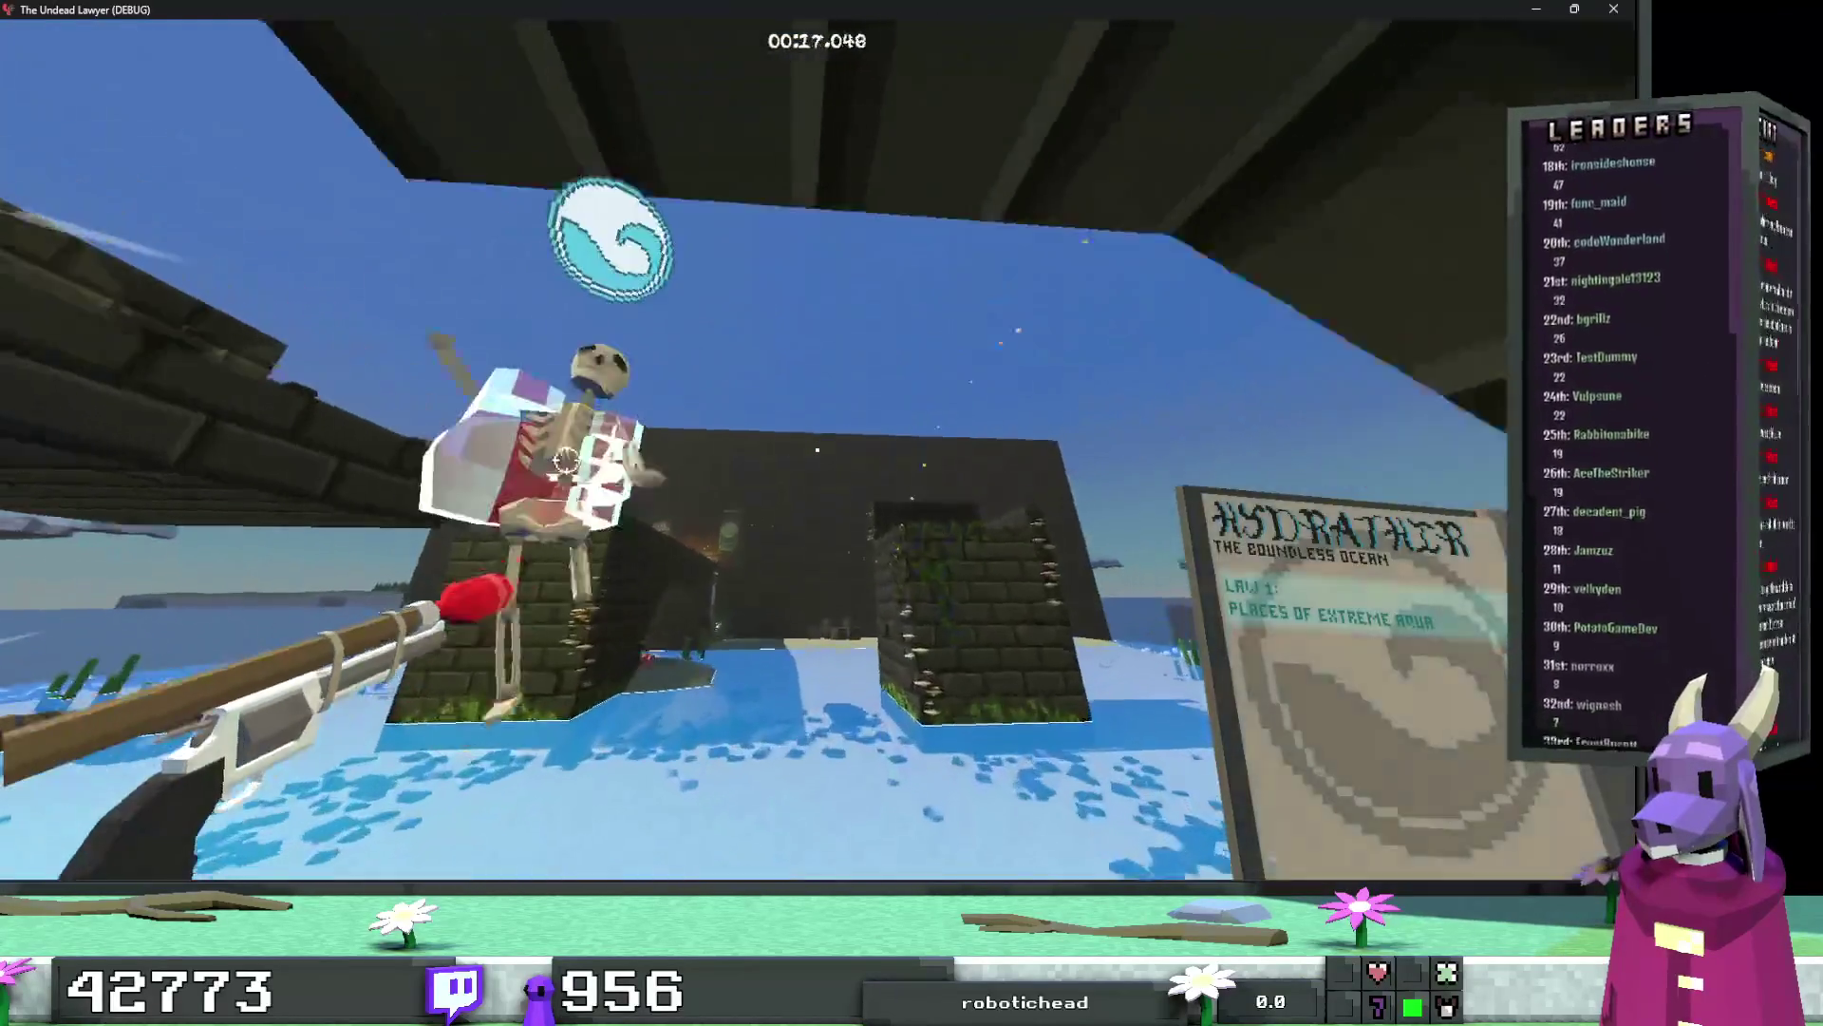
pyautogui.press('w')
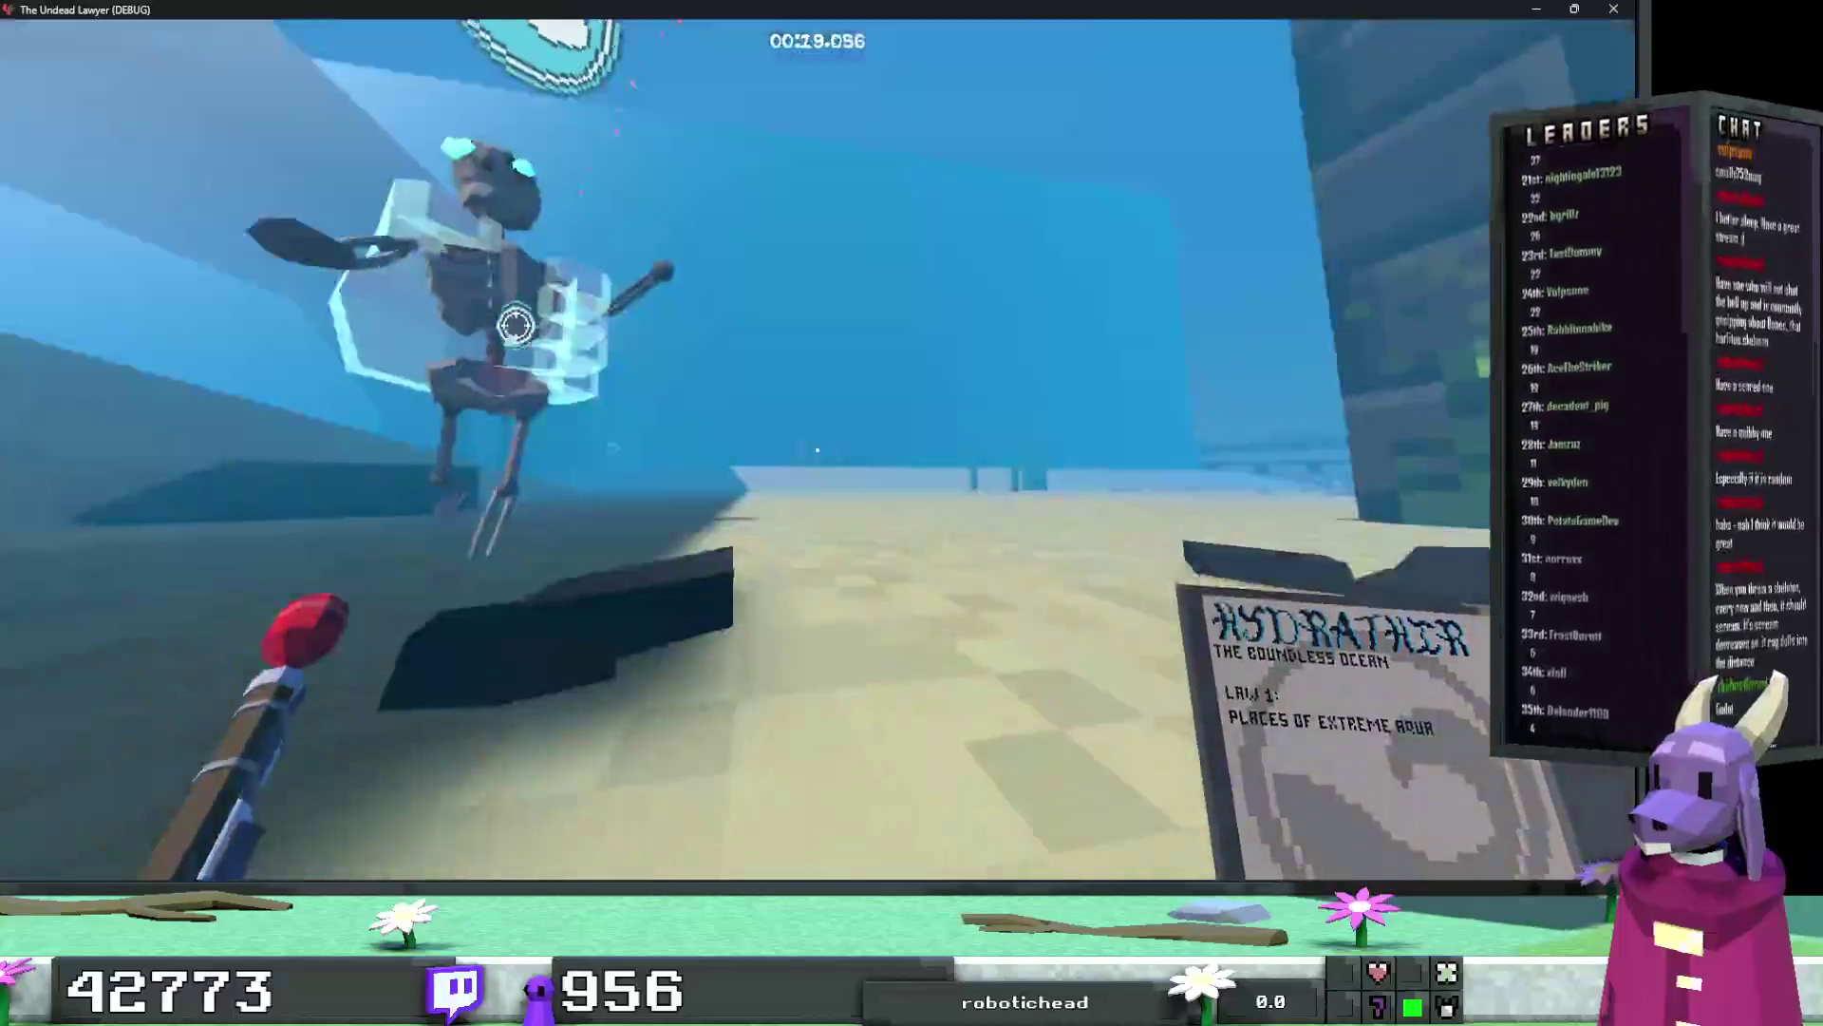
pyautogui.press('w')
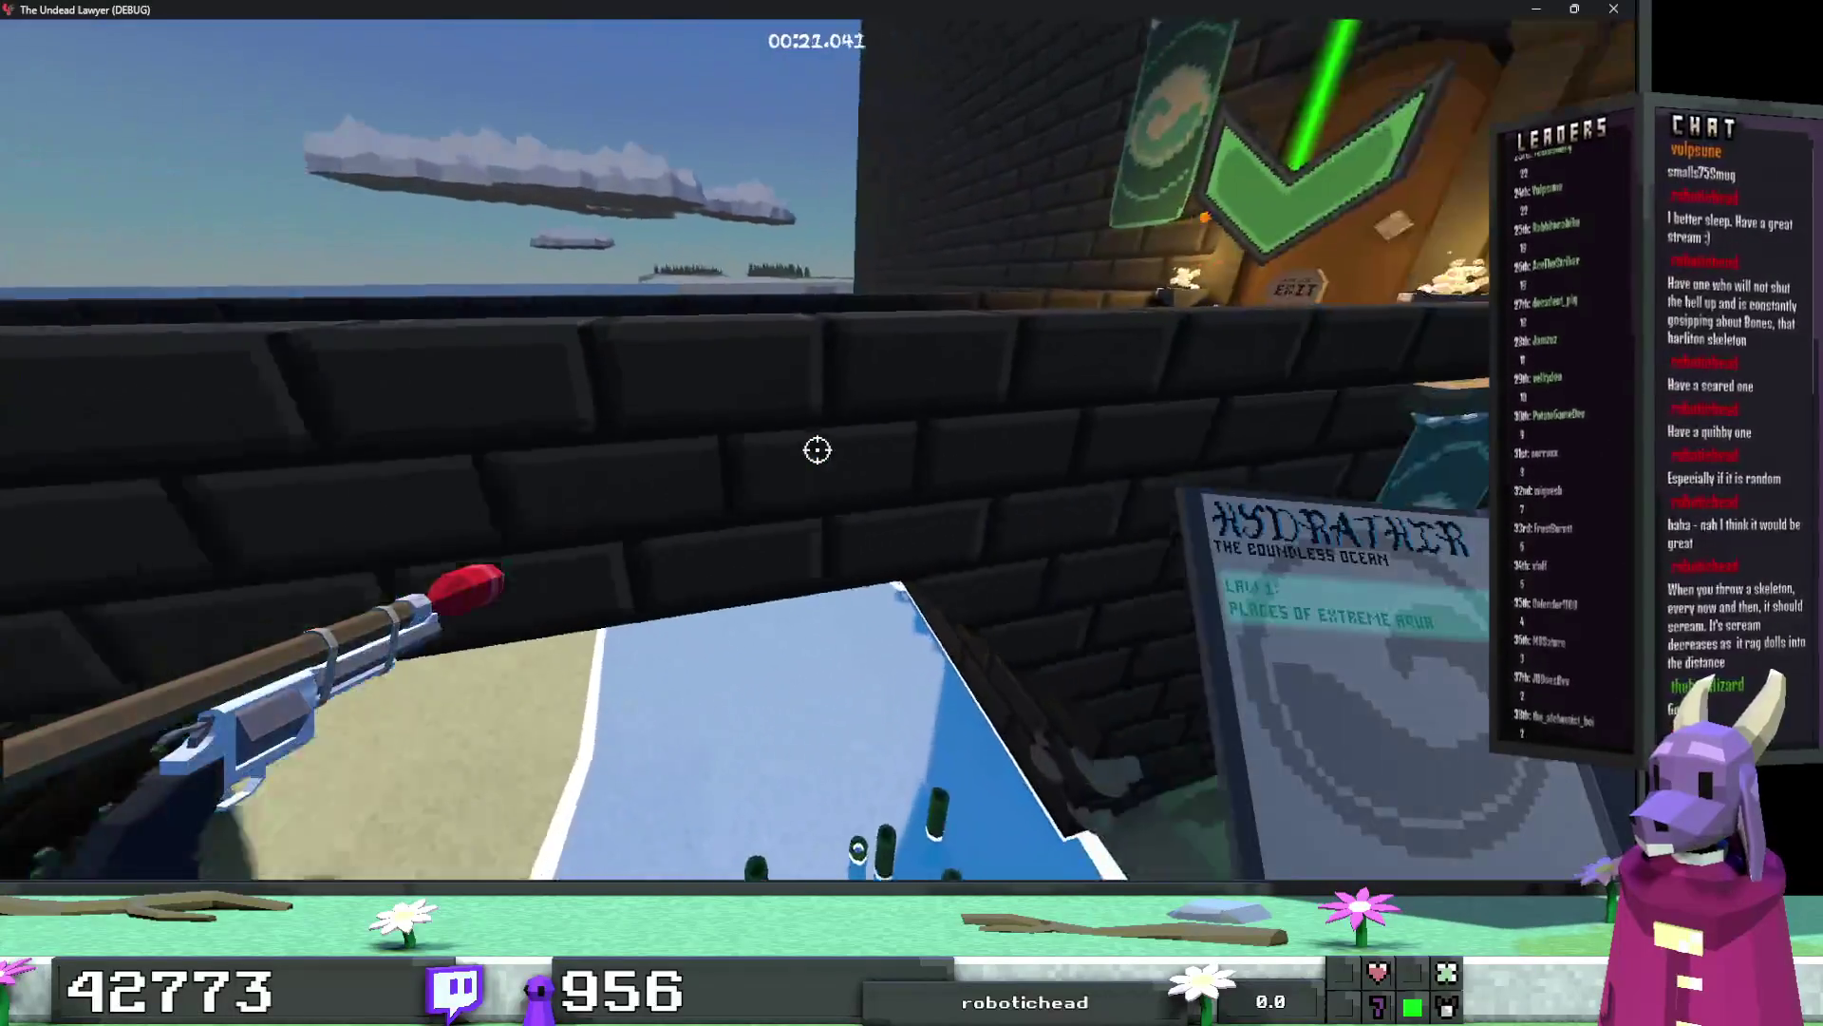
pyautogui.press('w')
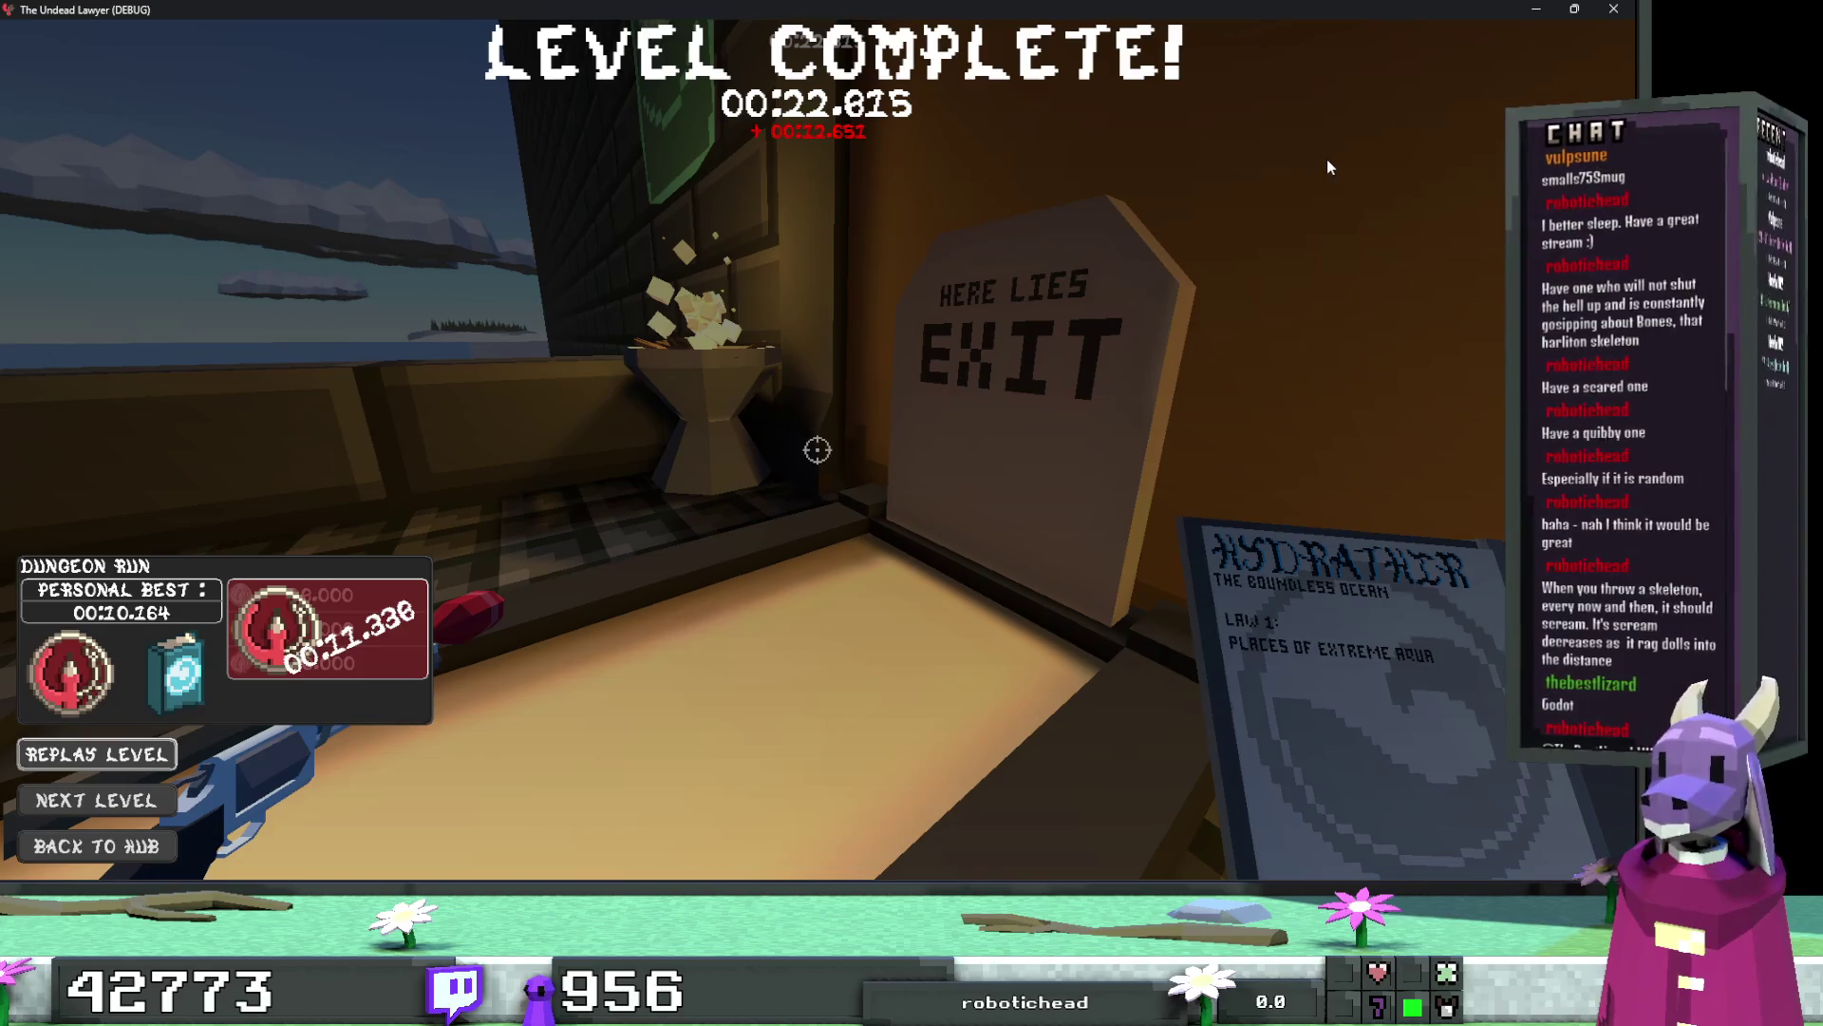
# Step: Close the game and open the 'falls off the map' bug card on Godot's Tasks board
pyautogui.click(1613, 9)
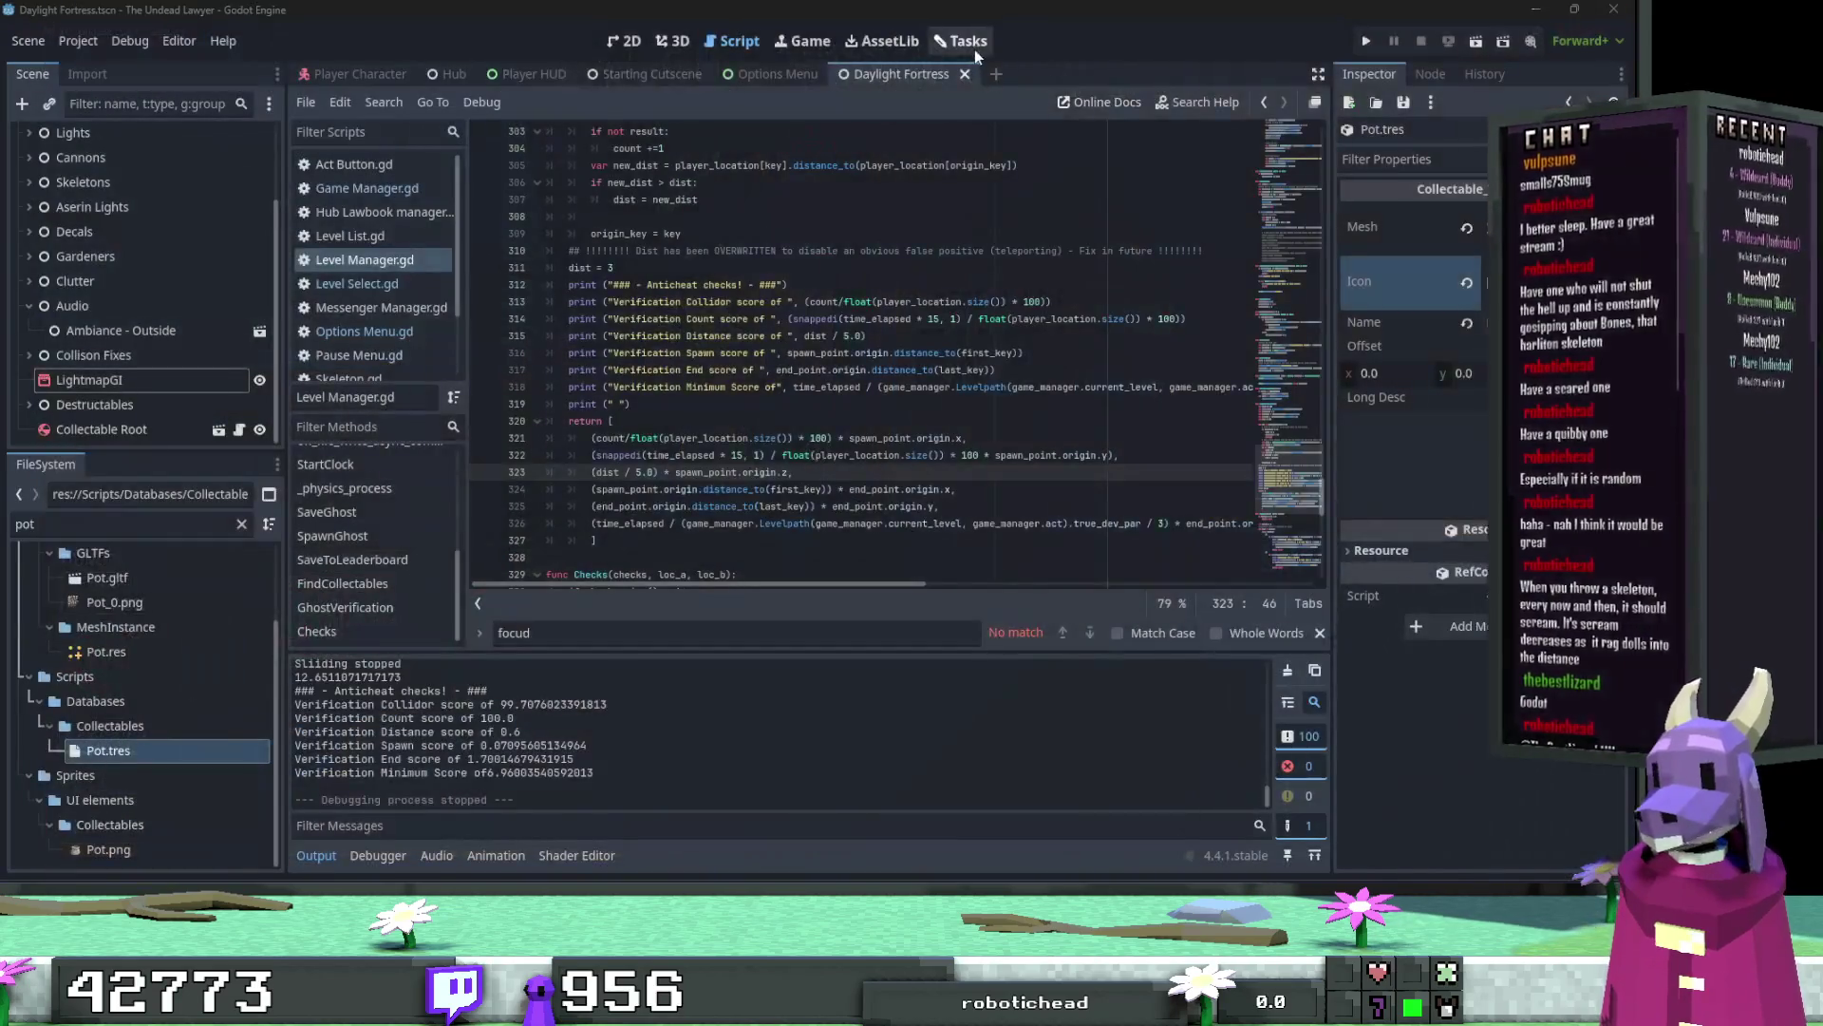
pyautogui.click(974, 49)
pyautogui.doubleClick(431, 266)
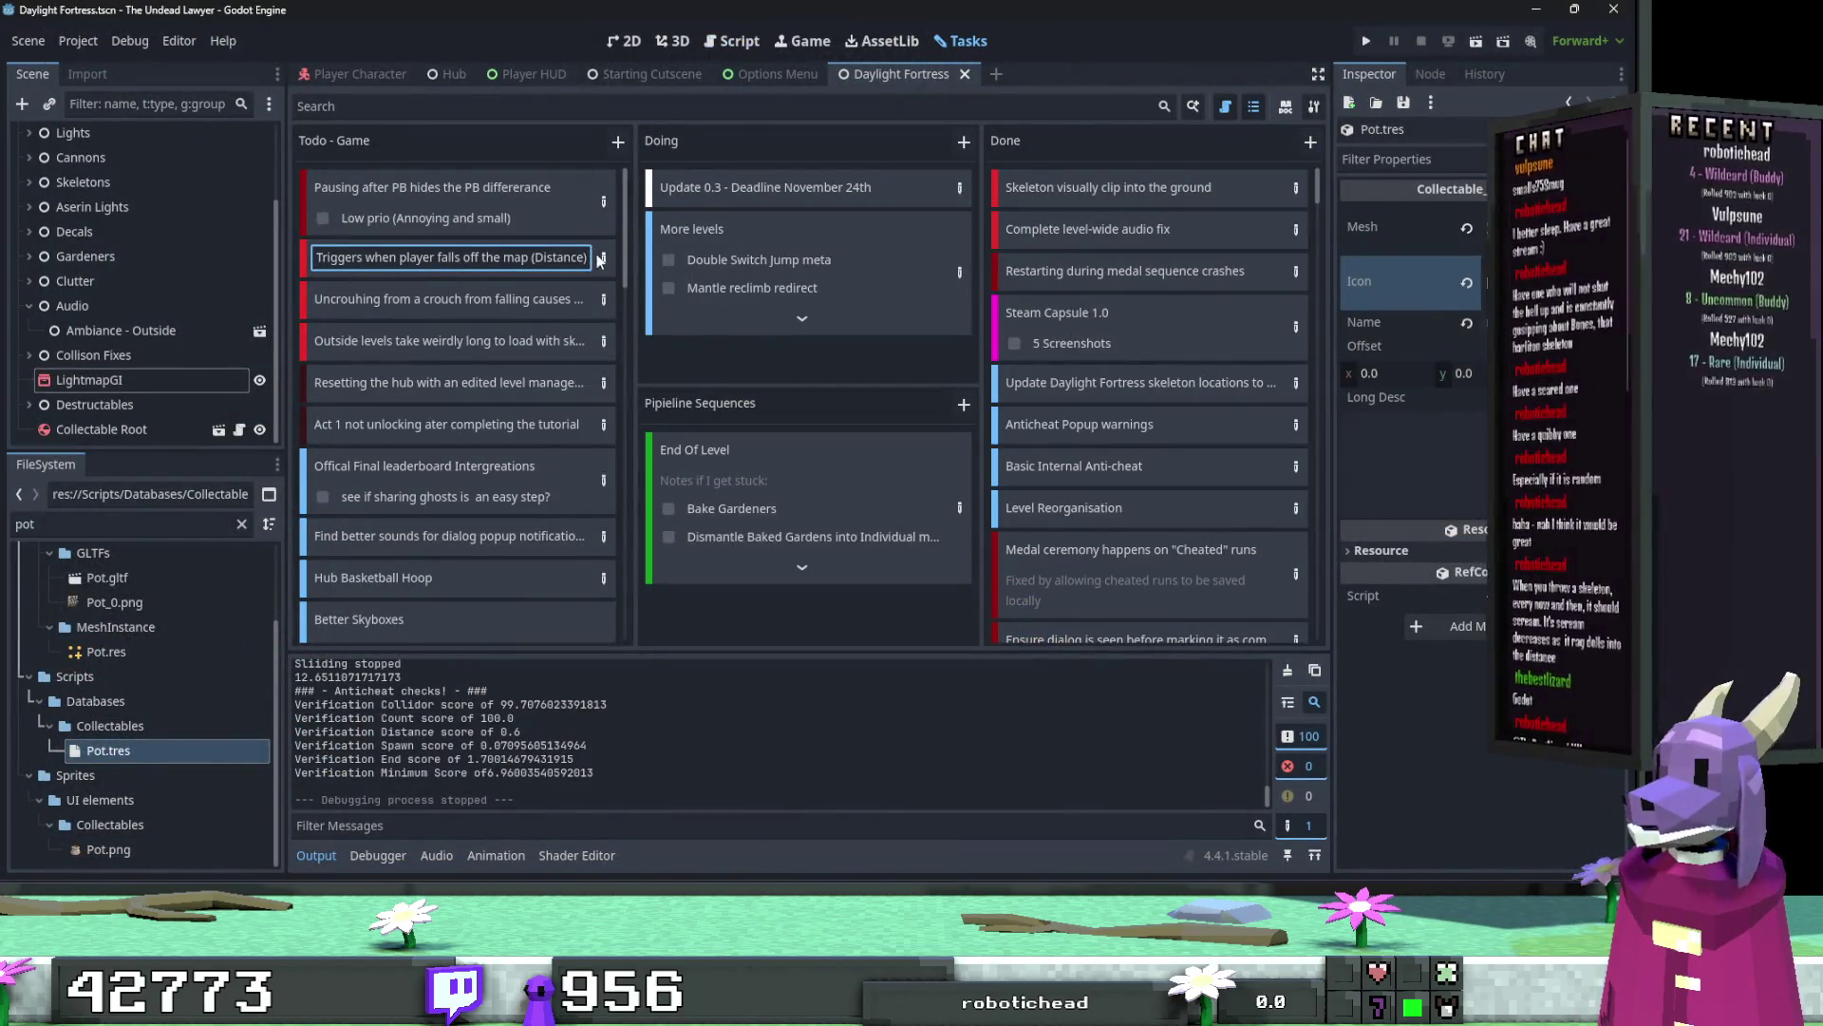
# Step: Add 'Tempomarly overwritten' to the anticheat bug task's description
pyautogui.click(601, 258)
pyautogui.click(534, 325)
pyautogui.write('Temp')
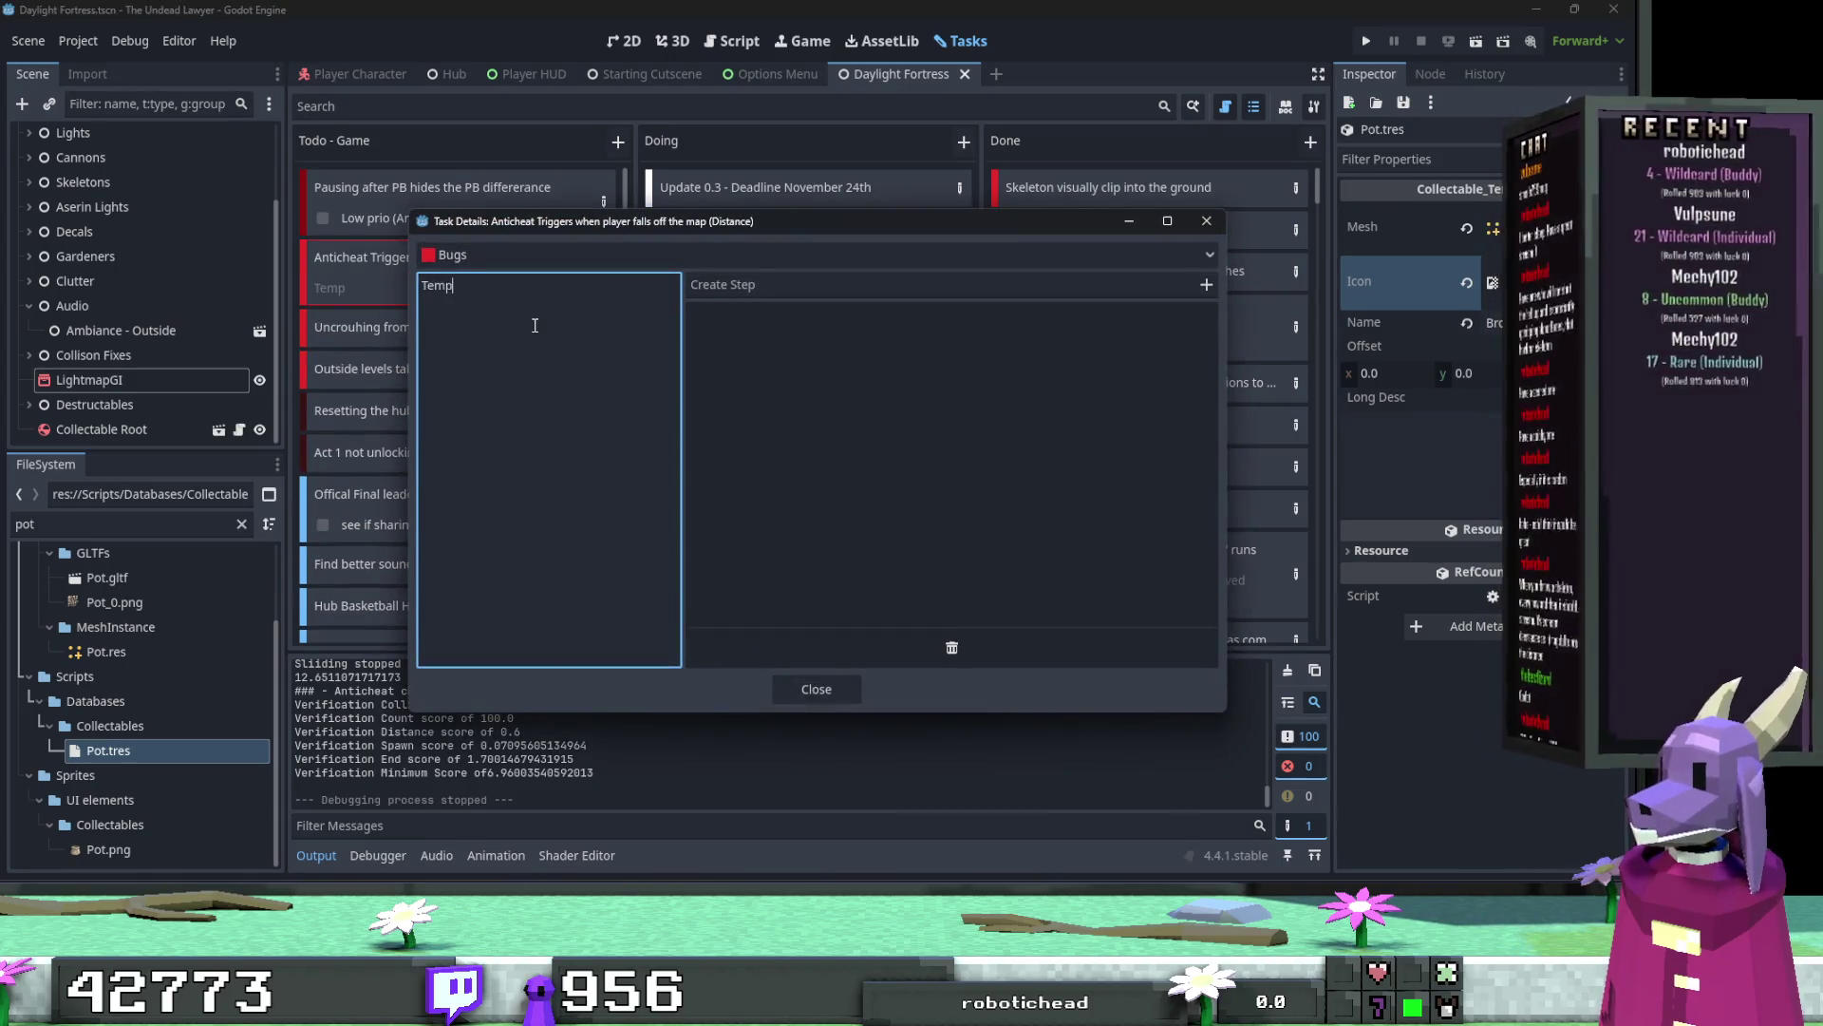
pyautogui.write('omarly ov')
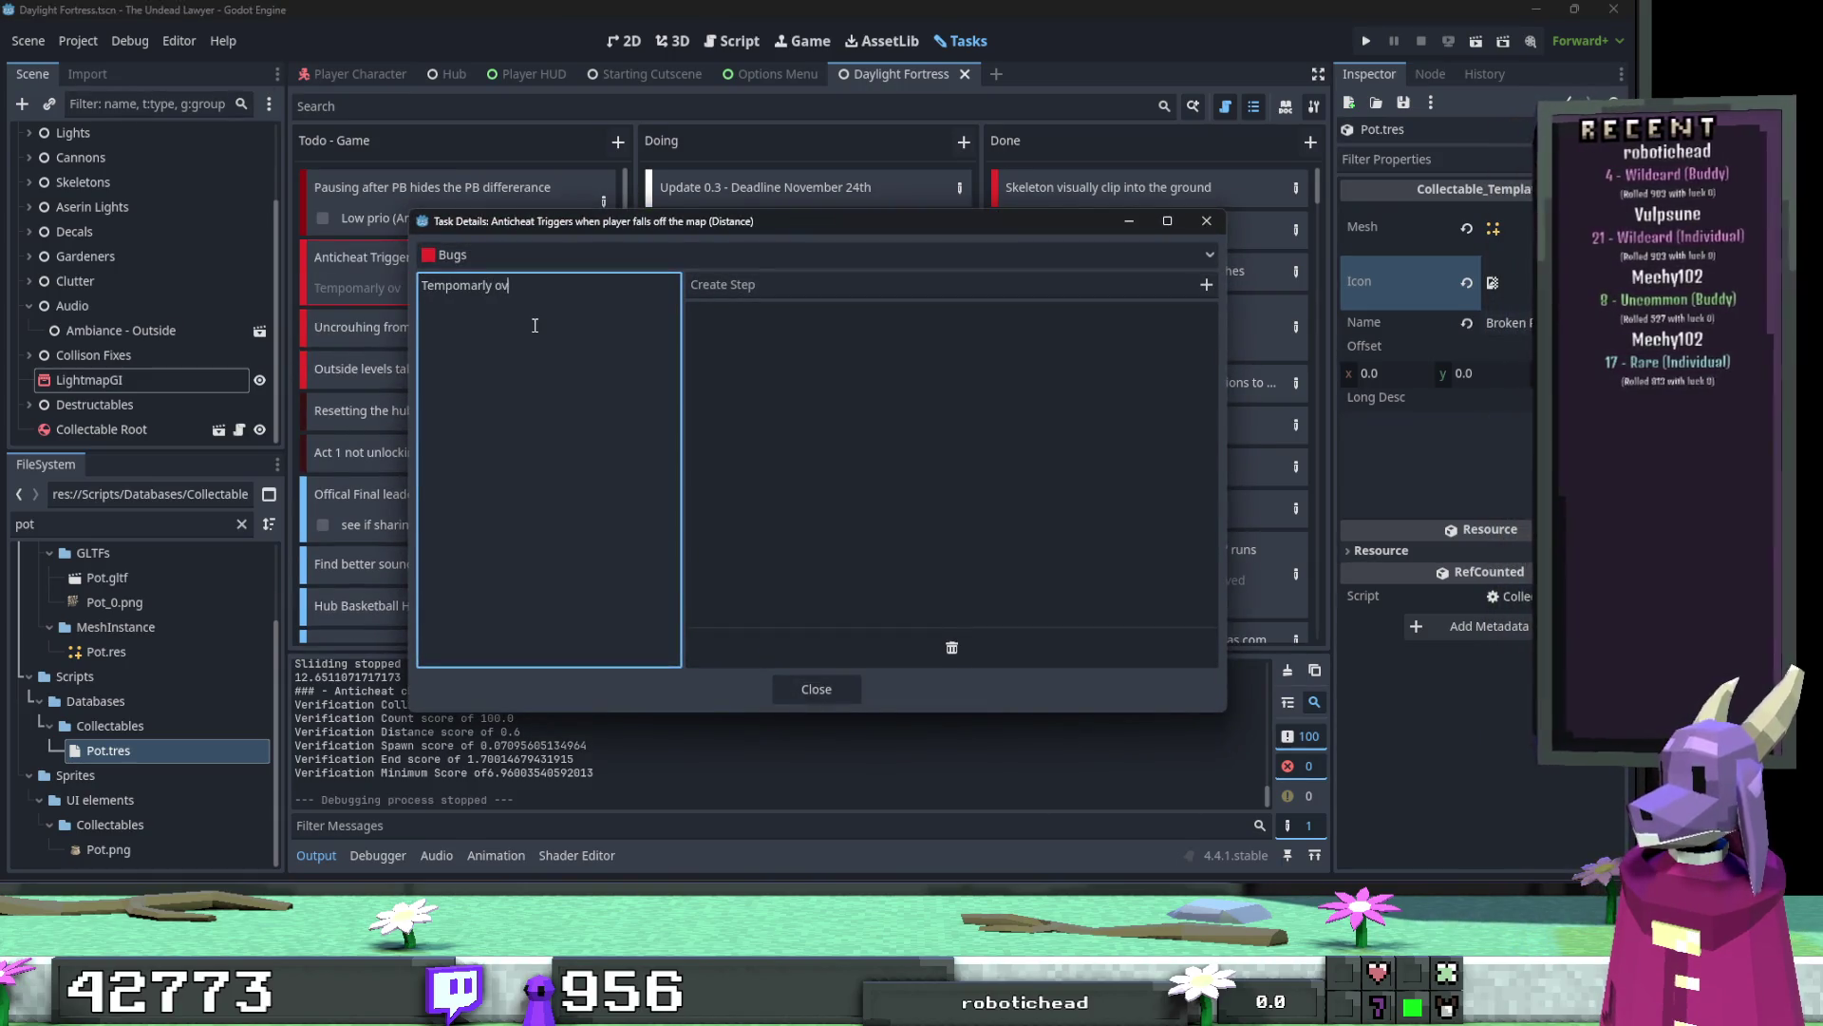
pyautogui.write('erwritten')
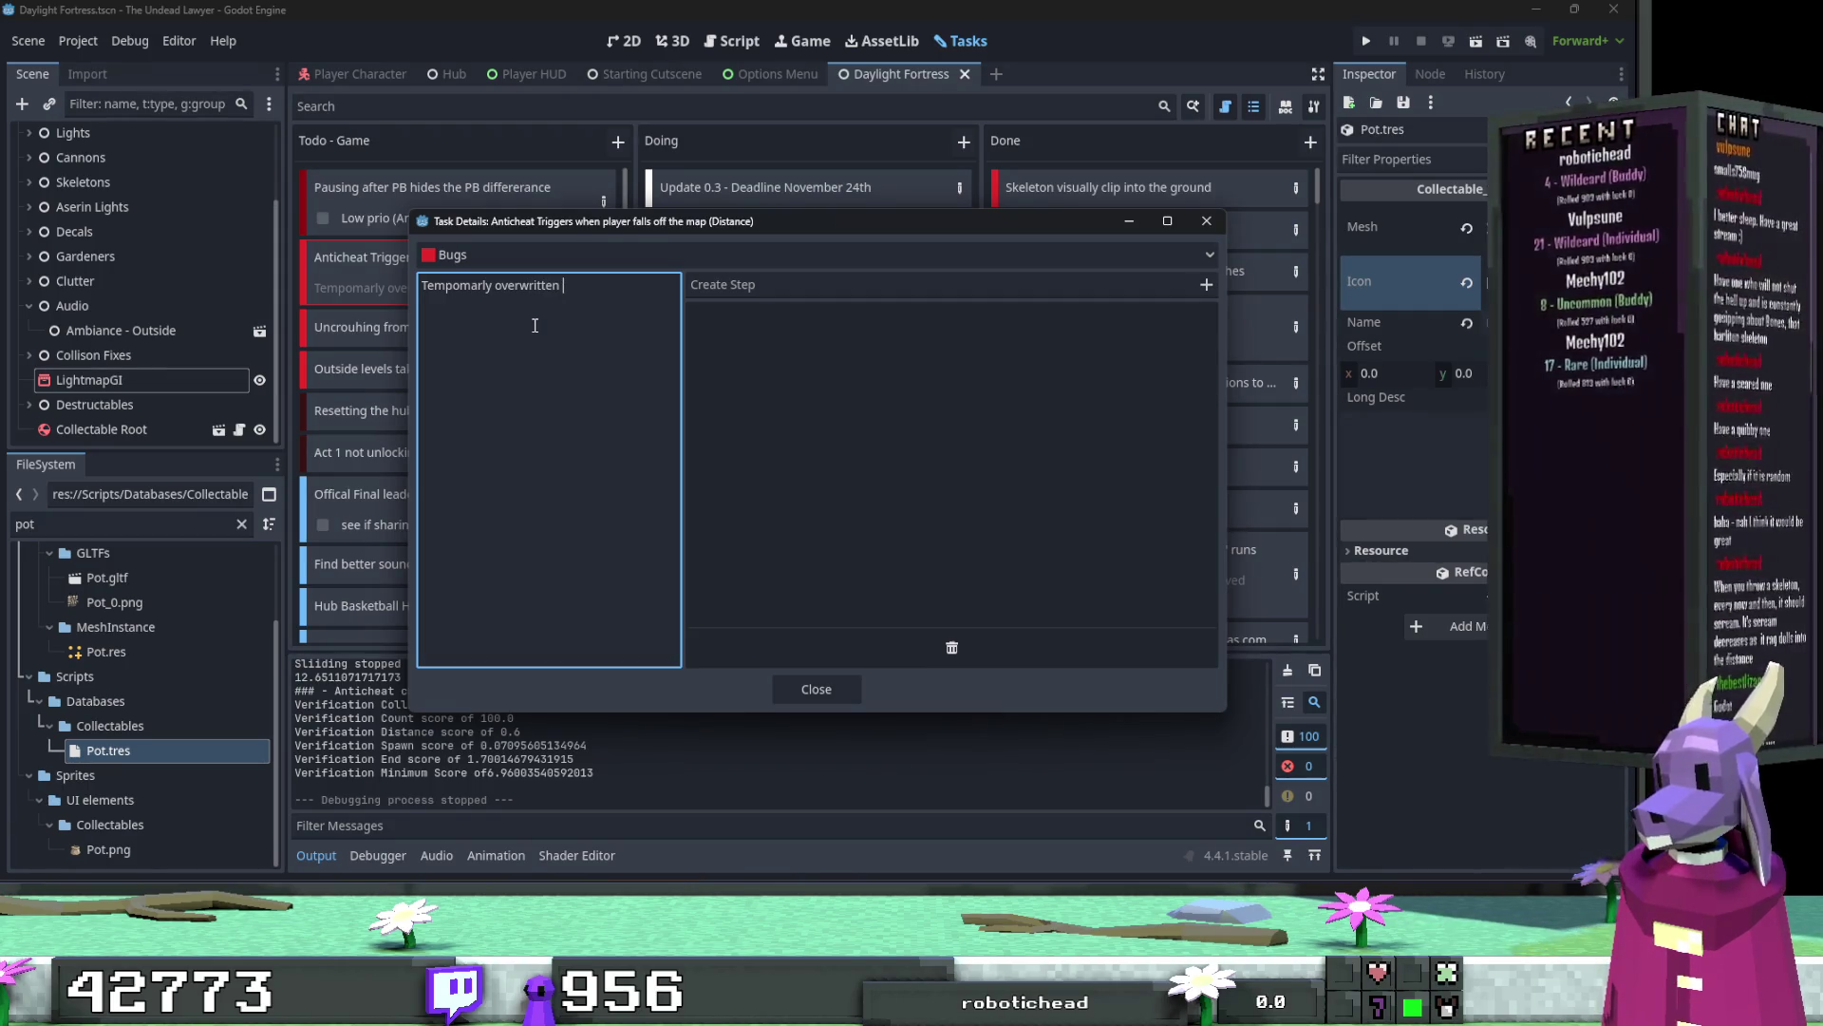
pyautogui.click(808, 686)
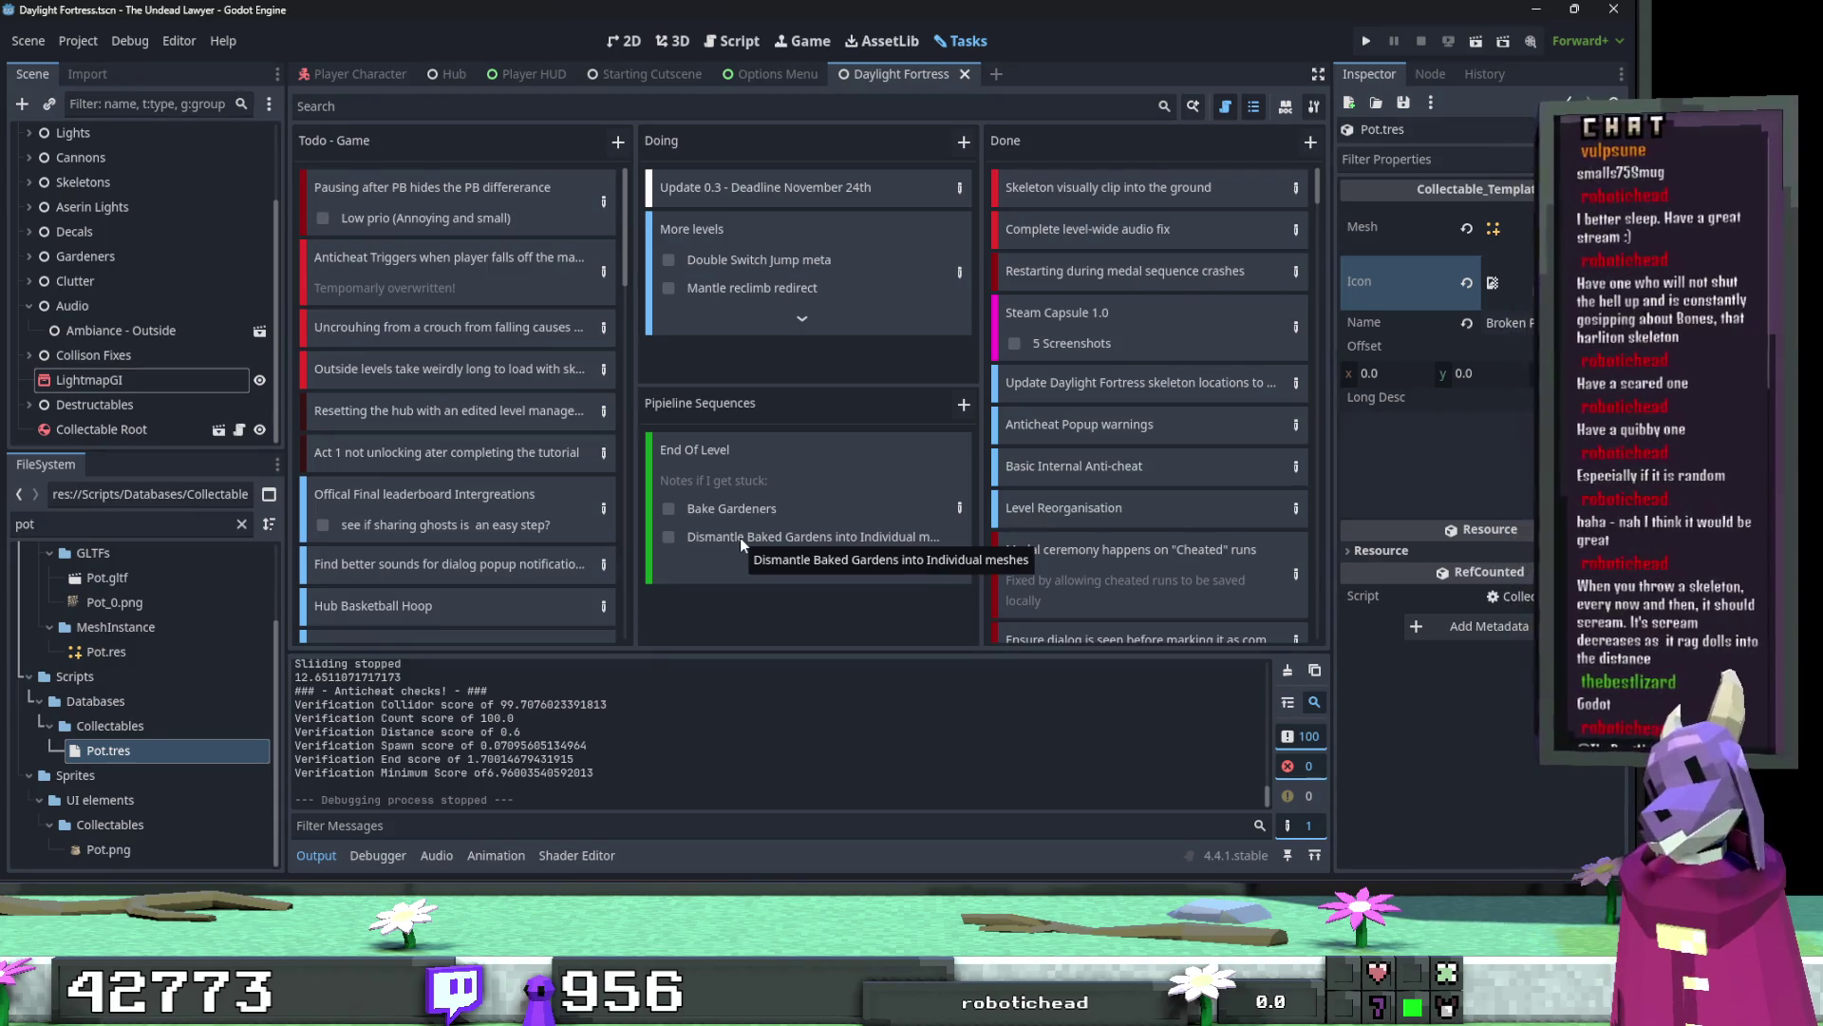
# Step: Drag the More levels card into the Todo column and review the Todo - Game column
pyautogui.moveTo(830, 220)
pyautogui.mouseDown()
pyautogui.moveTo(652, 366)
pyautogui.moveTo(465, 469)
pyautogui.moveTo(544, 459)
pyautogui.moveTo(532, 446)
pyautogui.mouseUp()
pyautogui.scroll(-10, 517, 412)
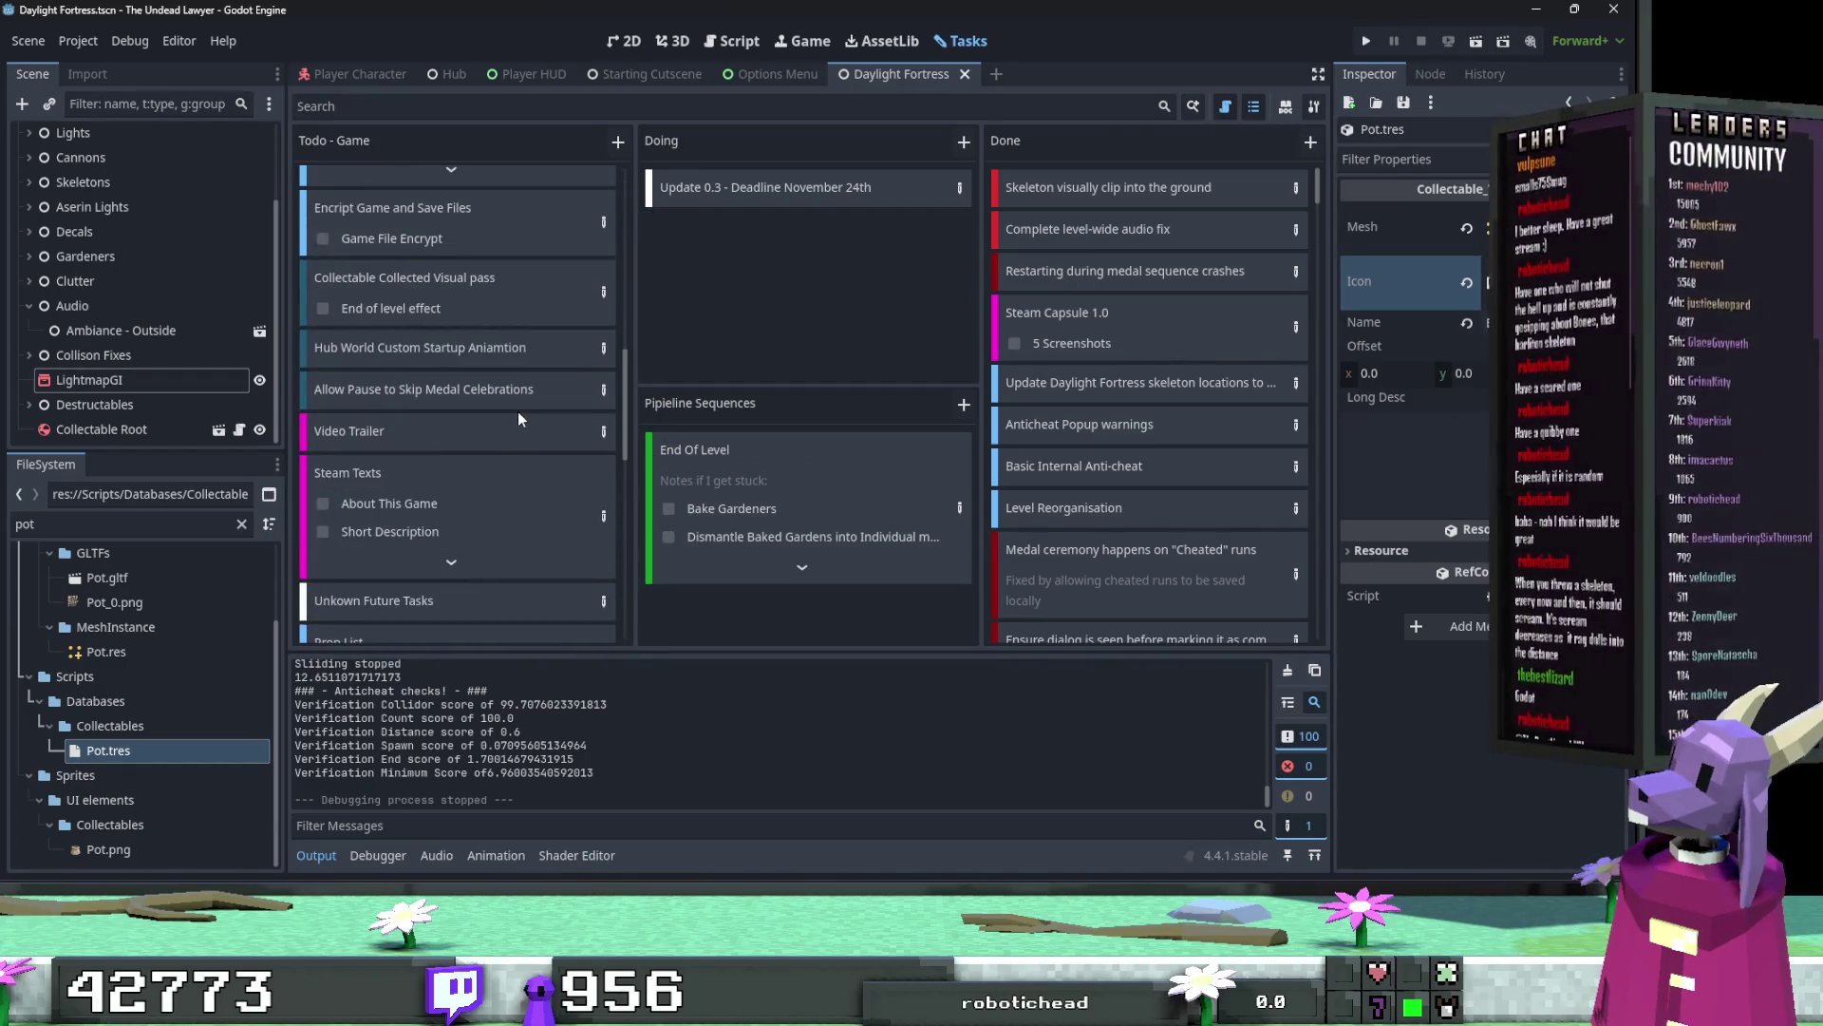
pyautogui.scroll(3, 516, 412)
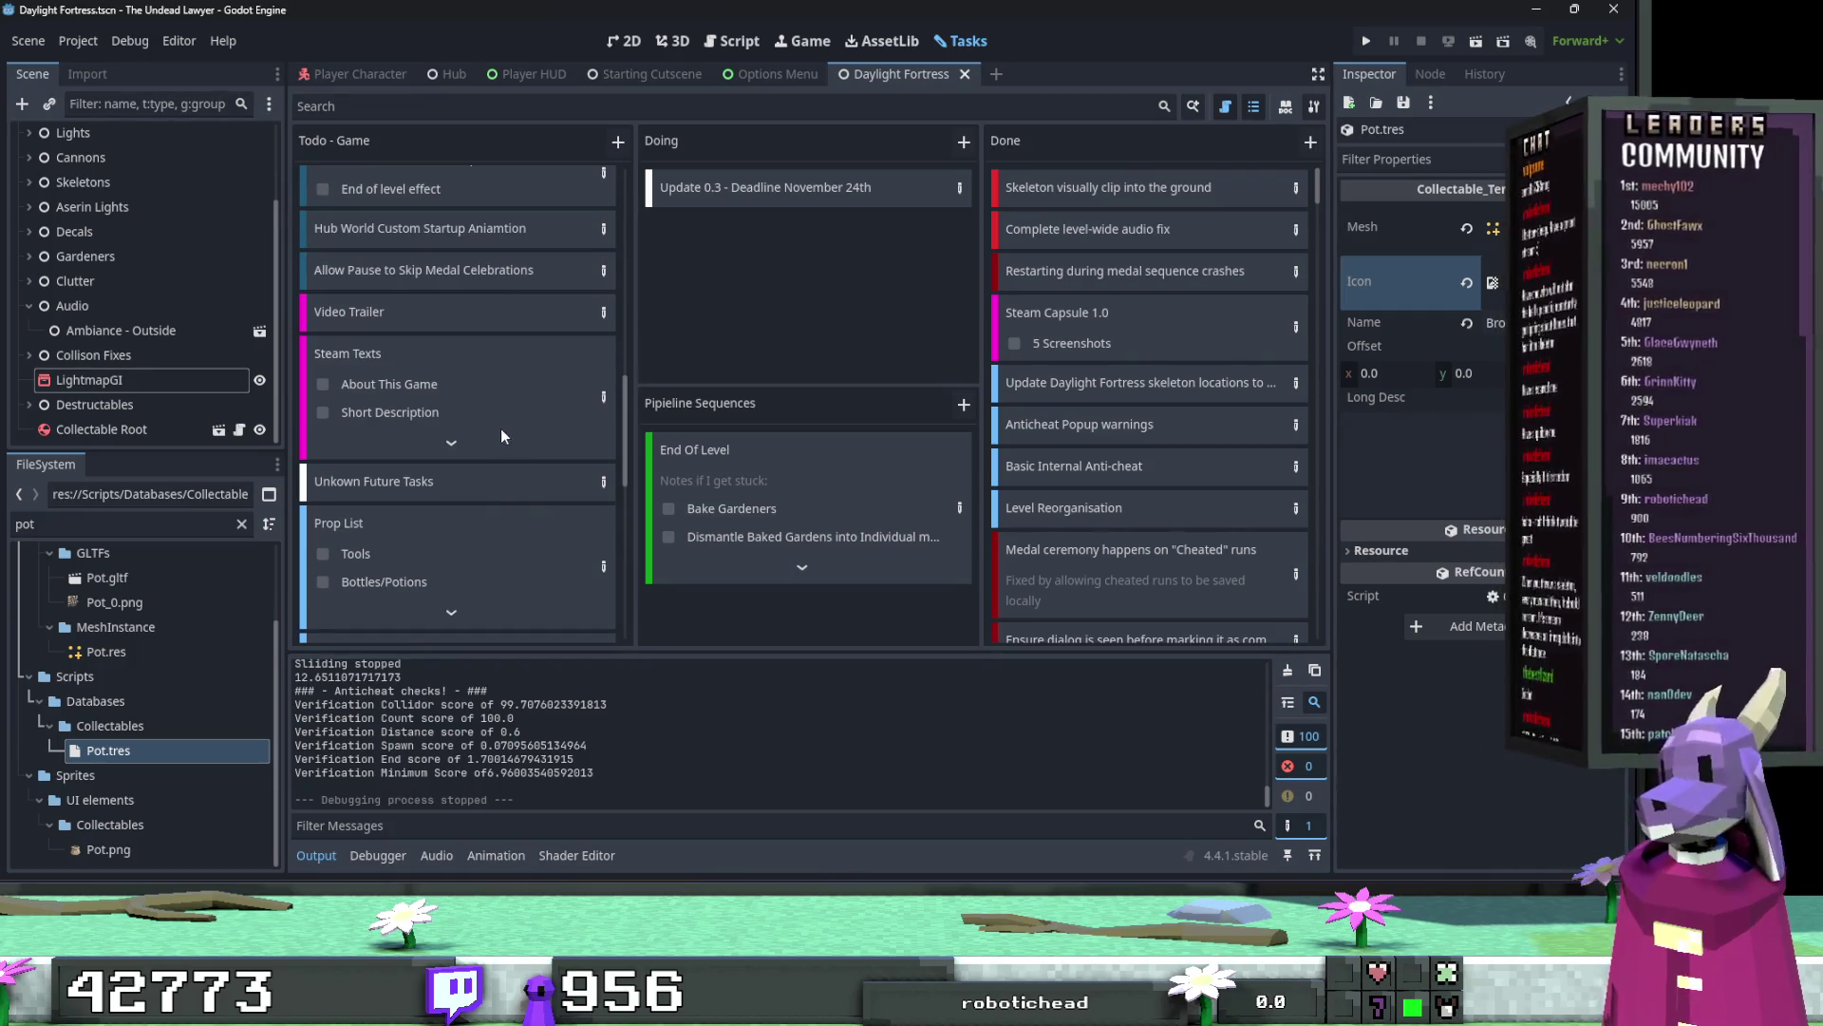
pyautogui.scroll(8, 497, 435)
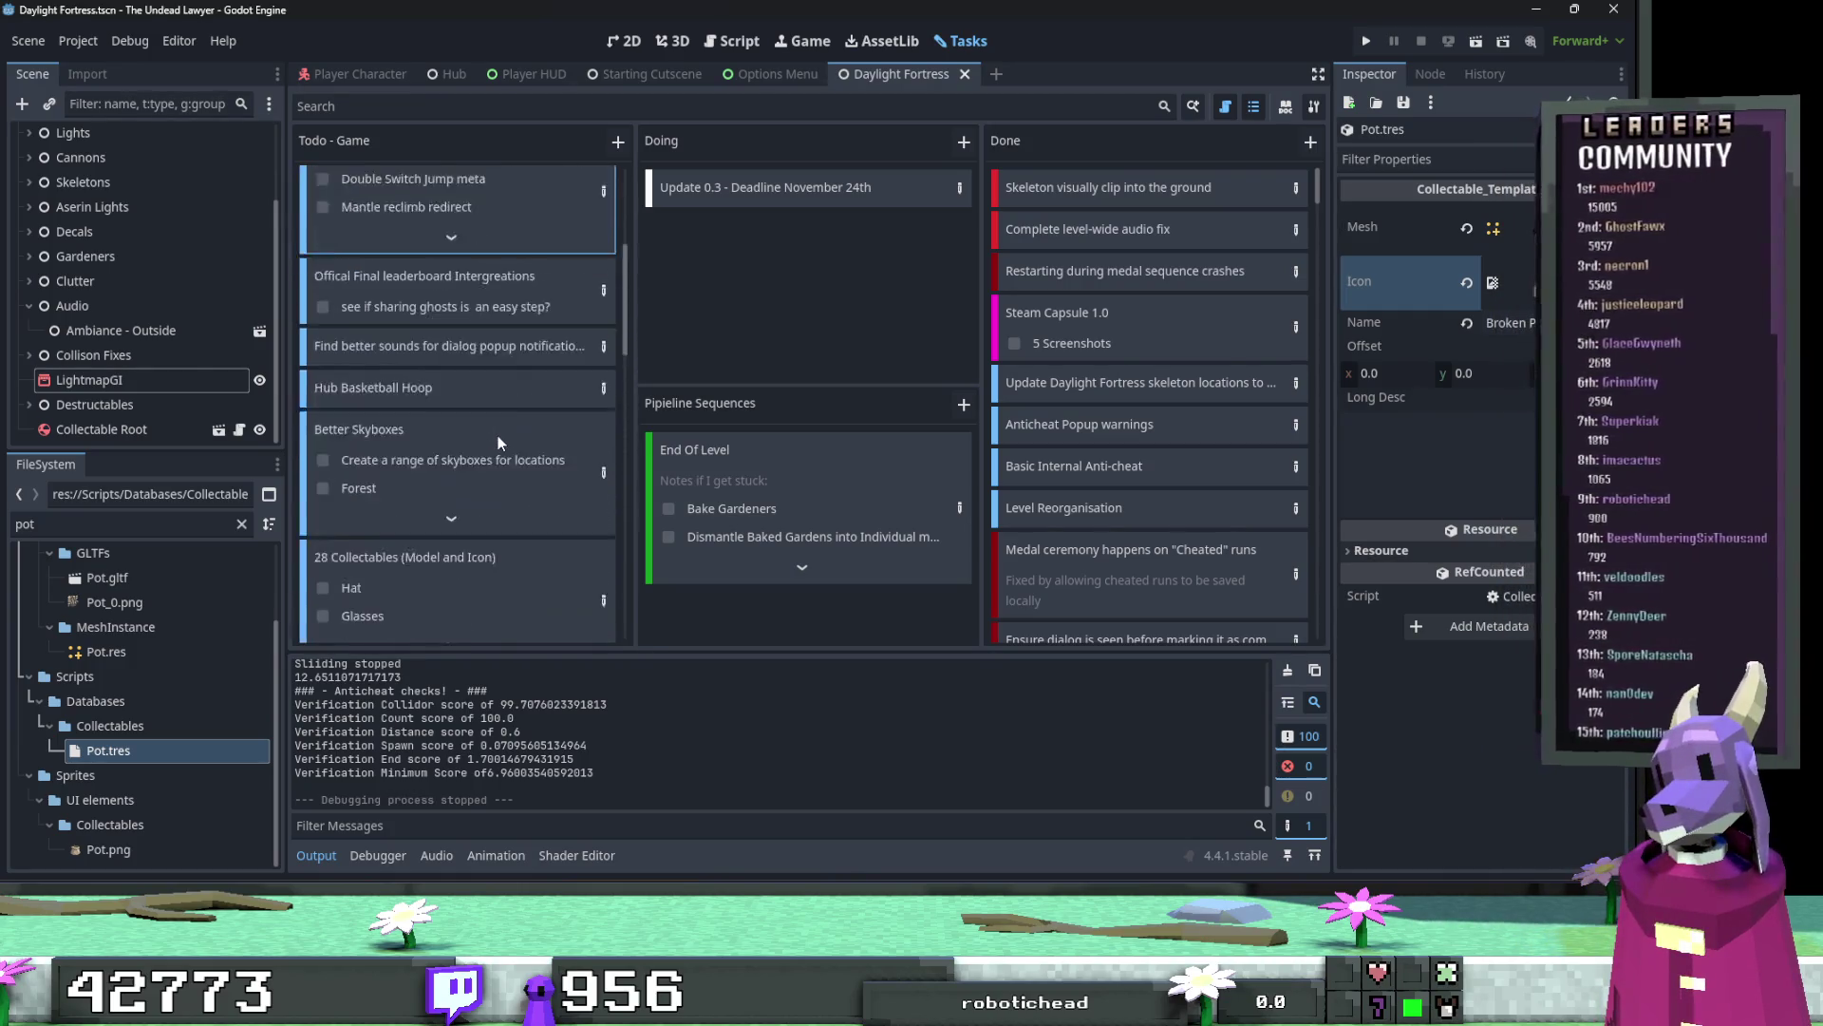
pyautogui.scroll(4, 523, 414)
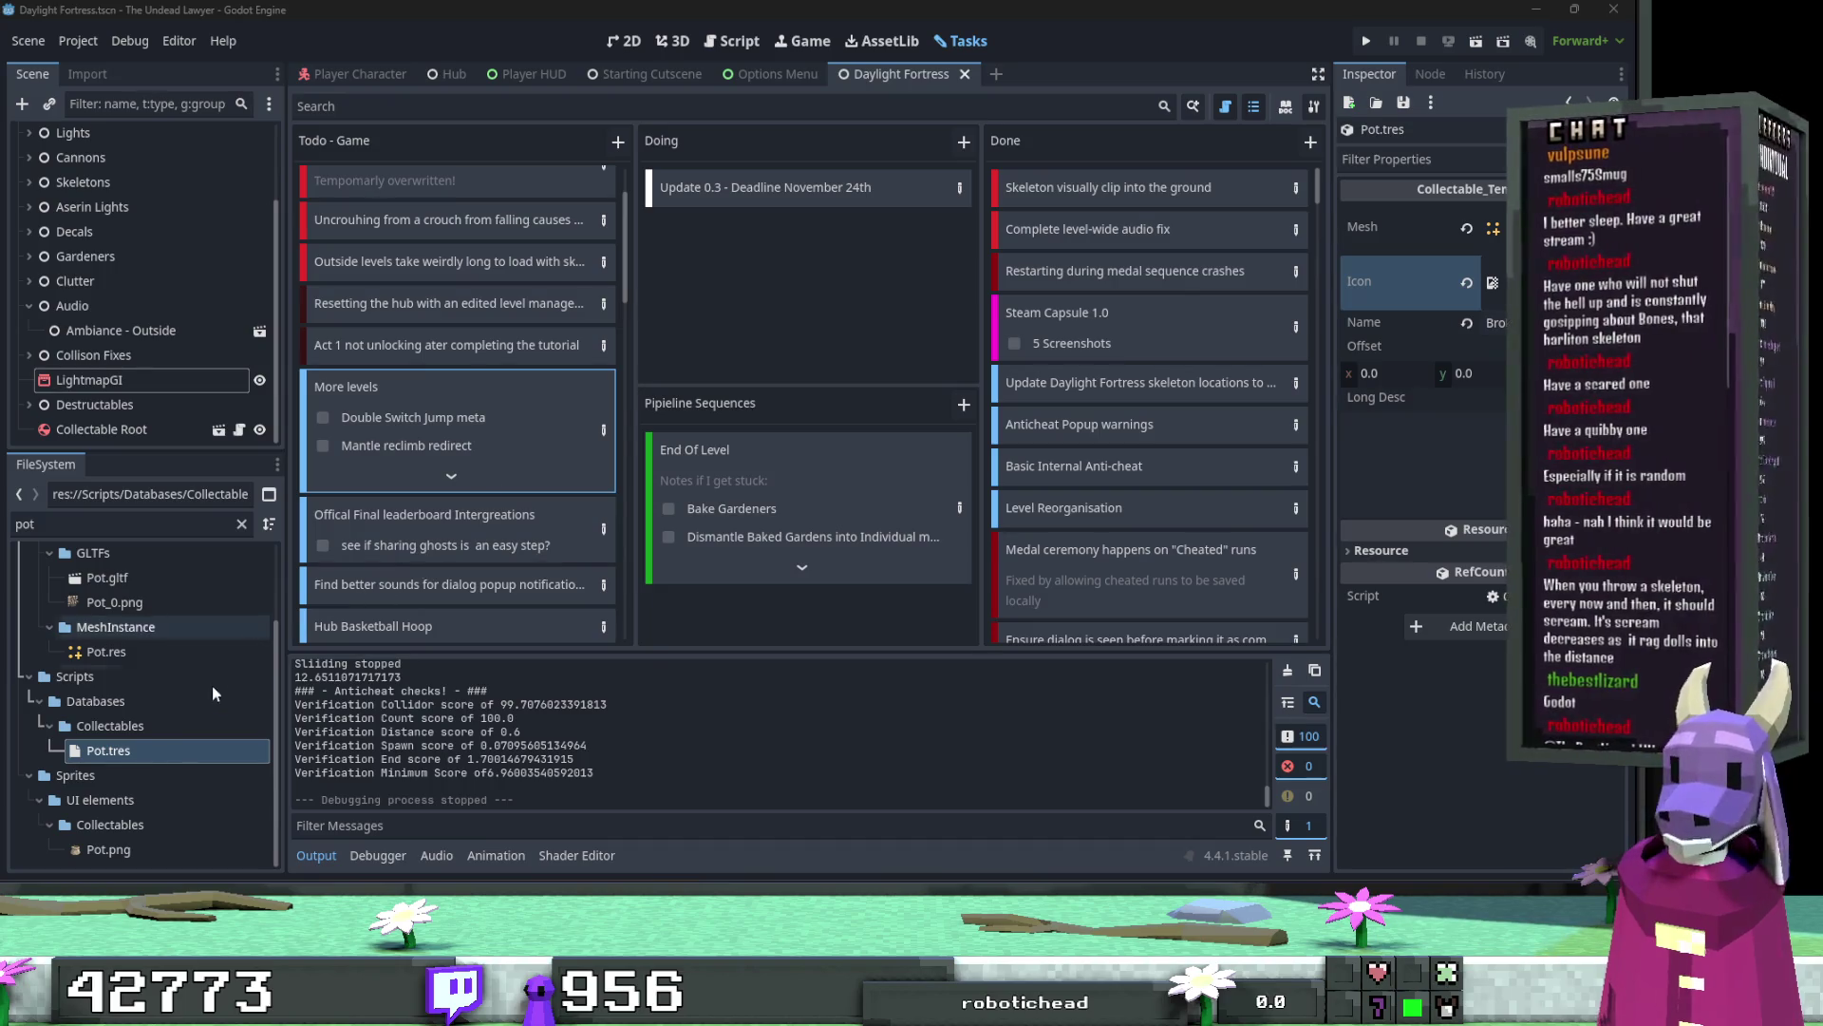
# Step: Clear the 'pot' FileSystem filter and expand Scripts to the Levels databases
pyautogui.scroll(3, 217, 698)
pyautogui.click(241, 523)
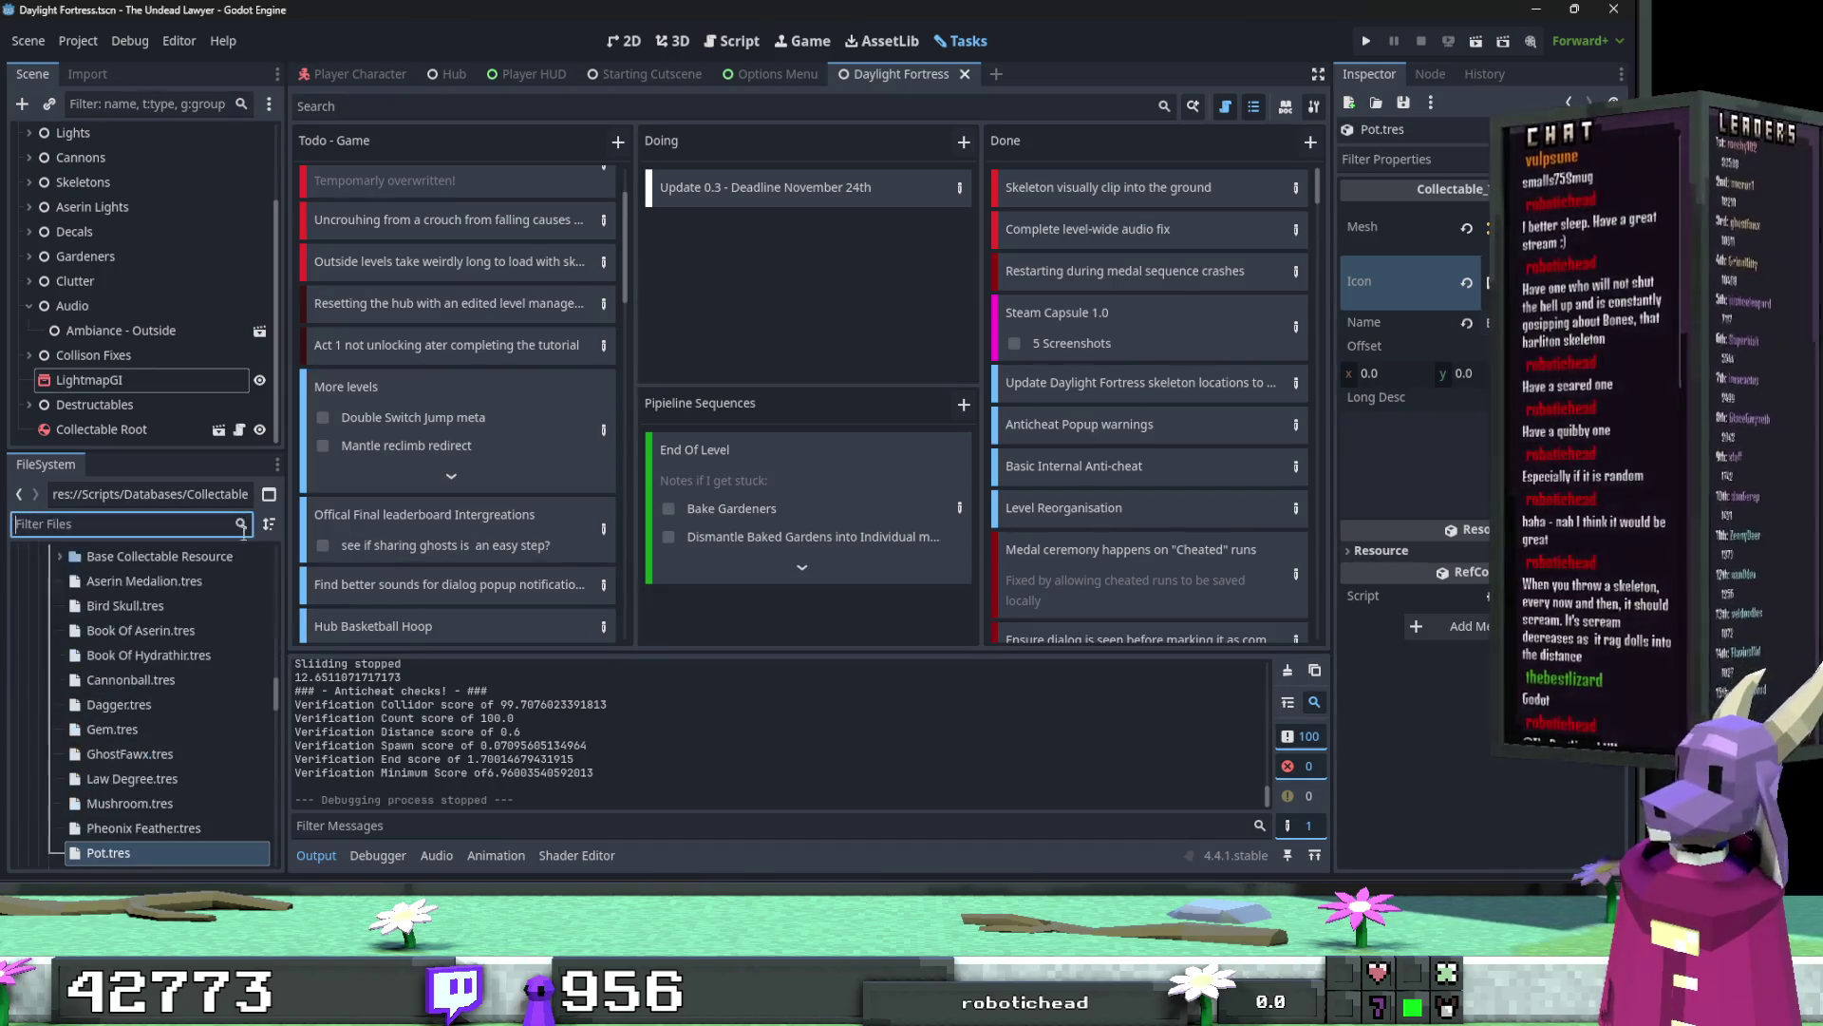
pyautogui.click(23, 643)
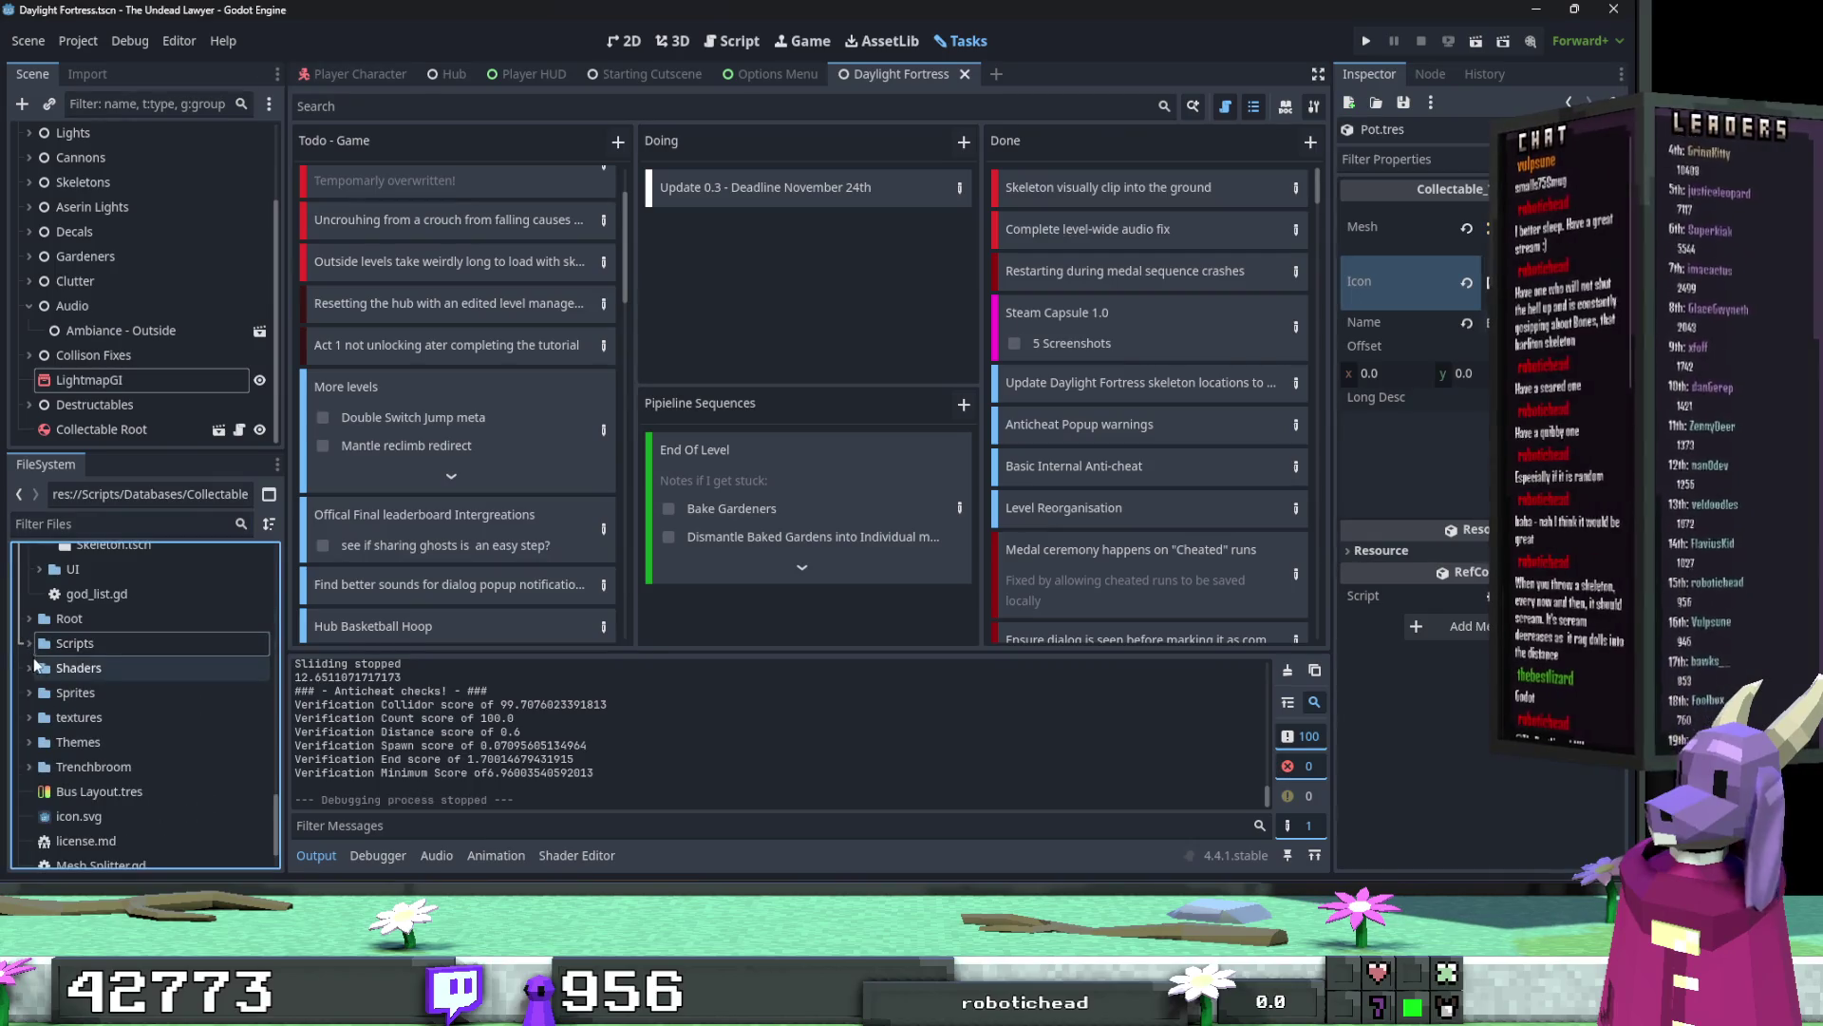
pyautogui.click(29, 643)
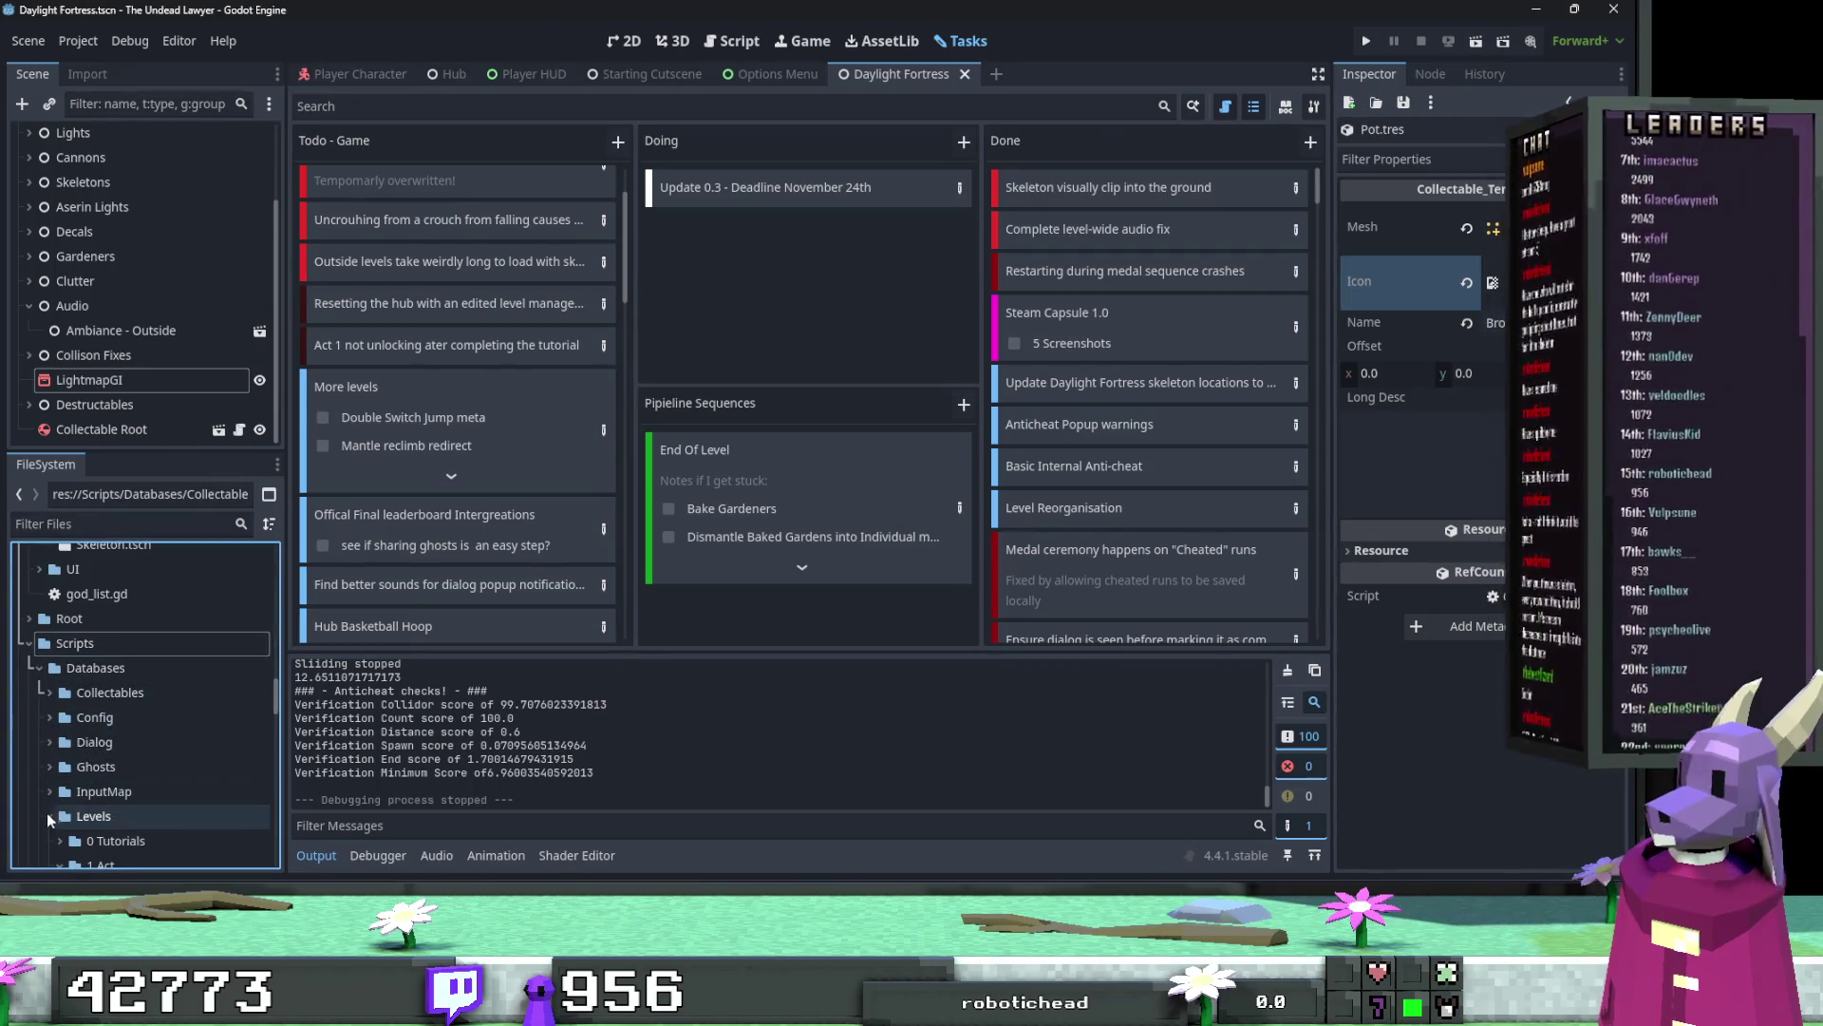
pyautogui.scroll(-5, 47, 812)
pyautogui.scroll(2, 55, 755)
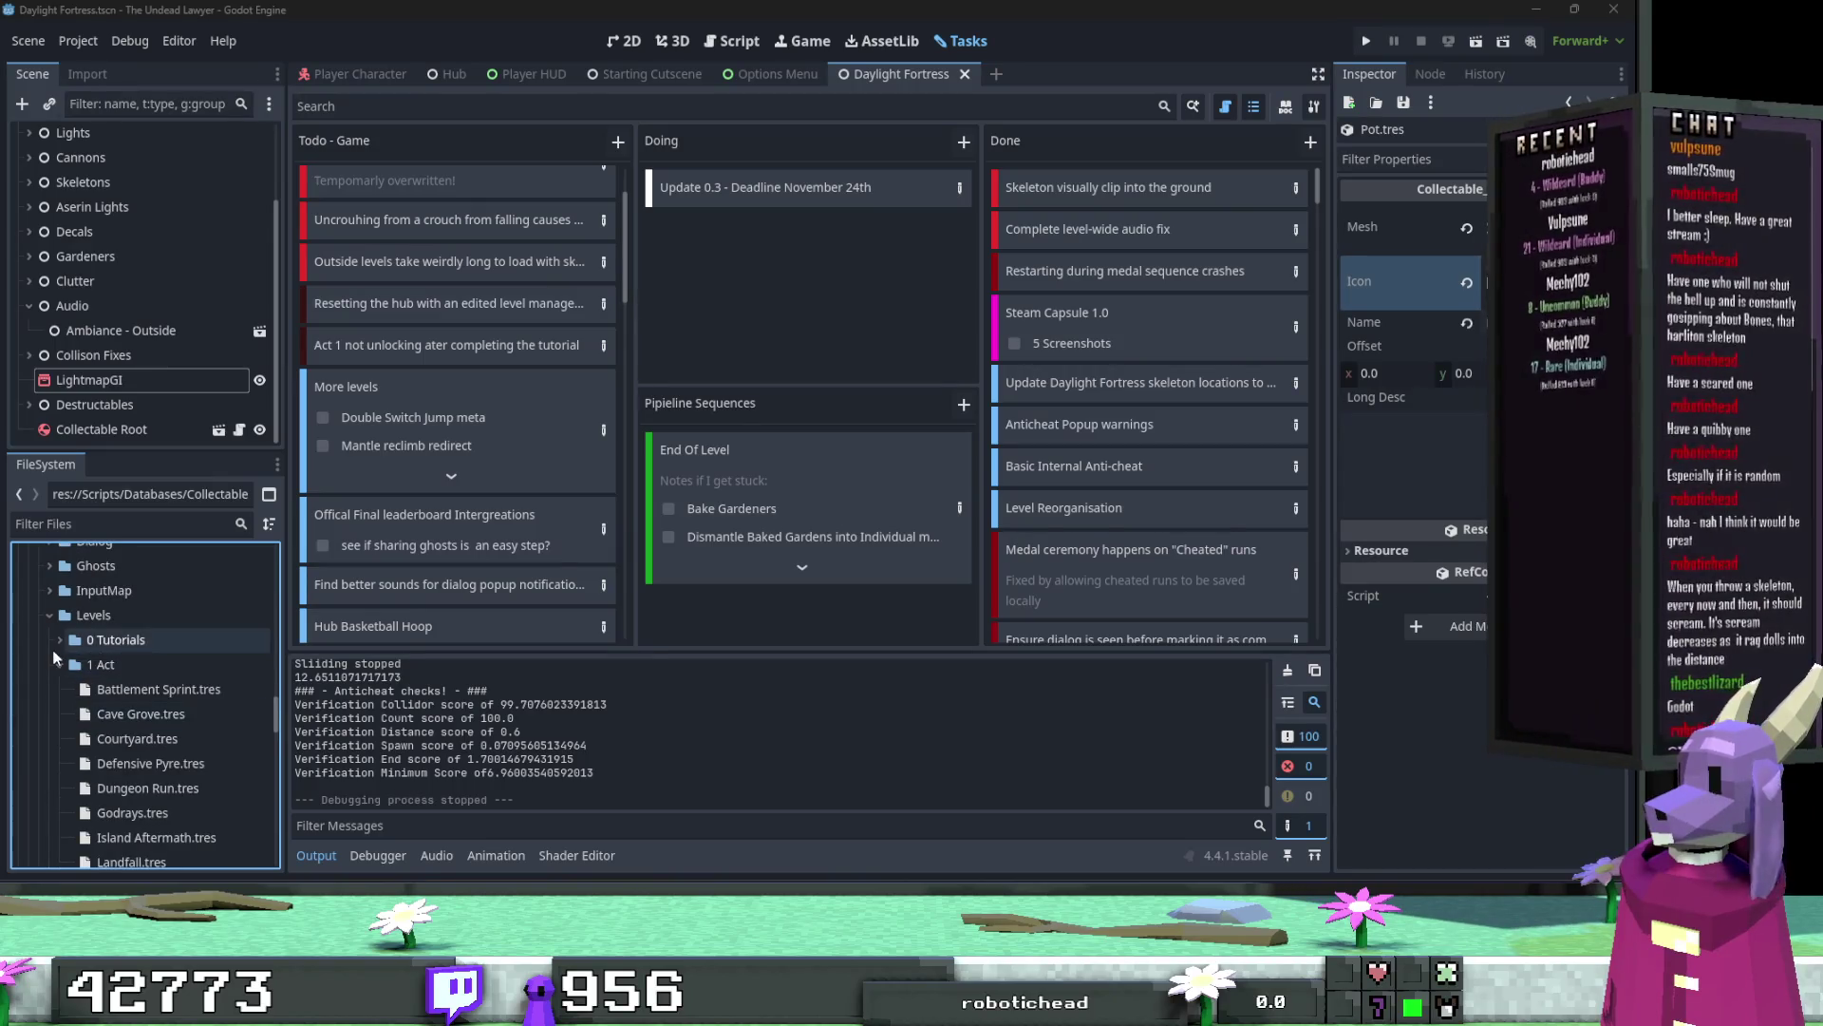
pyautogui.scroll(-3, 53, 760)
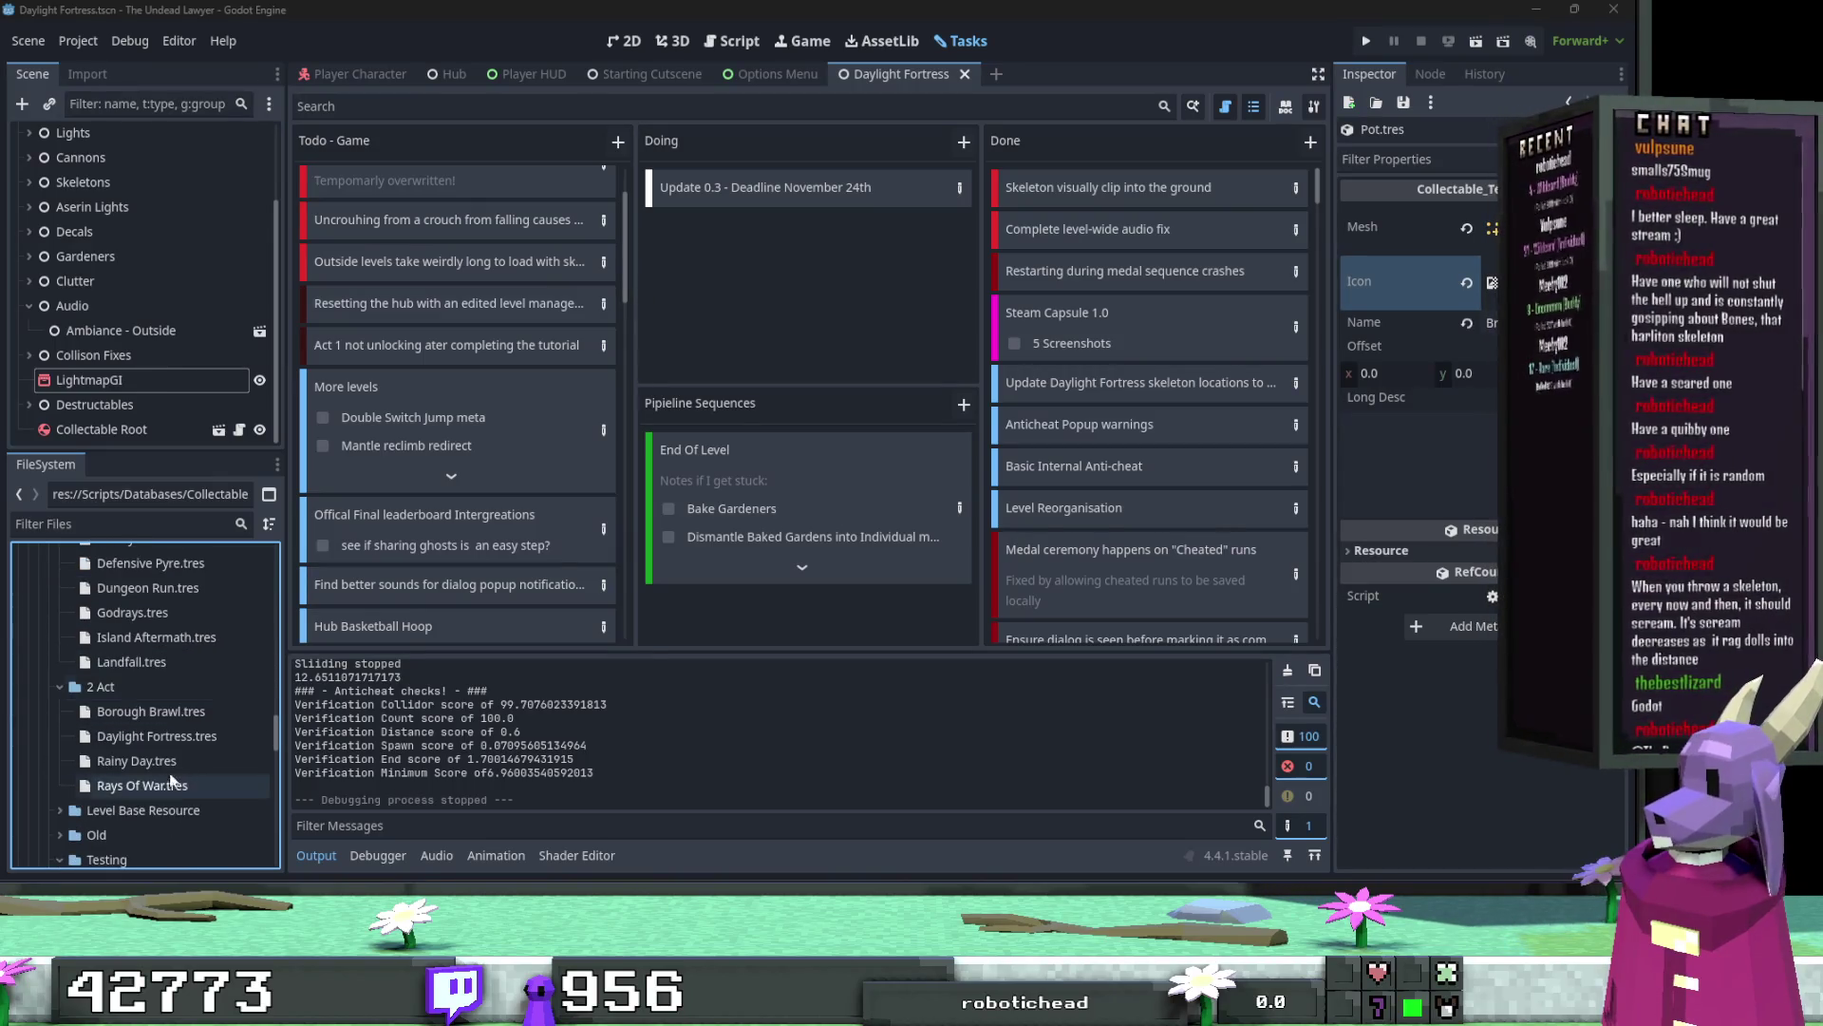
# Step: Select the Borough Brawl resource, cancel its rename, then select Rays Of War
pyautogui.click(187, 718)
pyautogui.press('F2')
pyautogui.press('Escape')
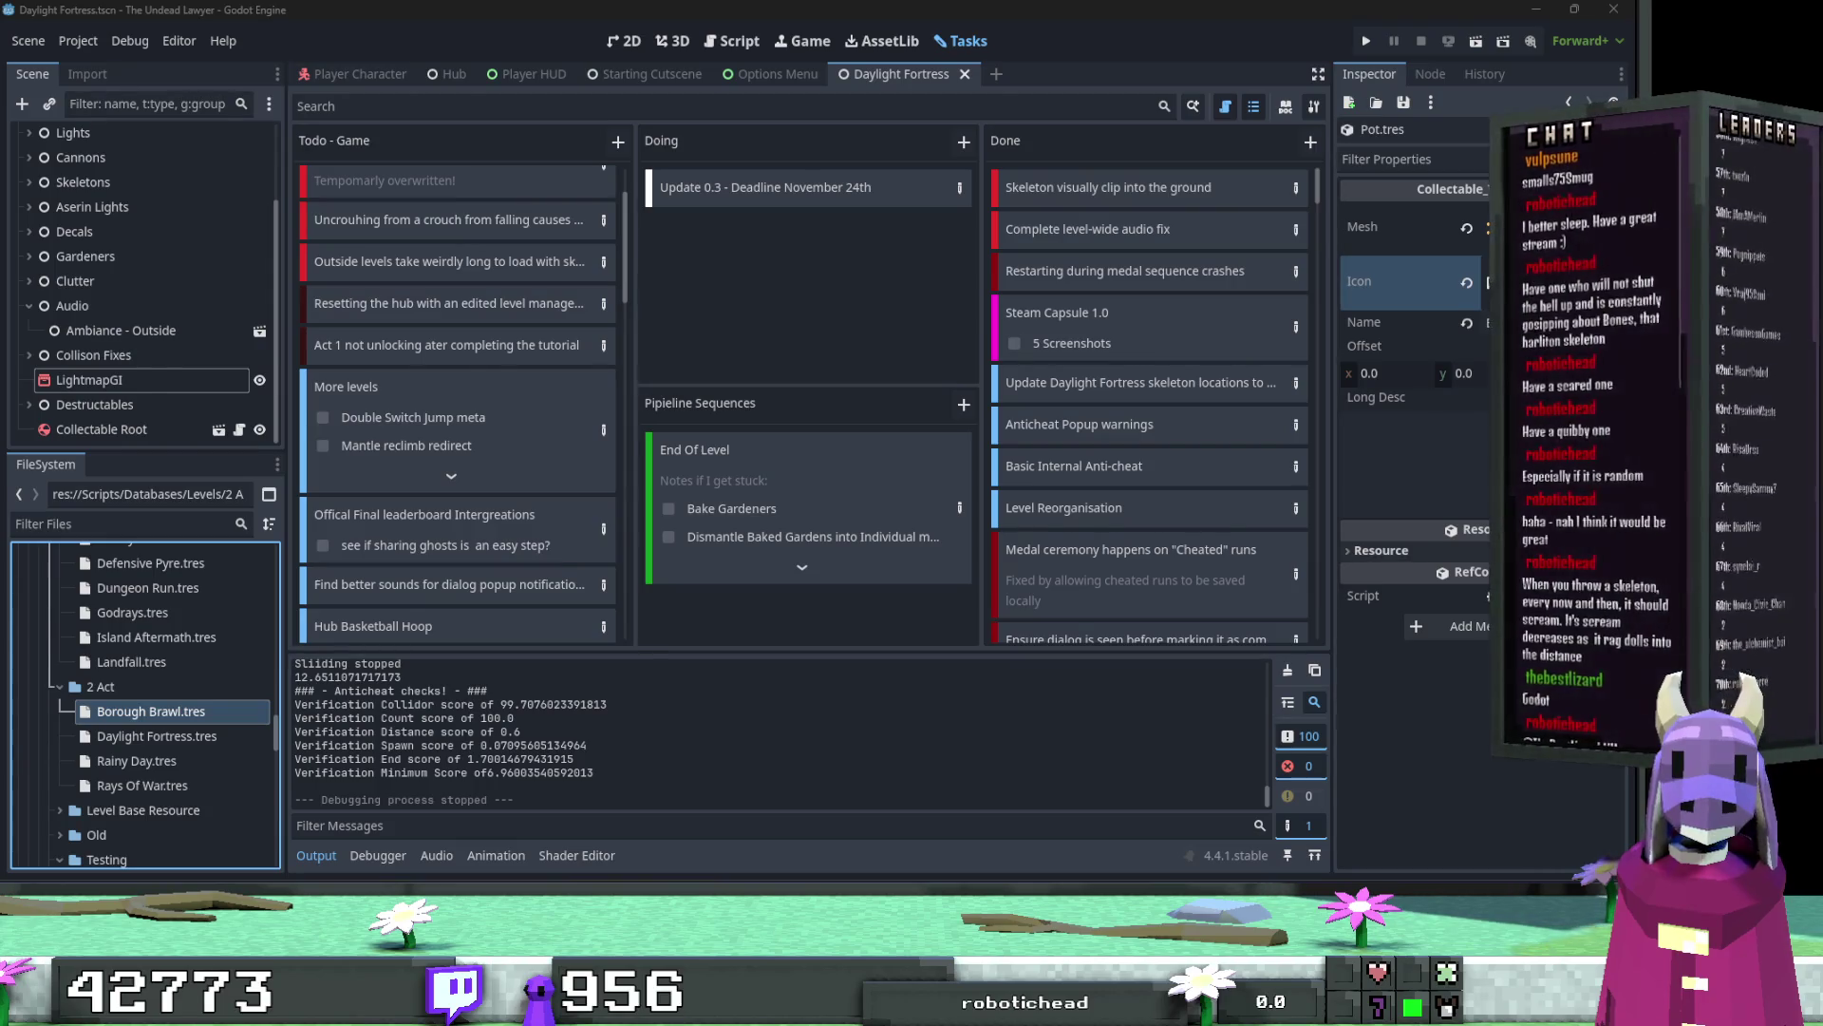
pyautogui.click(176, 786)
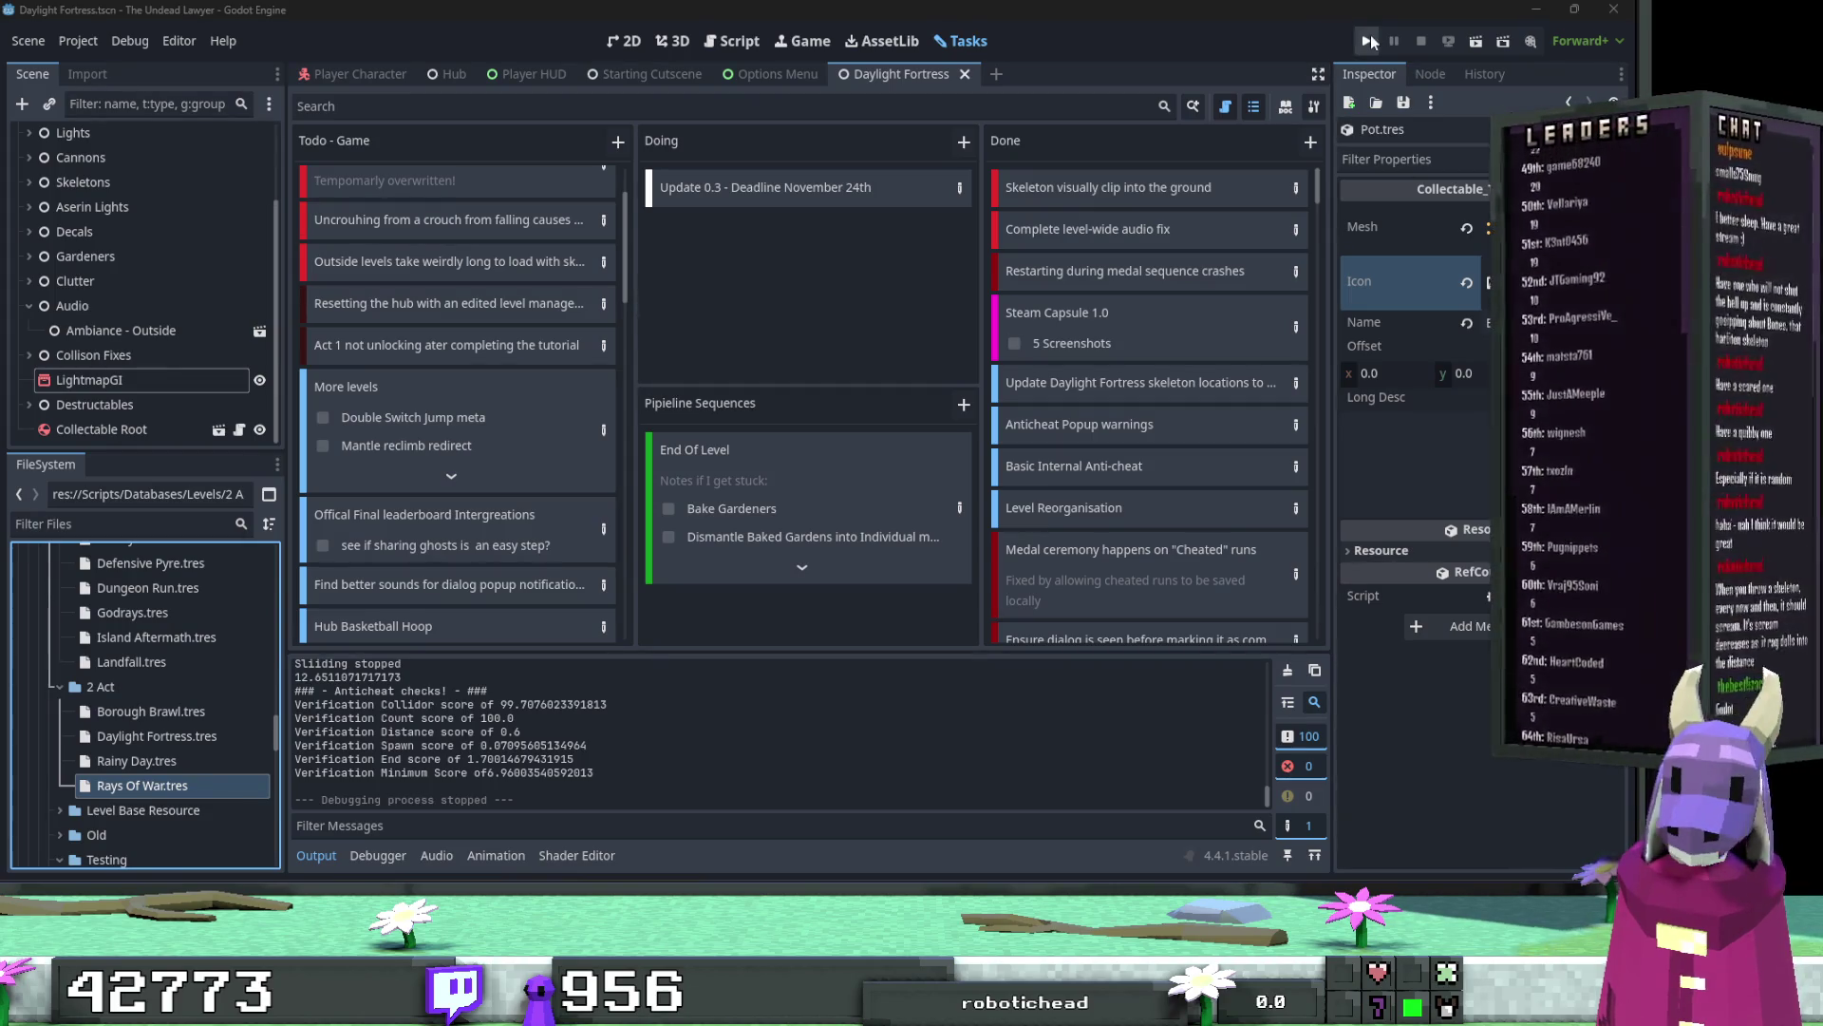
# Step: Save and launch the game, open Act 1 from the pause menu, and select Godrays then Courtyard
pyautogui.hotkey('ctrl', 's')
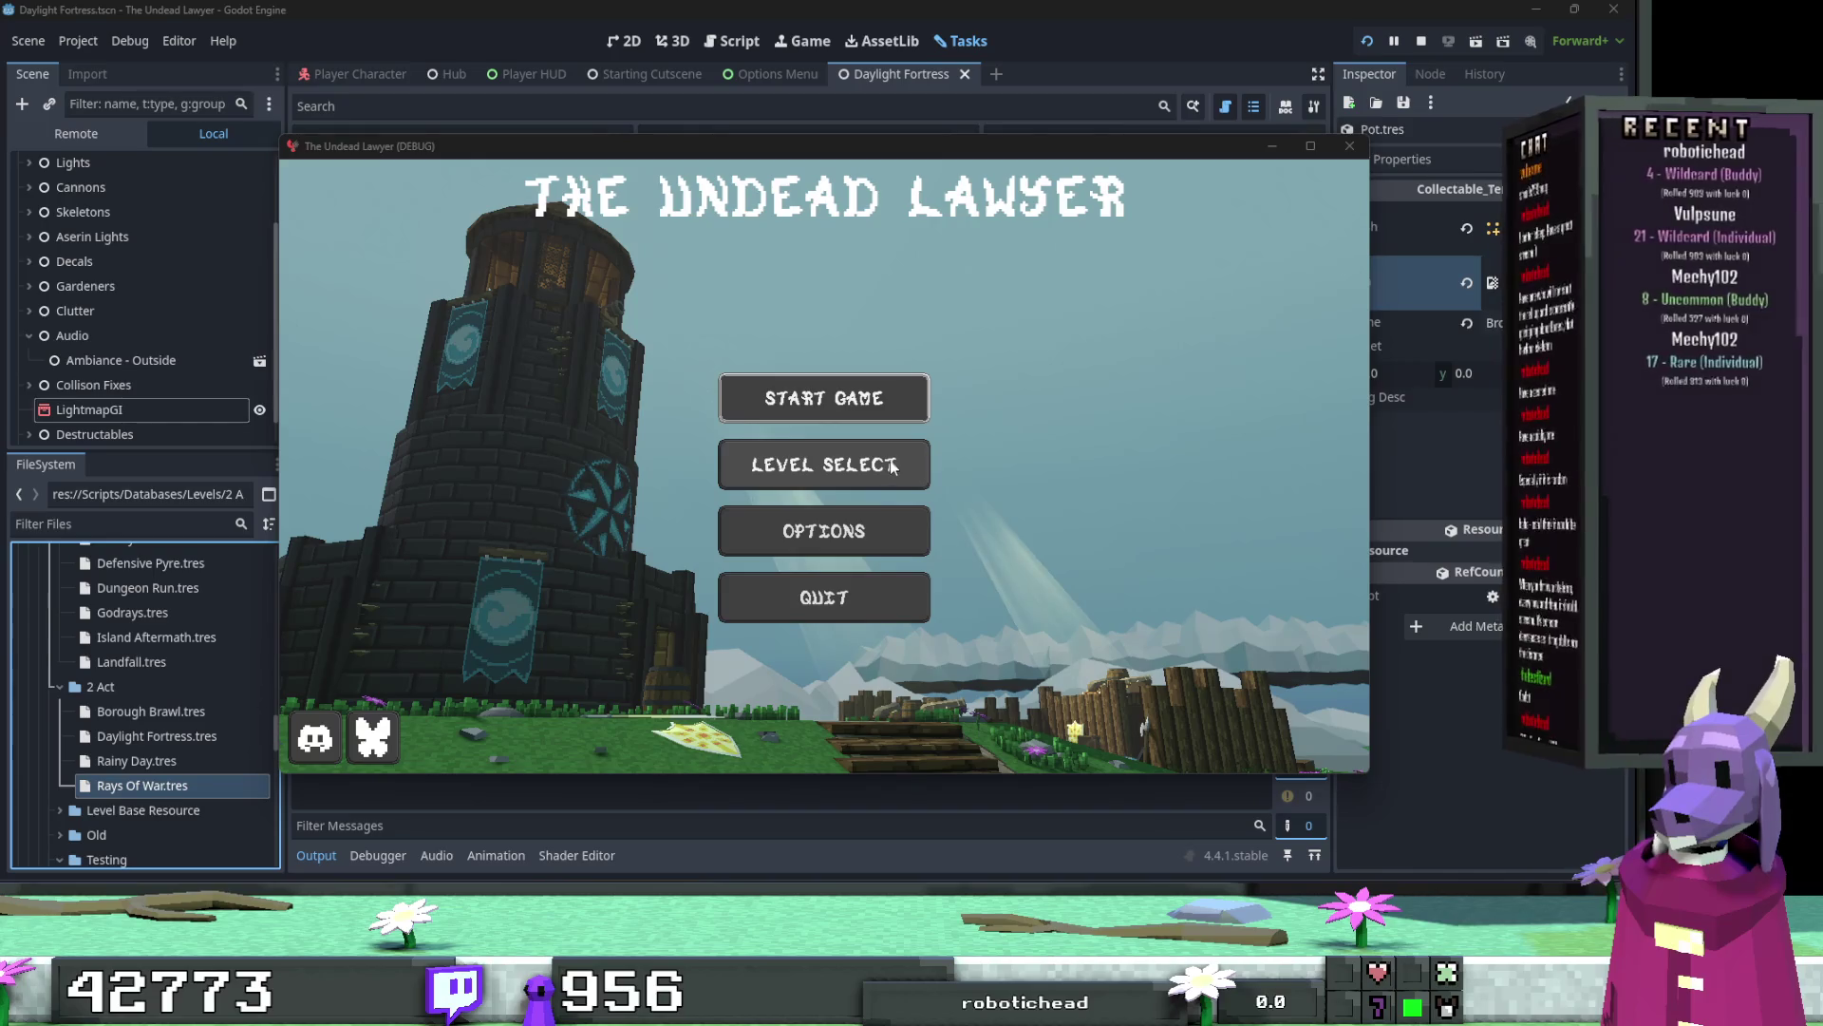
pyautogui.click(893, 399)
pyautogui.press('Escape')
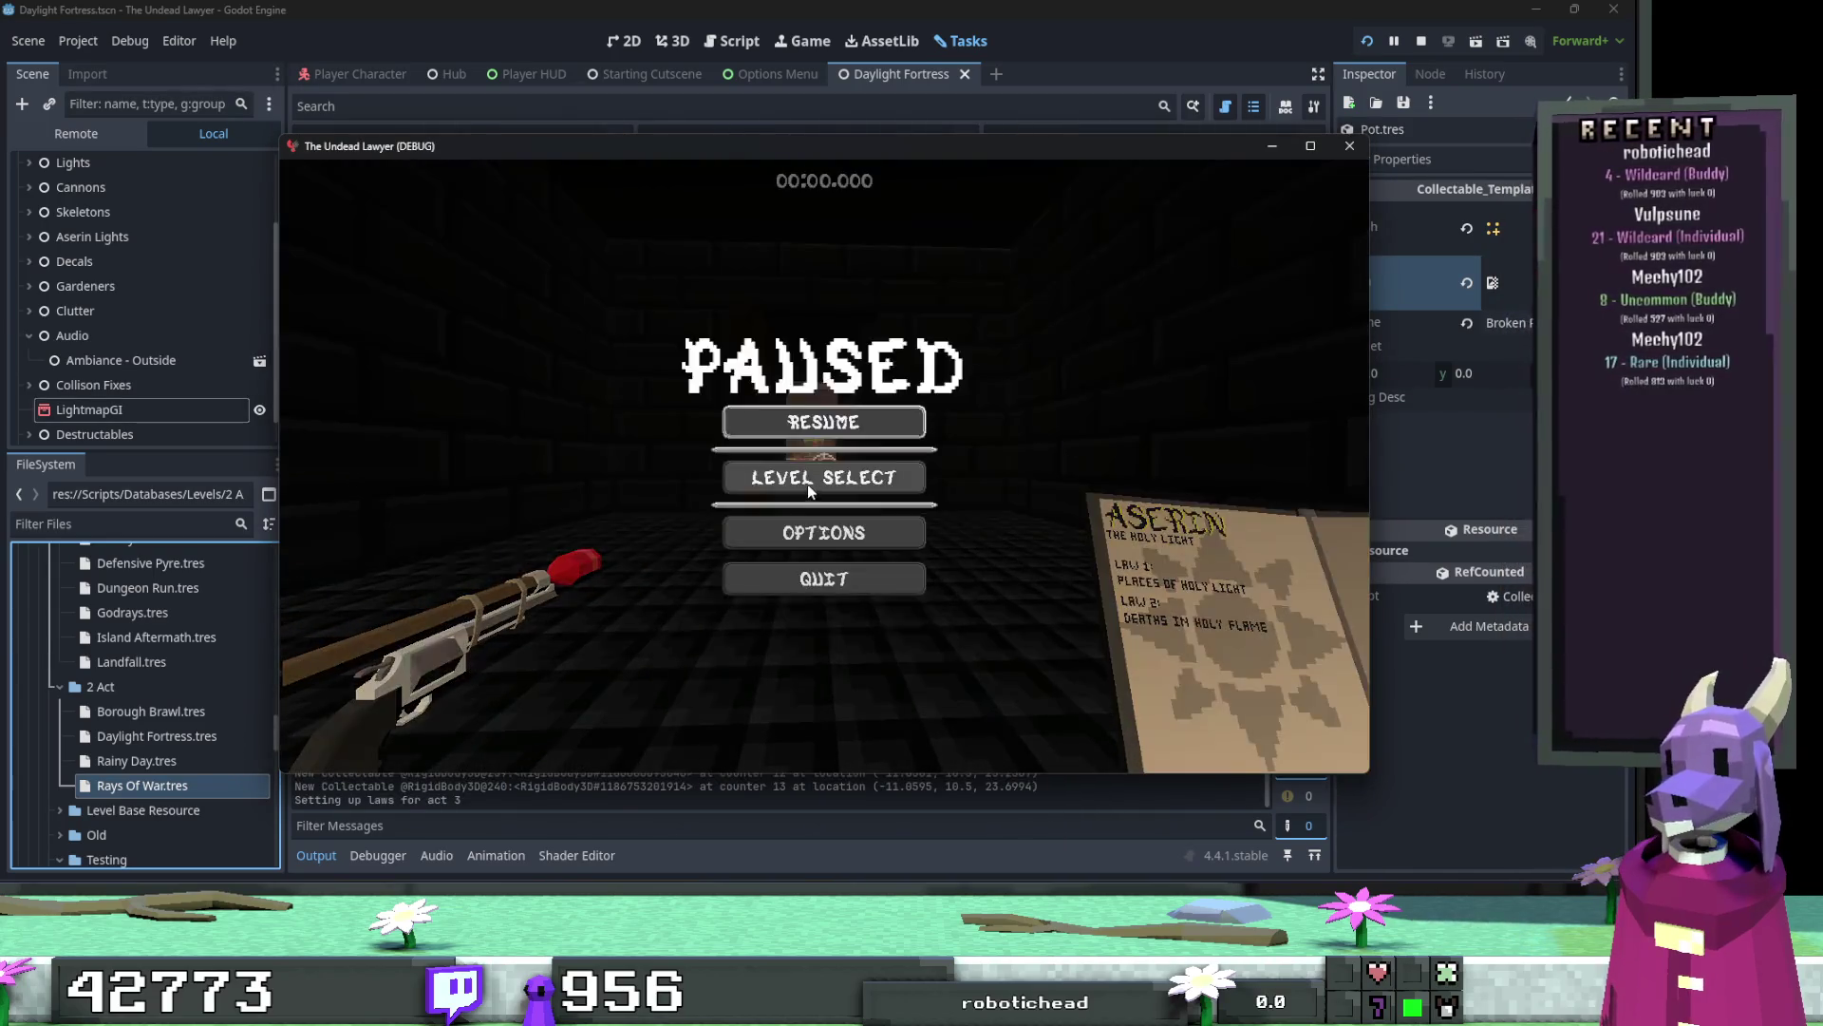
pyautogui.click(812, 478)
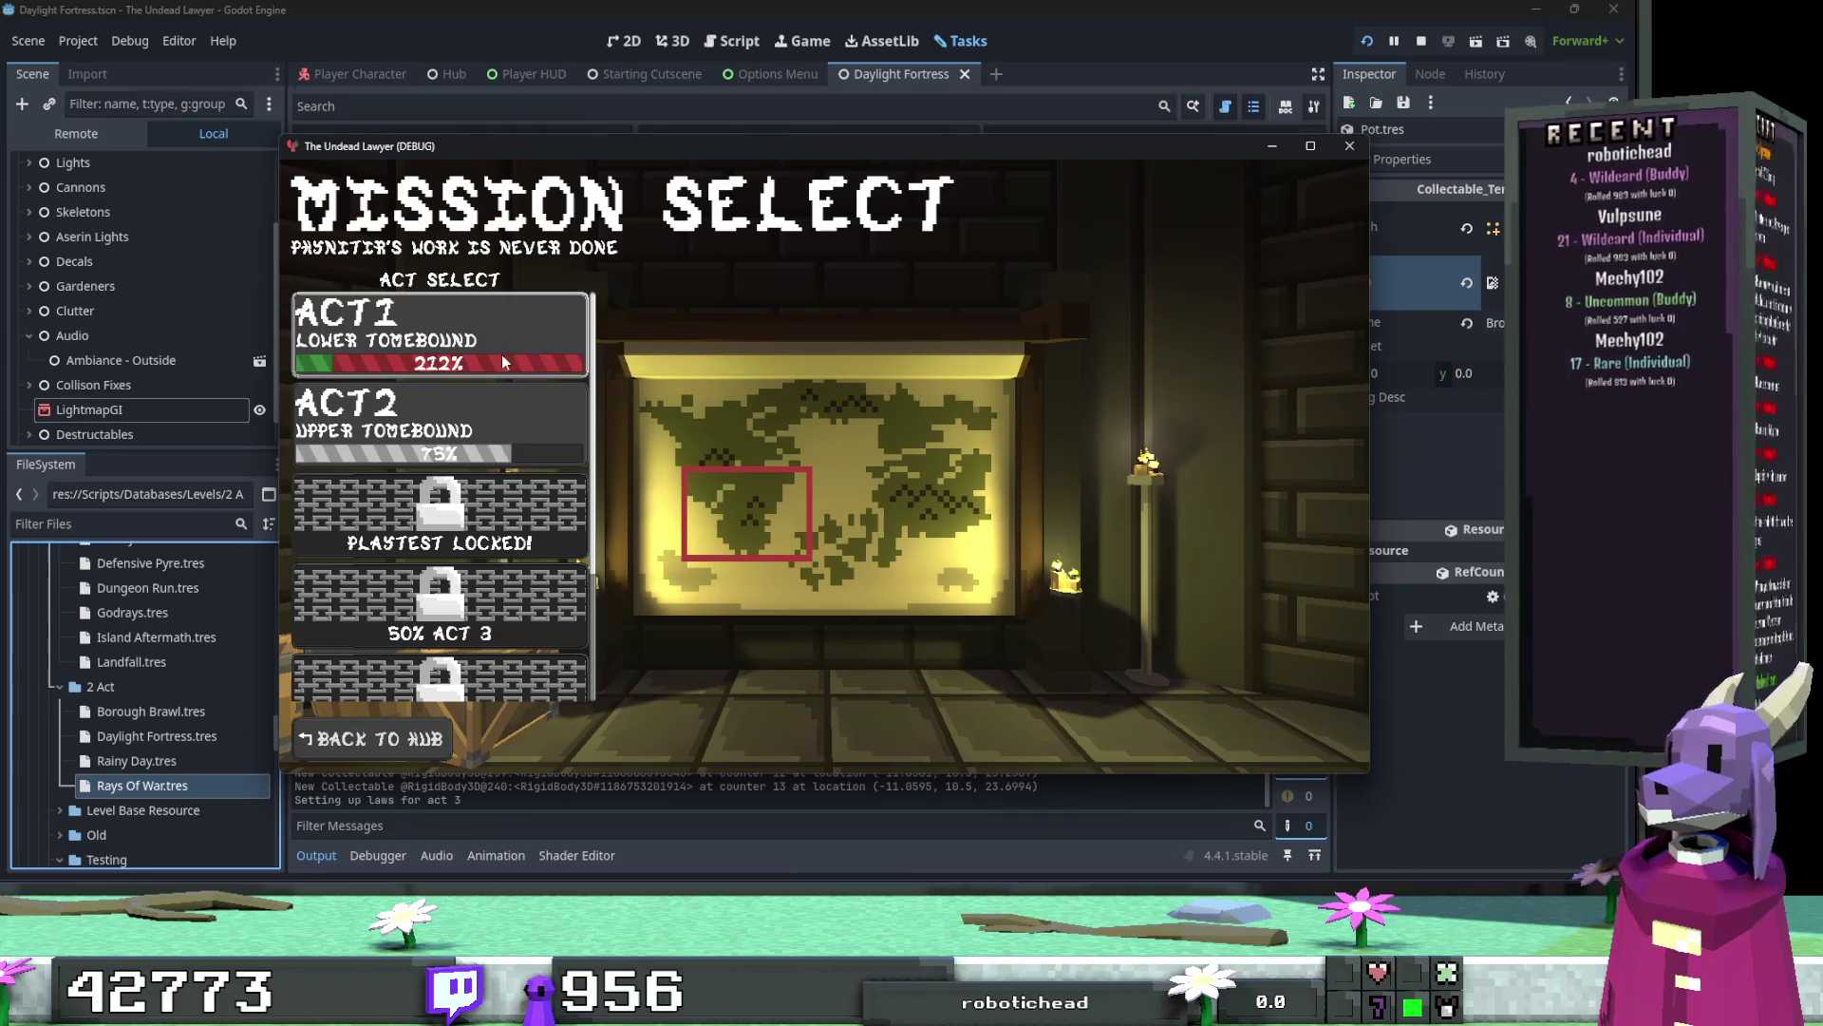
pyautogui.click(501, 355)
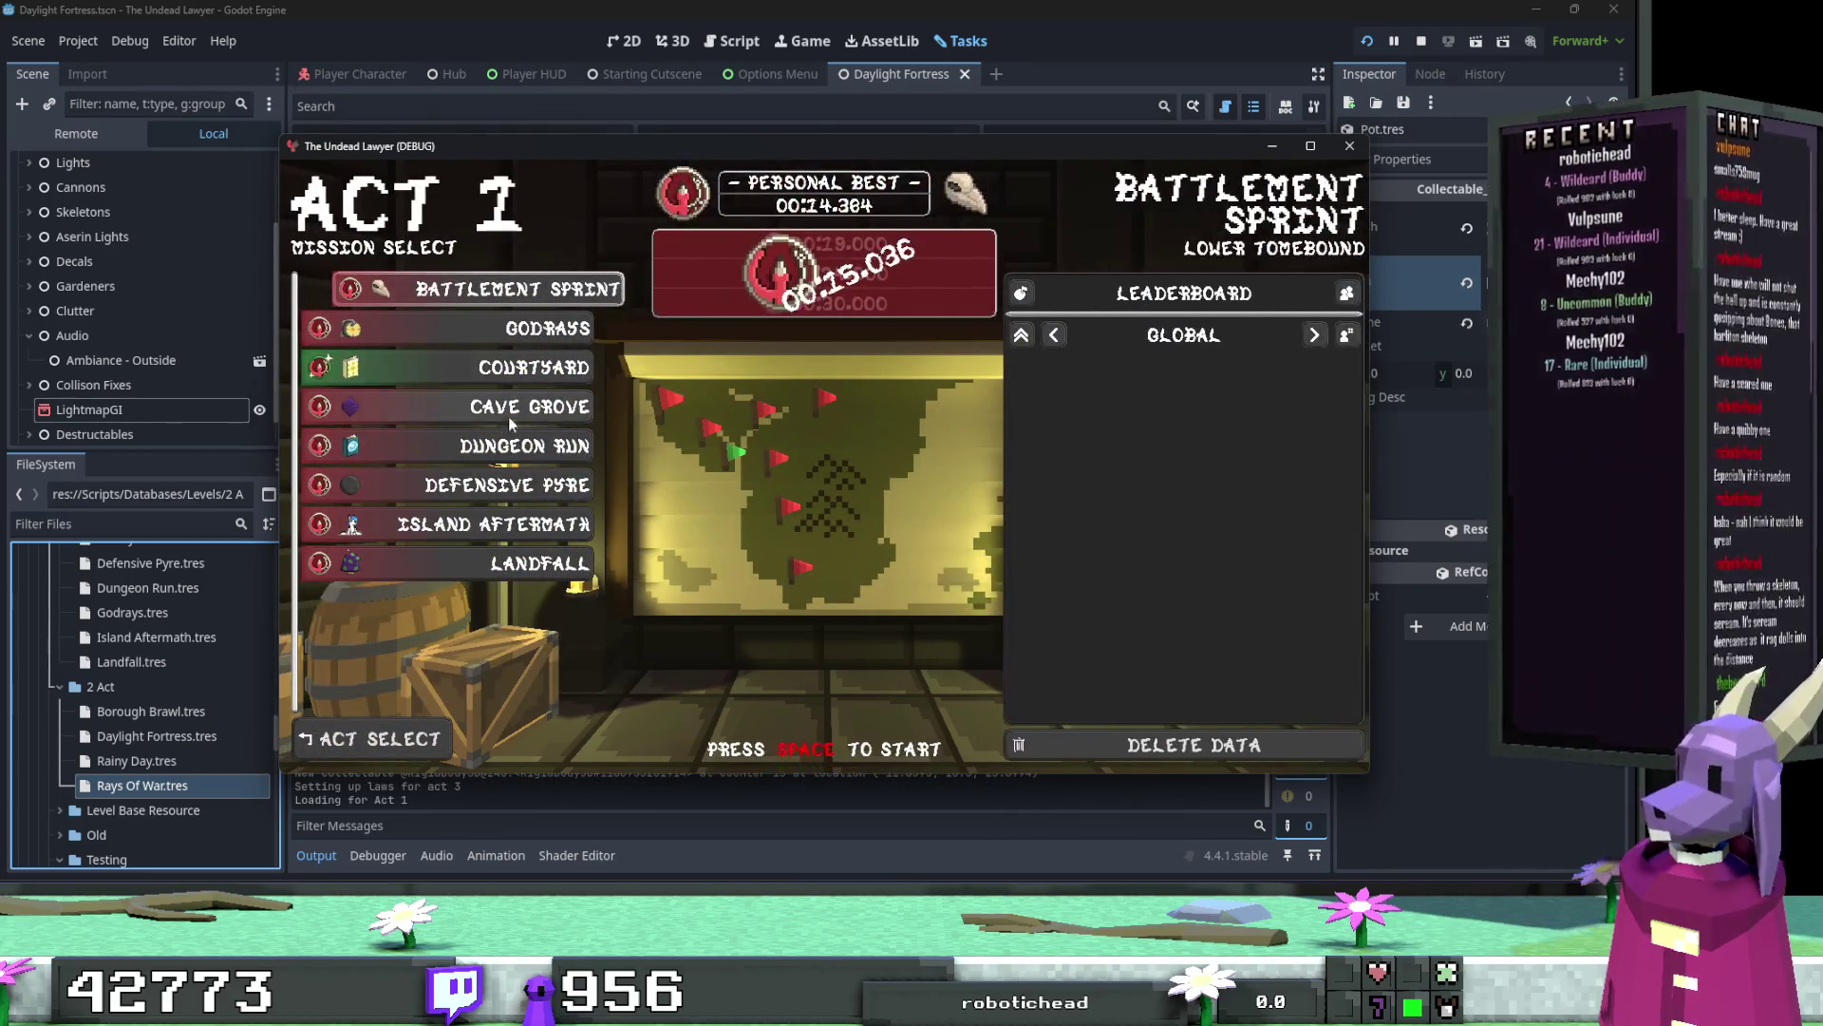
pyautogui.click(528, 343)
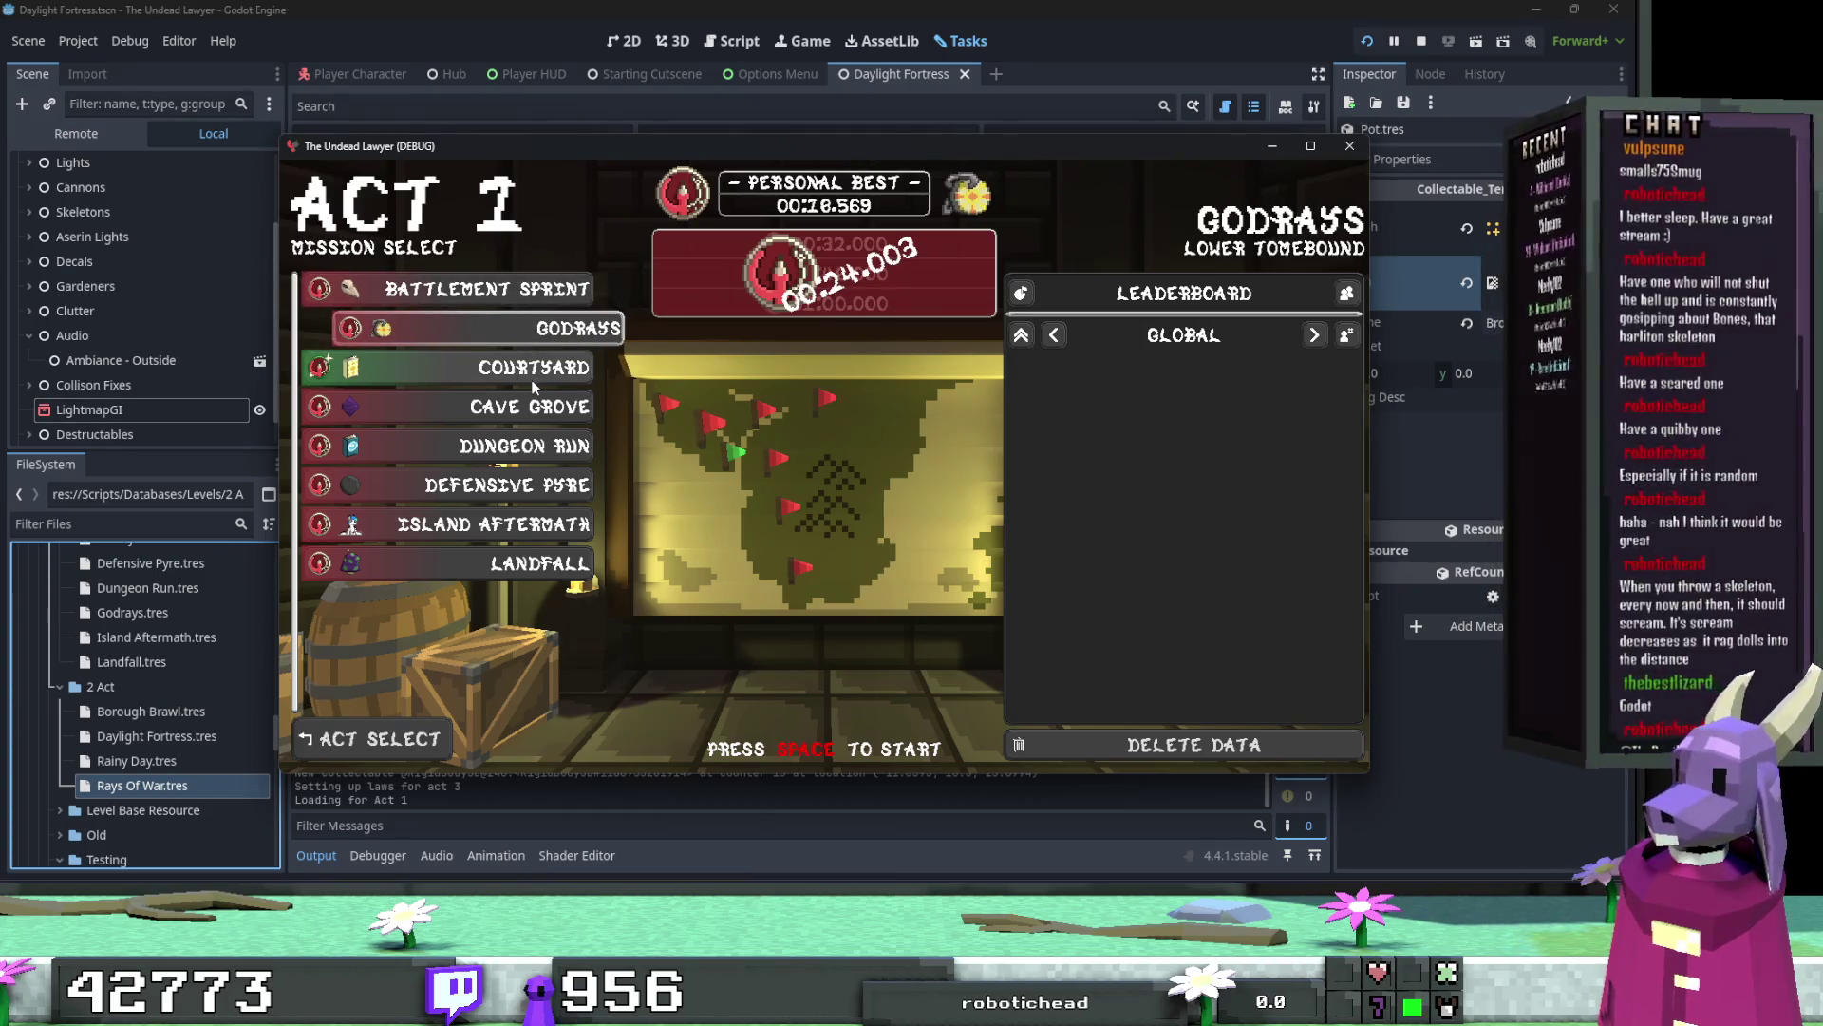
pyautogui.click(539, 371)
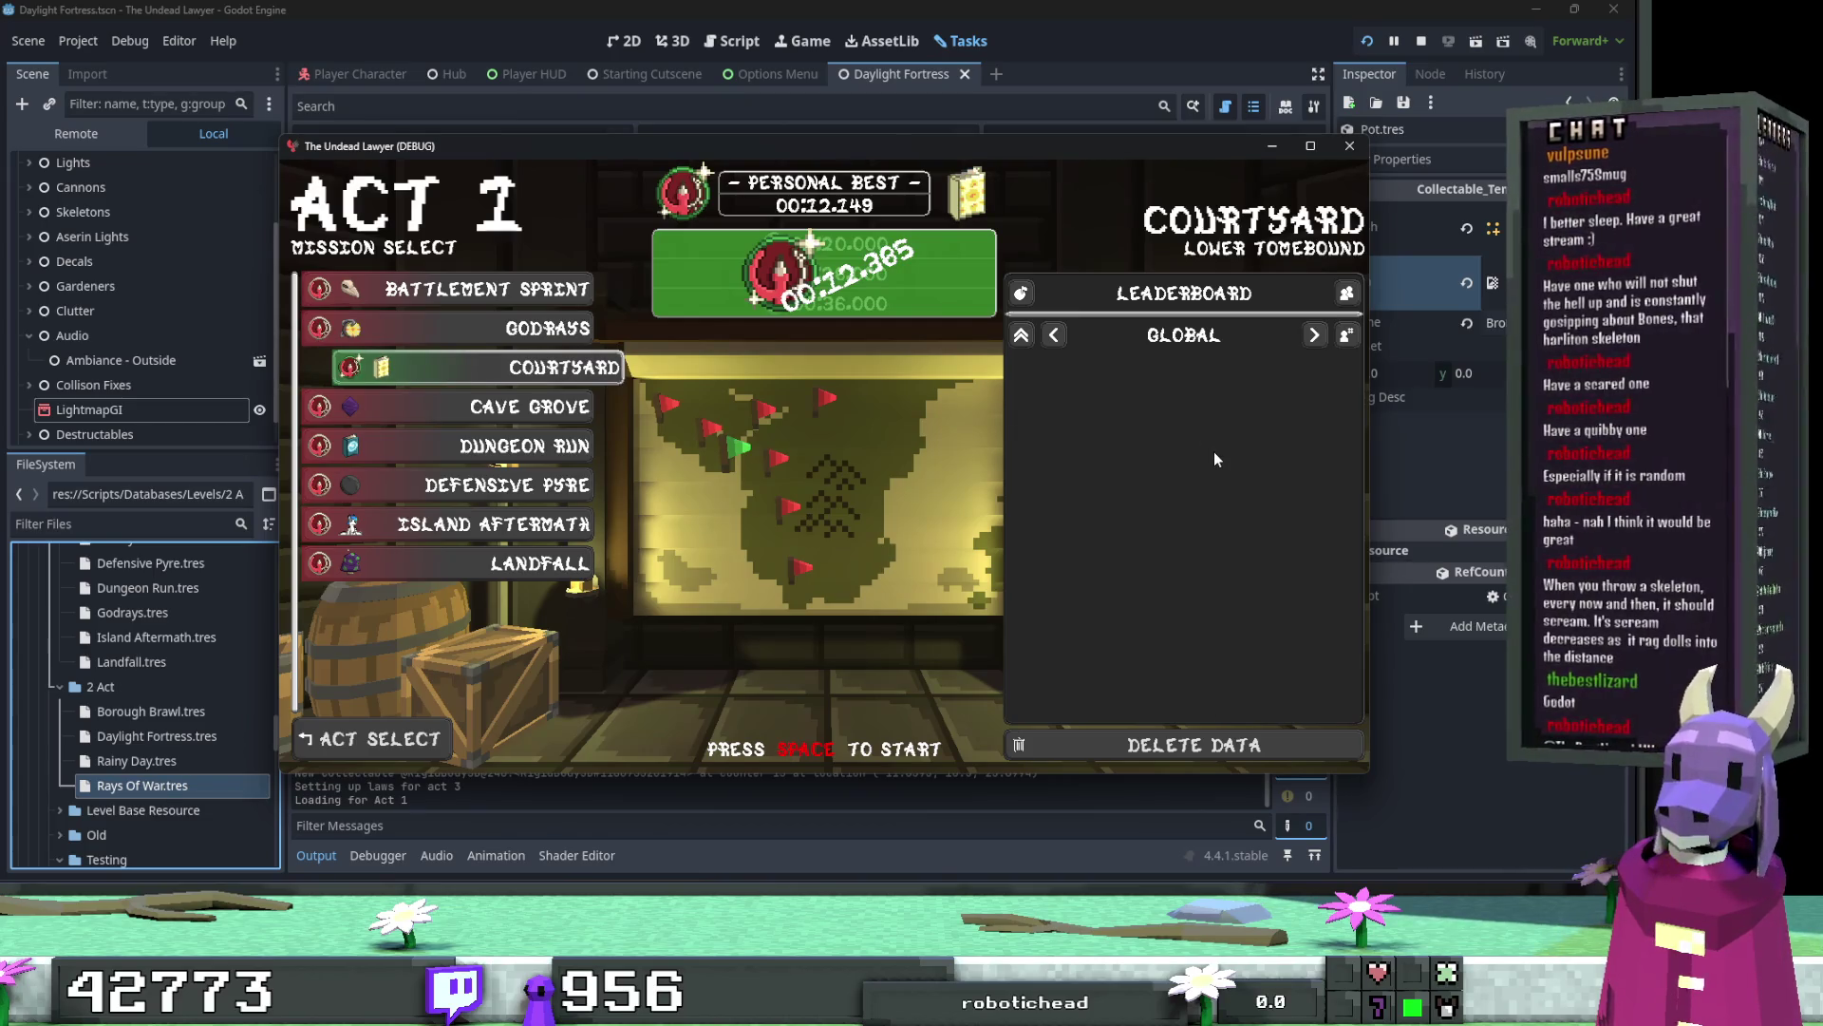
pyautogui.click(675, 777)
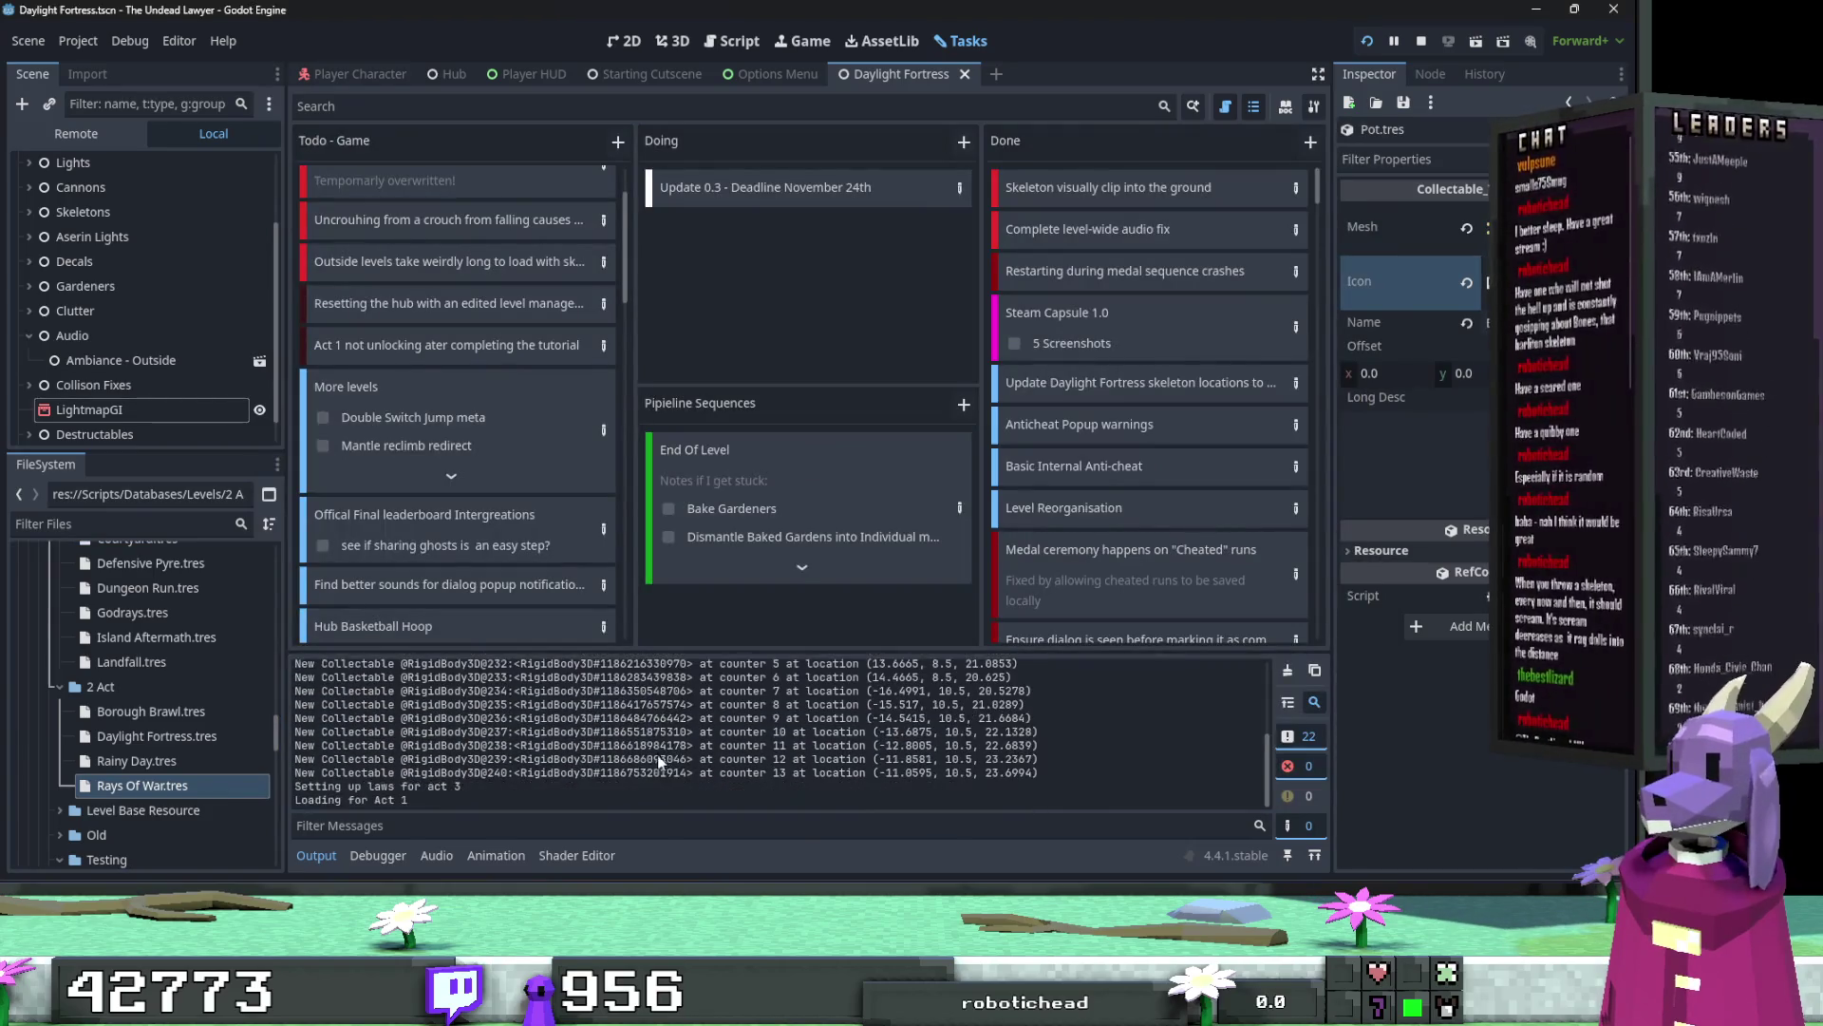
# Step: Filter the FileSystem to 'level select' and open Level Select.gd in the script editor
pyautogui.click(116, 524)
pyautogui.write('Start')
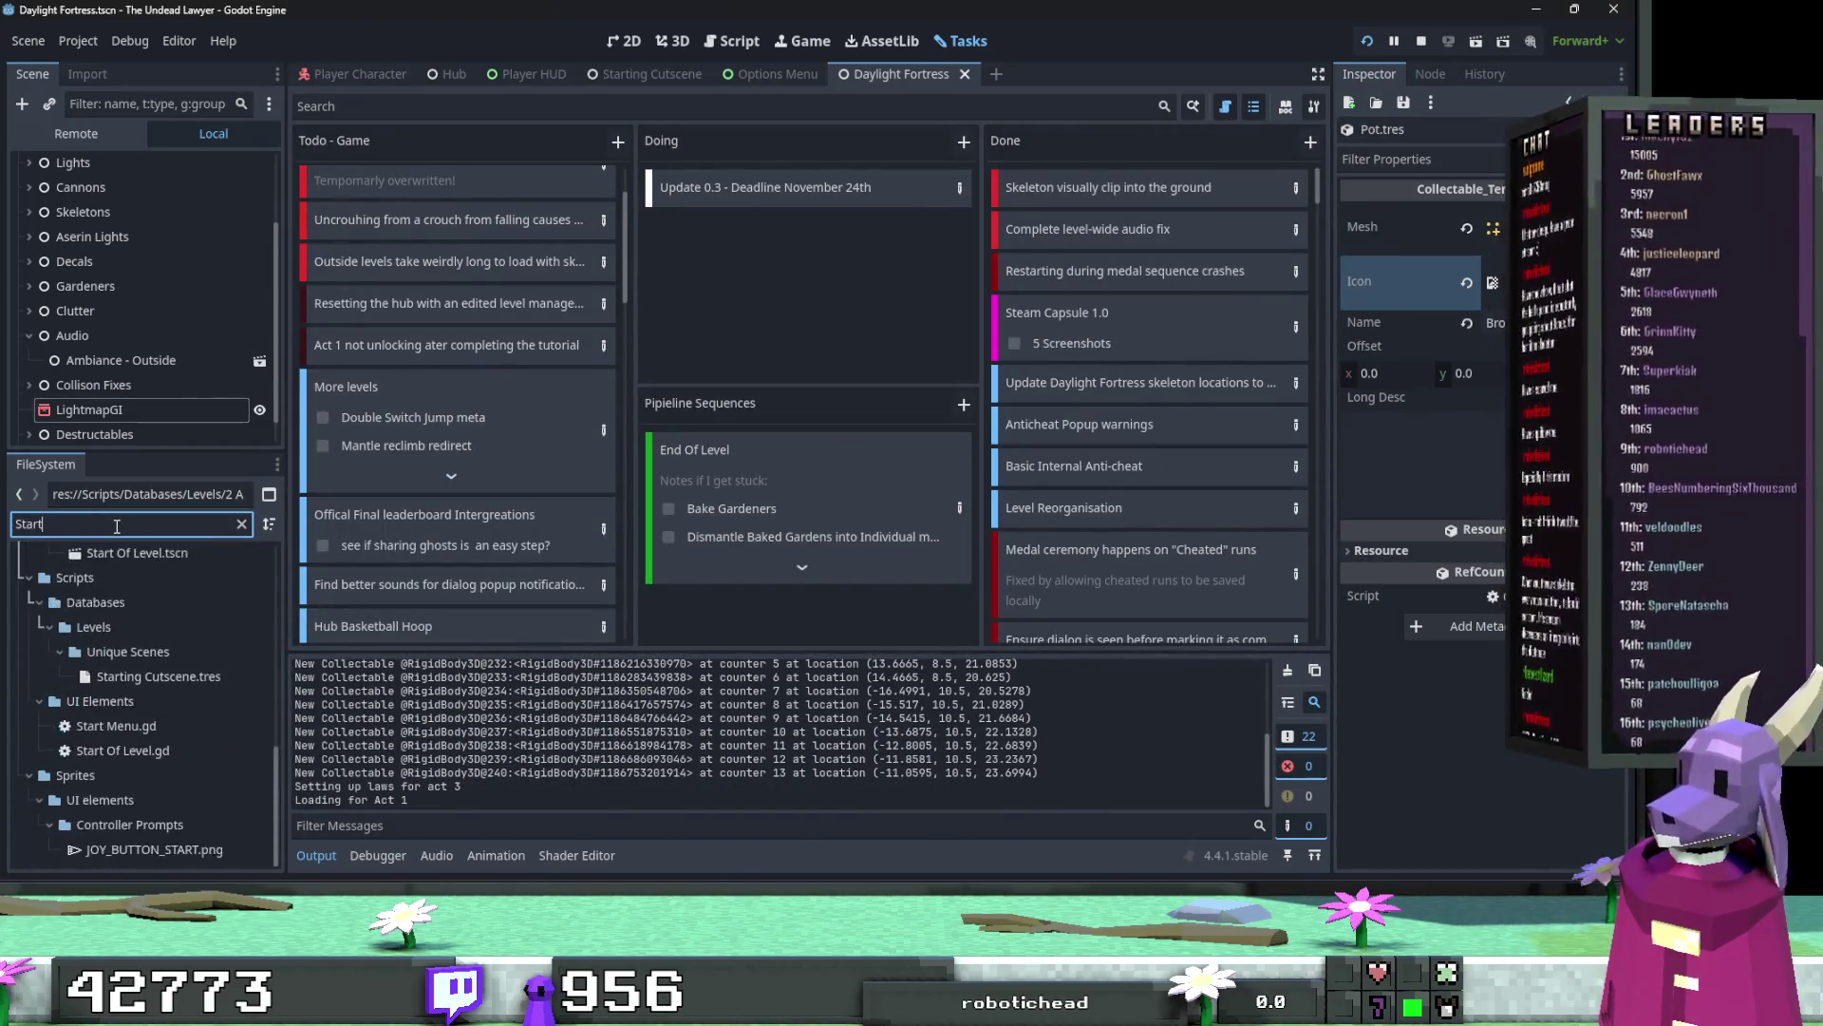
pyautogui.hotkey('ctrl', 'a')
pyautogui.write('lev')
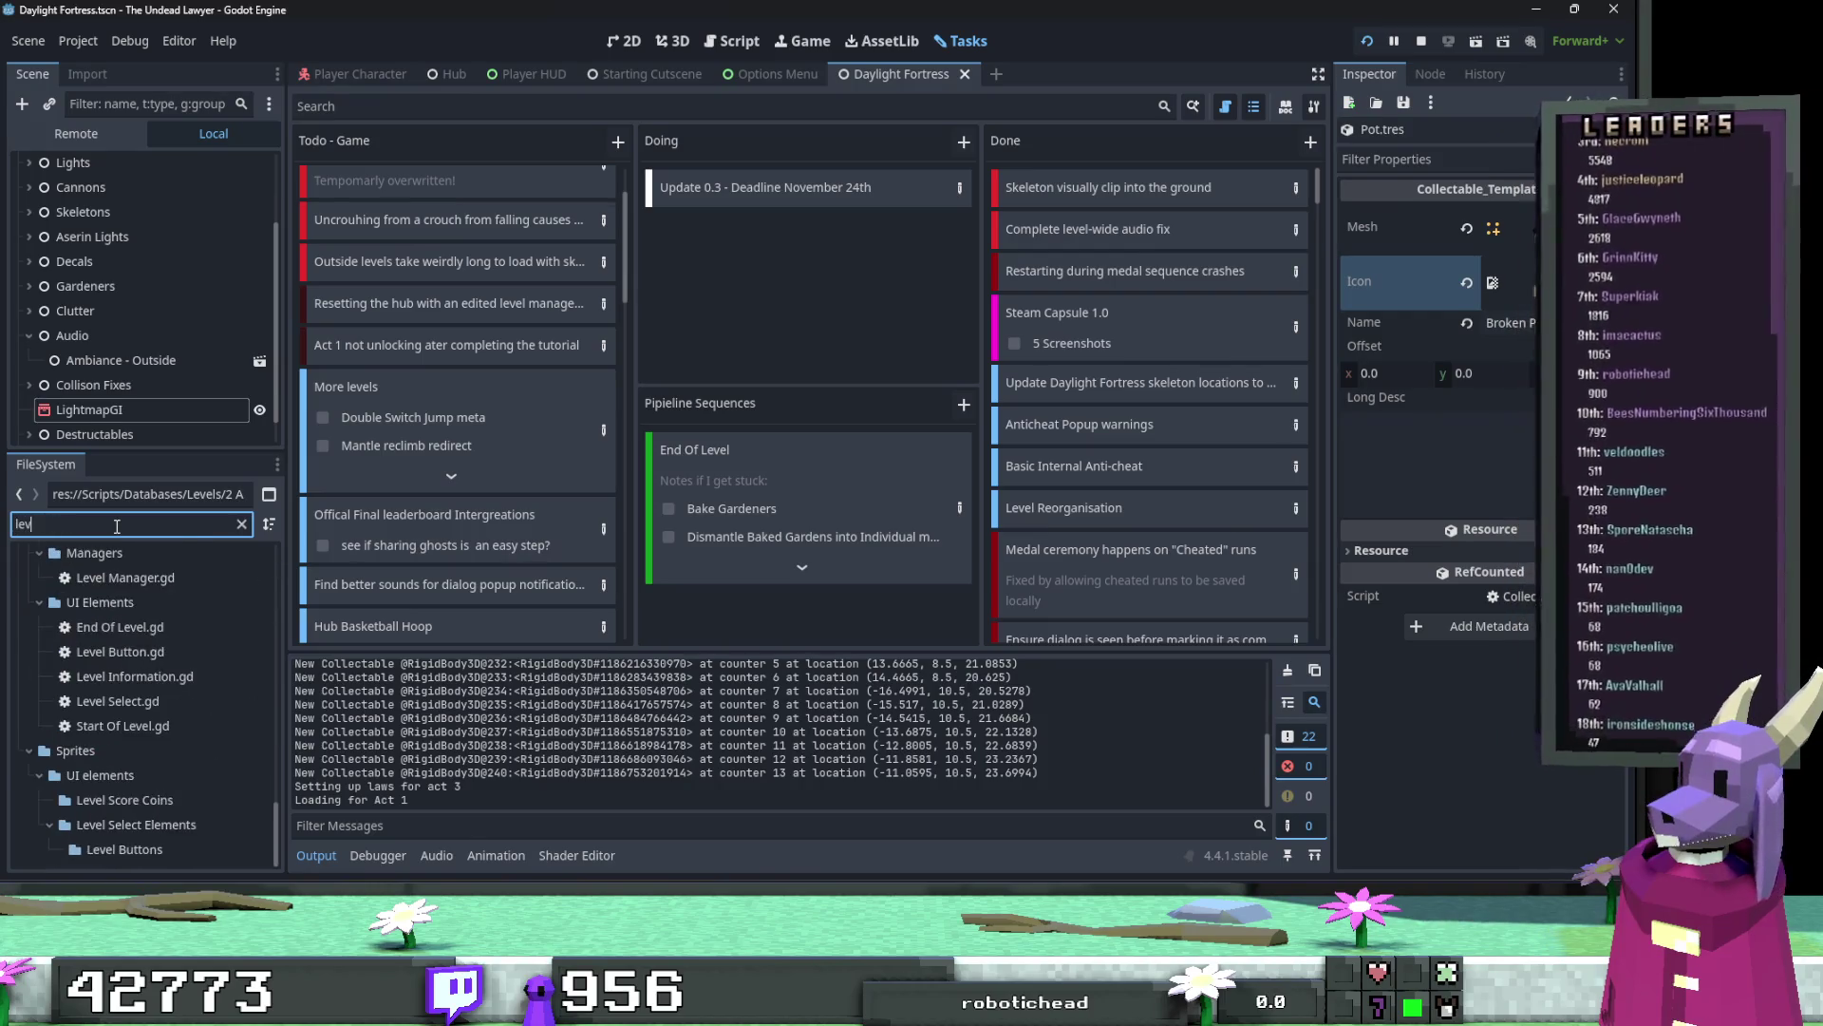
pyautogui.write('el select')
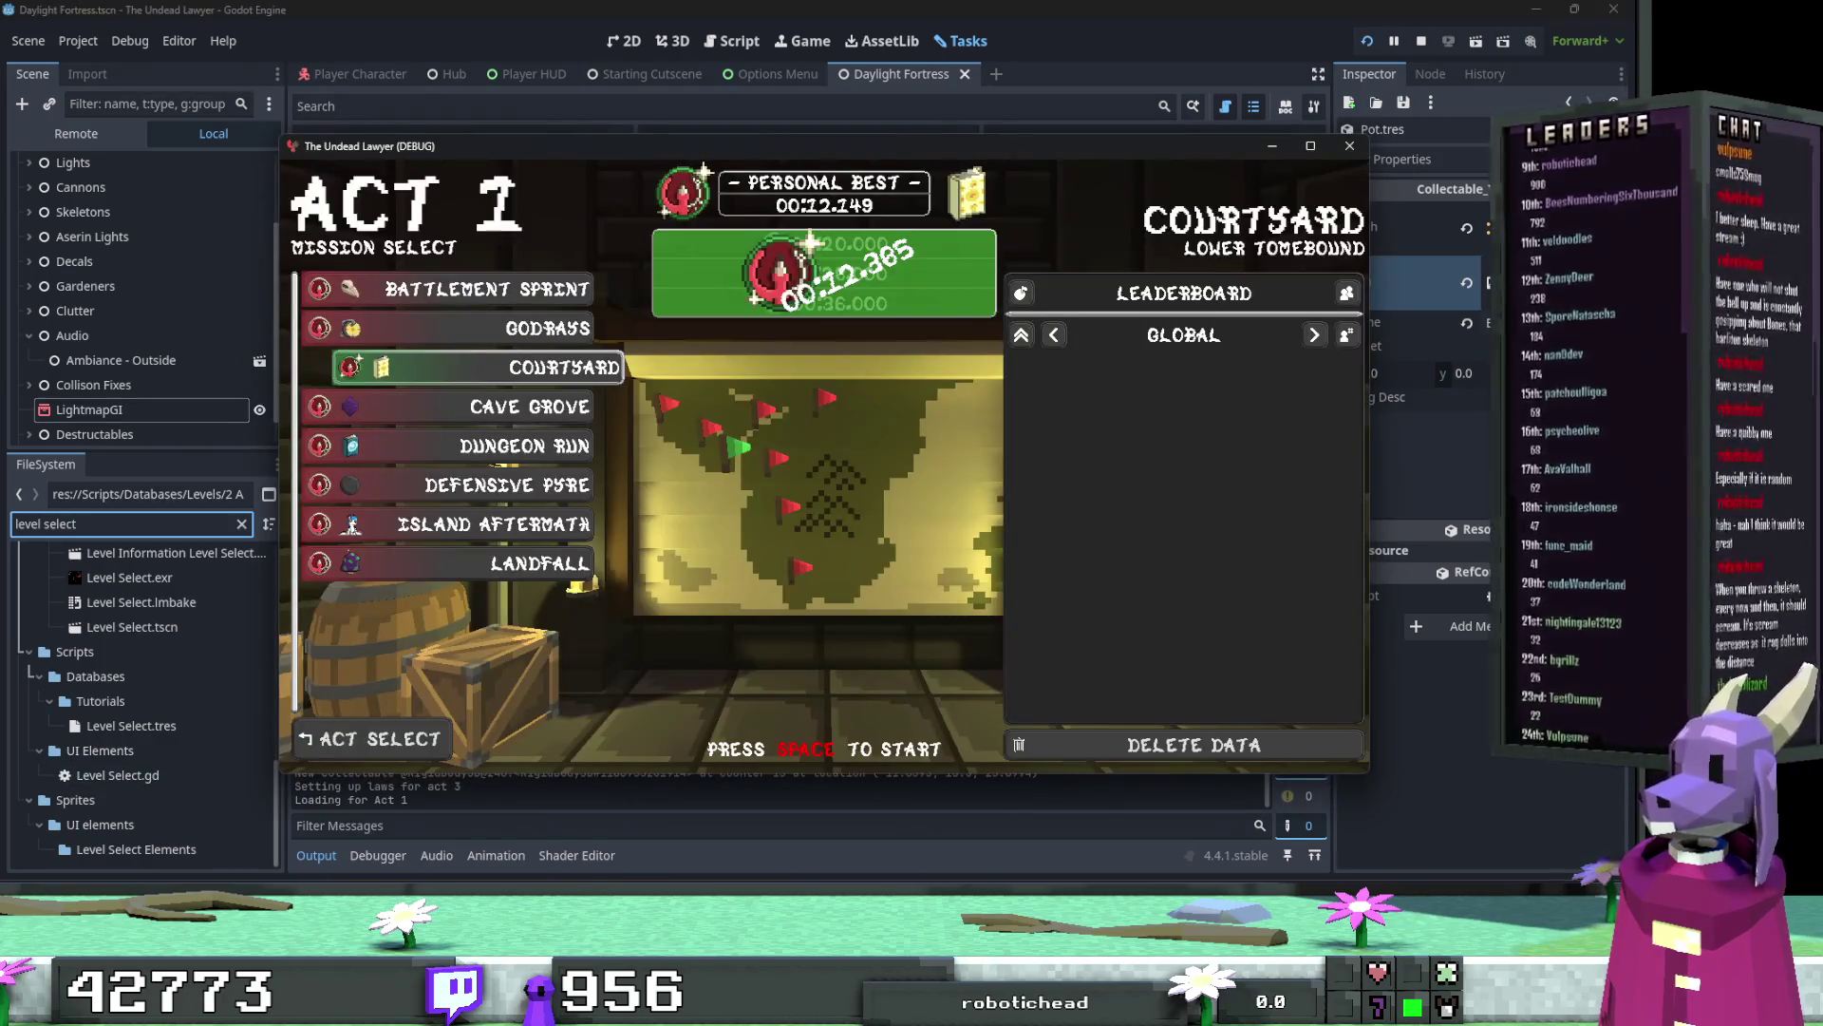
pyautogui.click(255, 642)
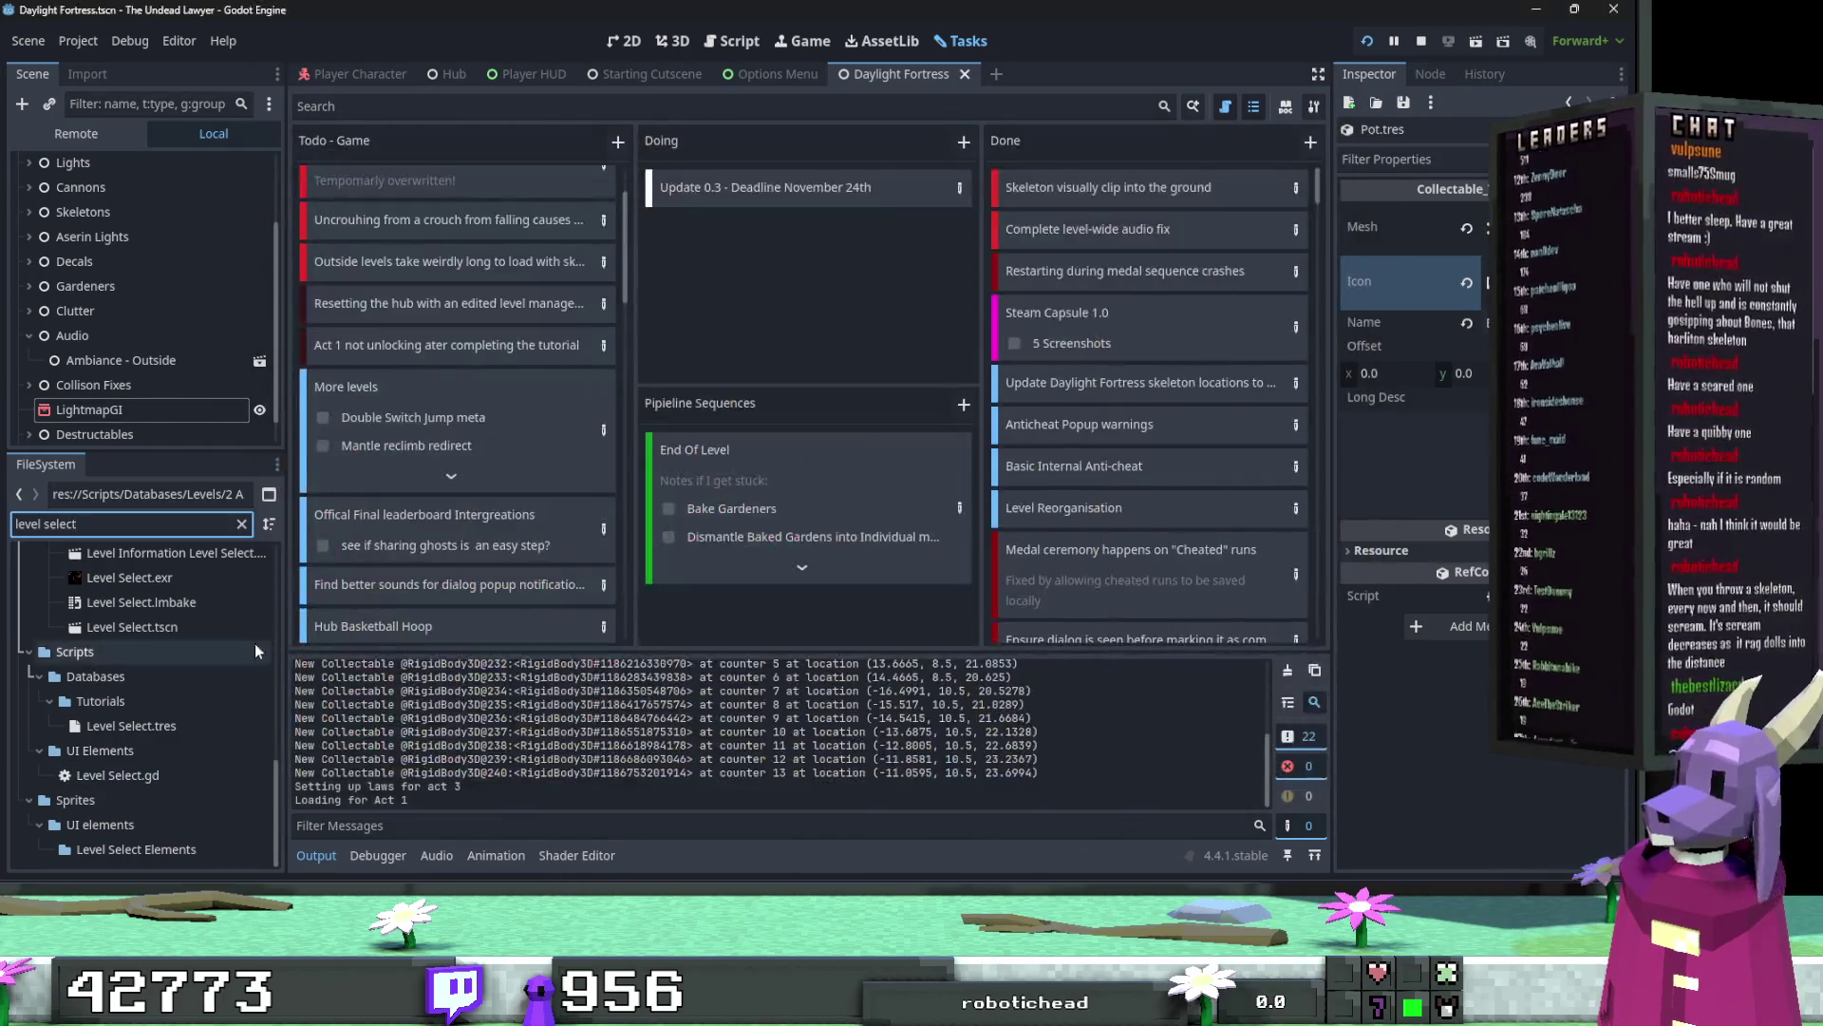
pyautogui.scroll(2, 201, 708)
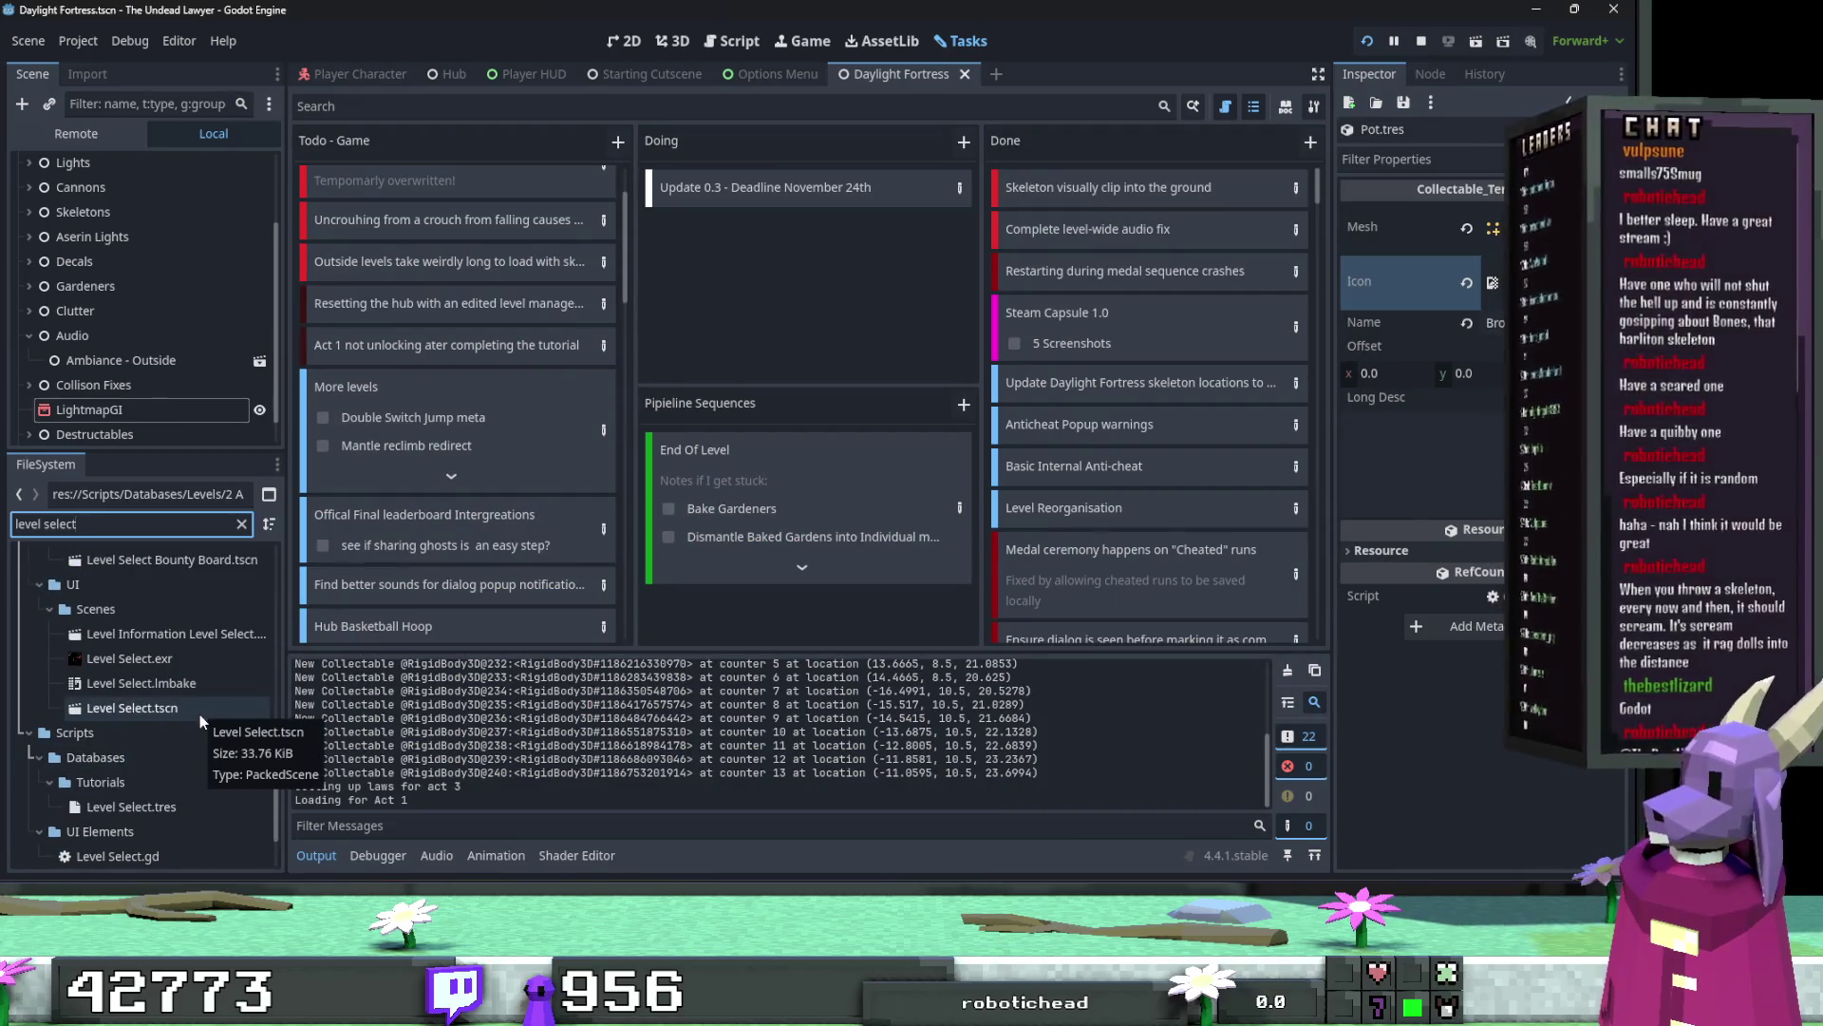
pyautogui.scroll(-2, 202, 745)
pyautogui.doubleClick(188, 773)
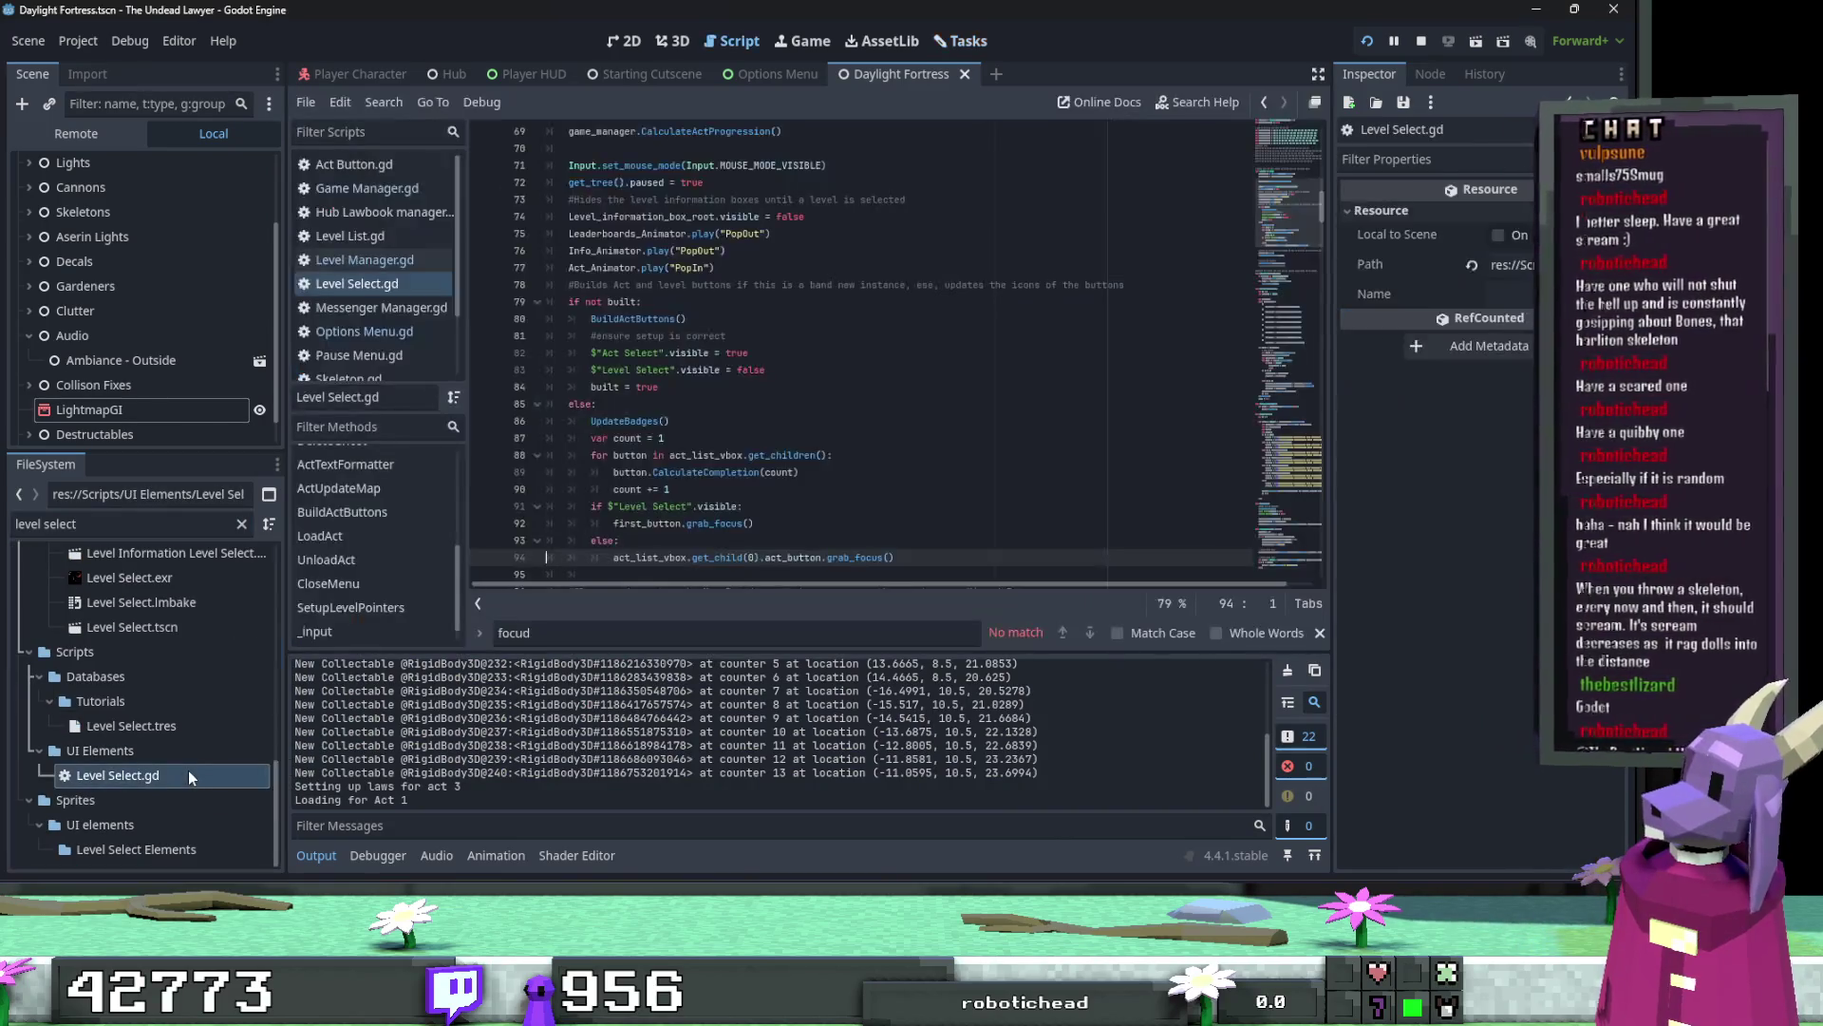
# Step: Search Level Select.gd for 'leaderboard' and step through every match
pyautogui.scroll(3, 689, 452)
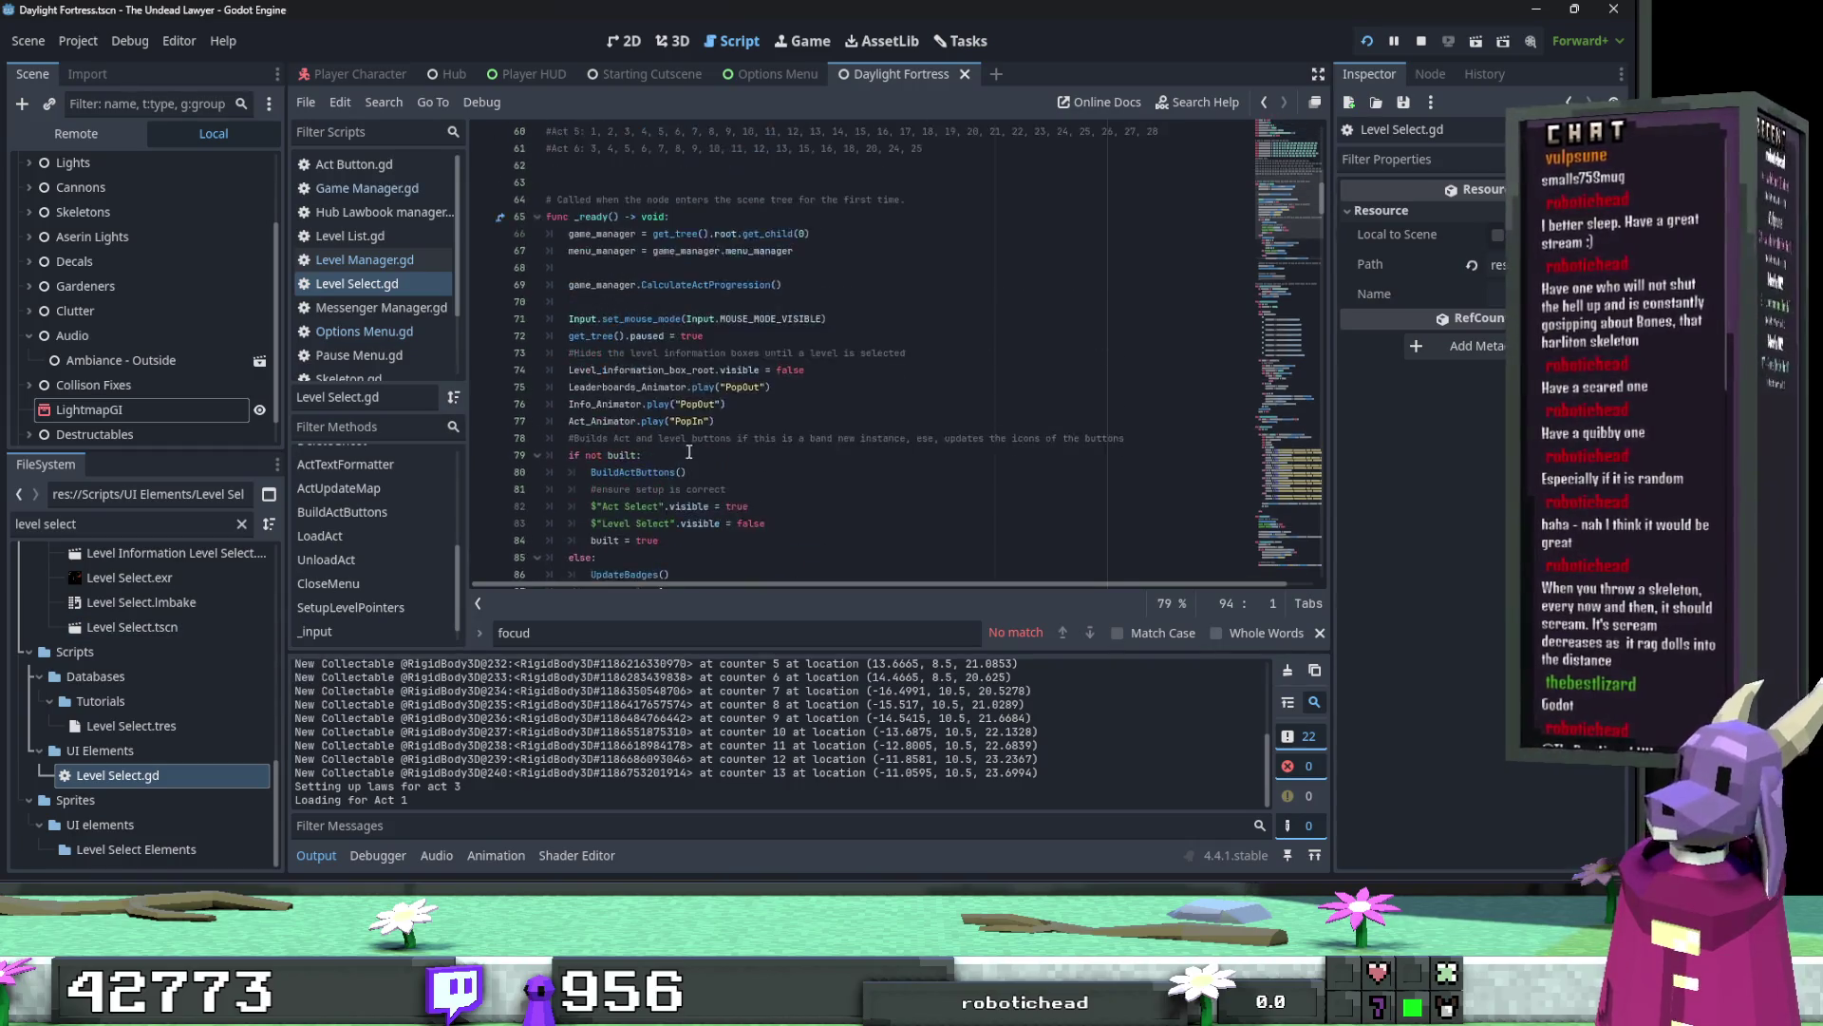
pyautogui.scroll(7, 689, 452)
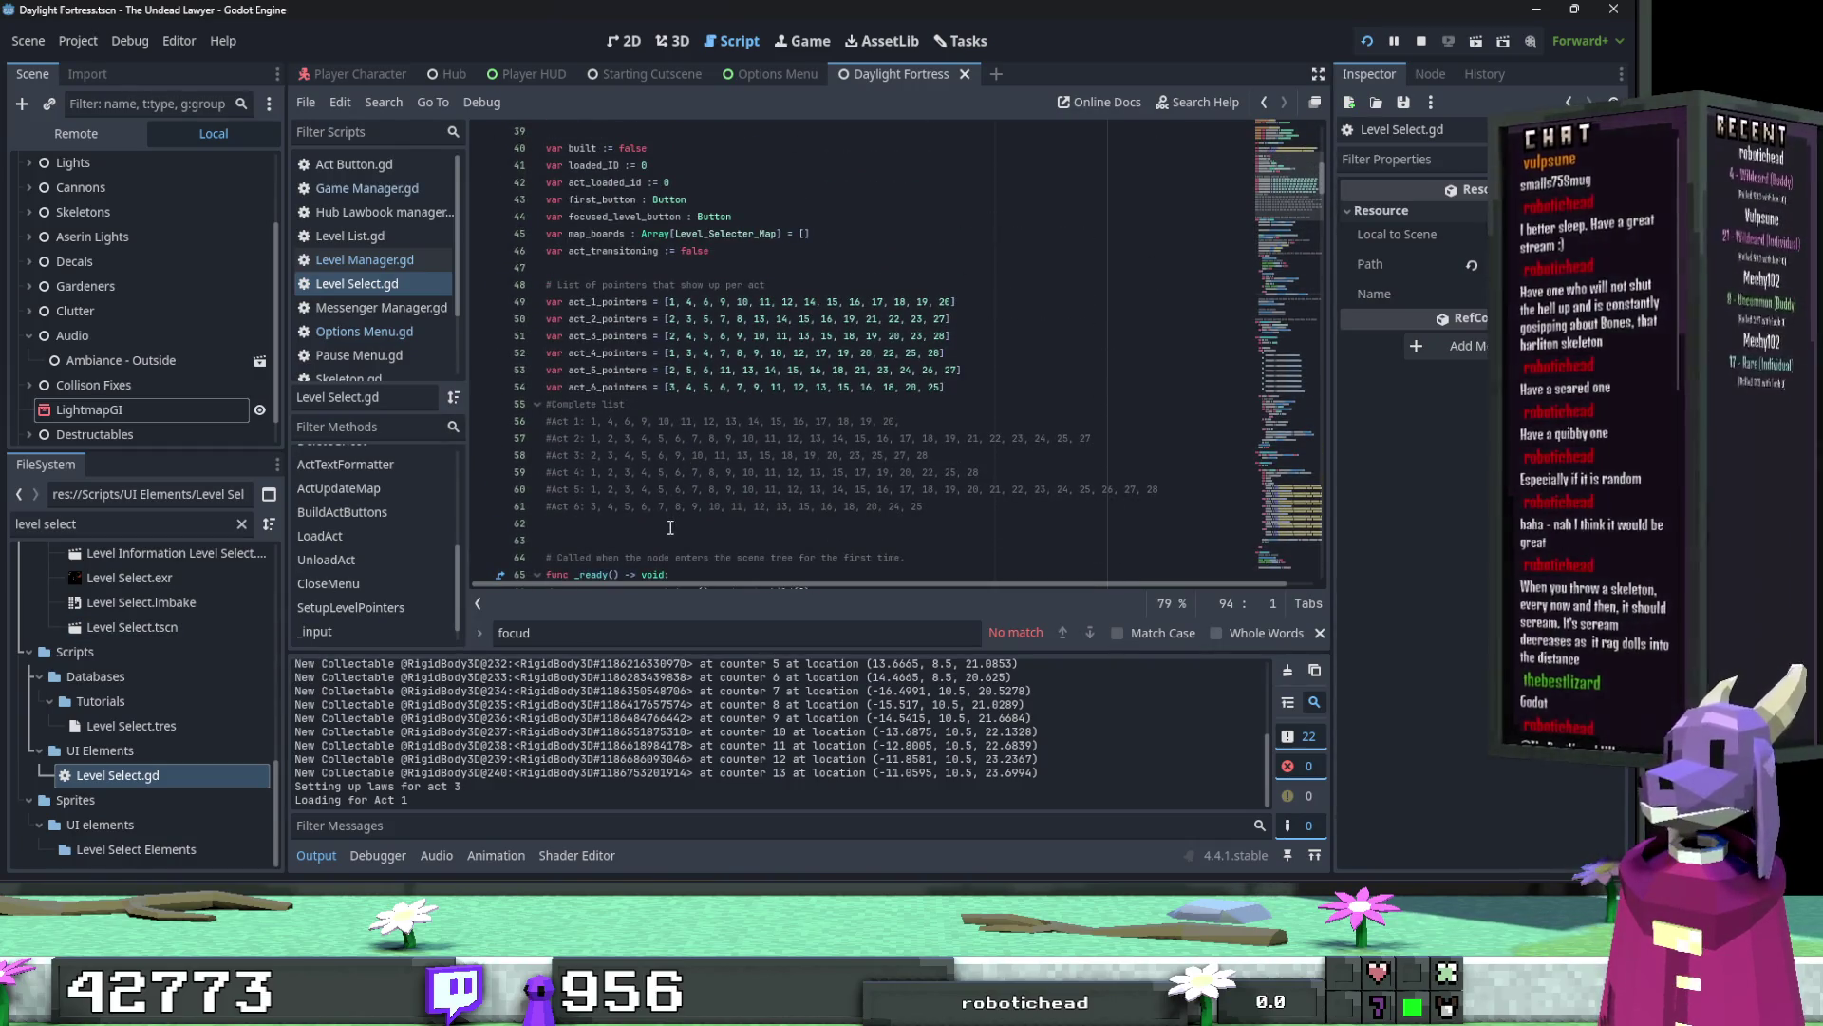
pyautogui.hotkey('ctrl', 'f')
pyautogui.write('leaderboard')
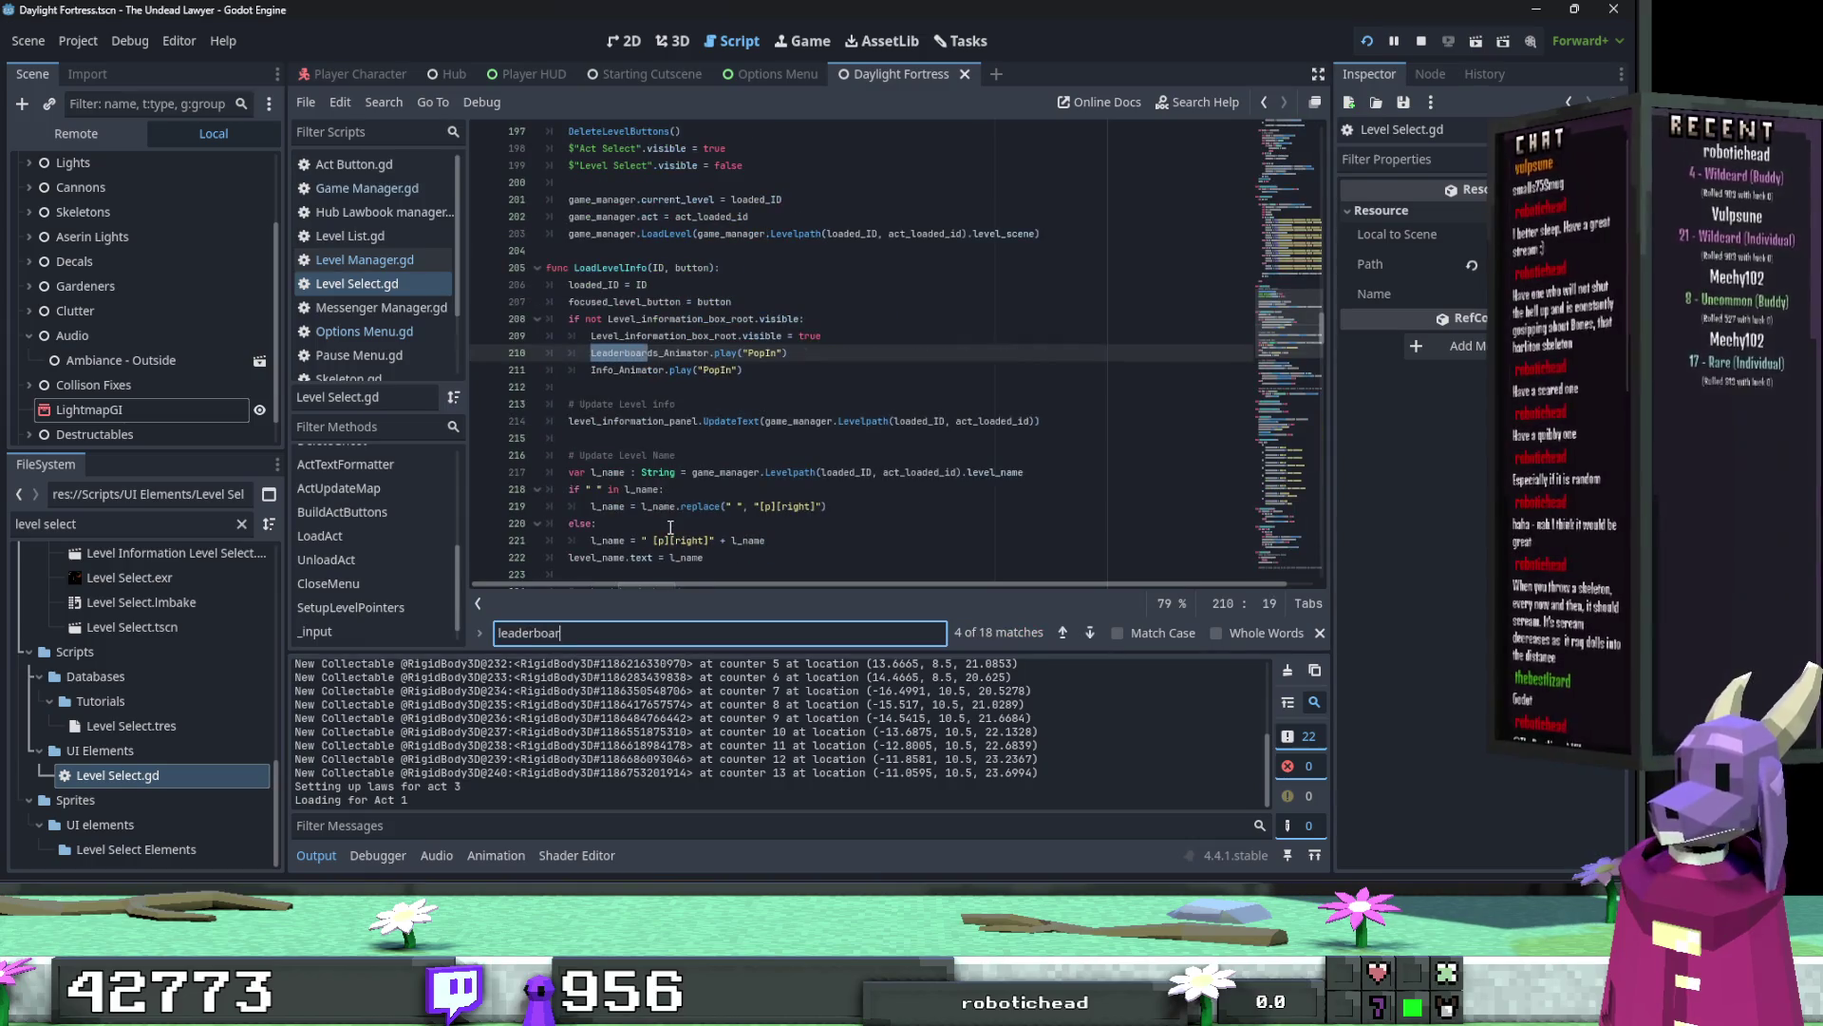
pyautogui.click(1090, 632)
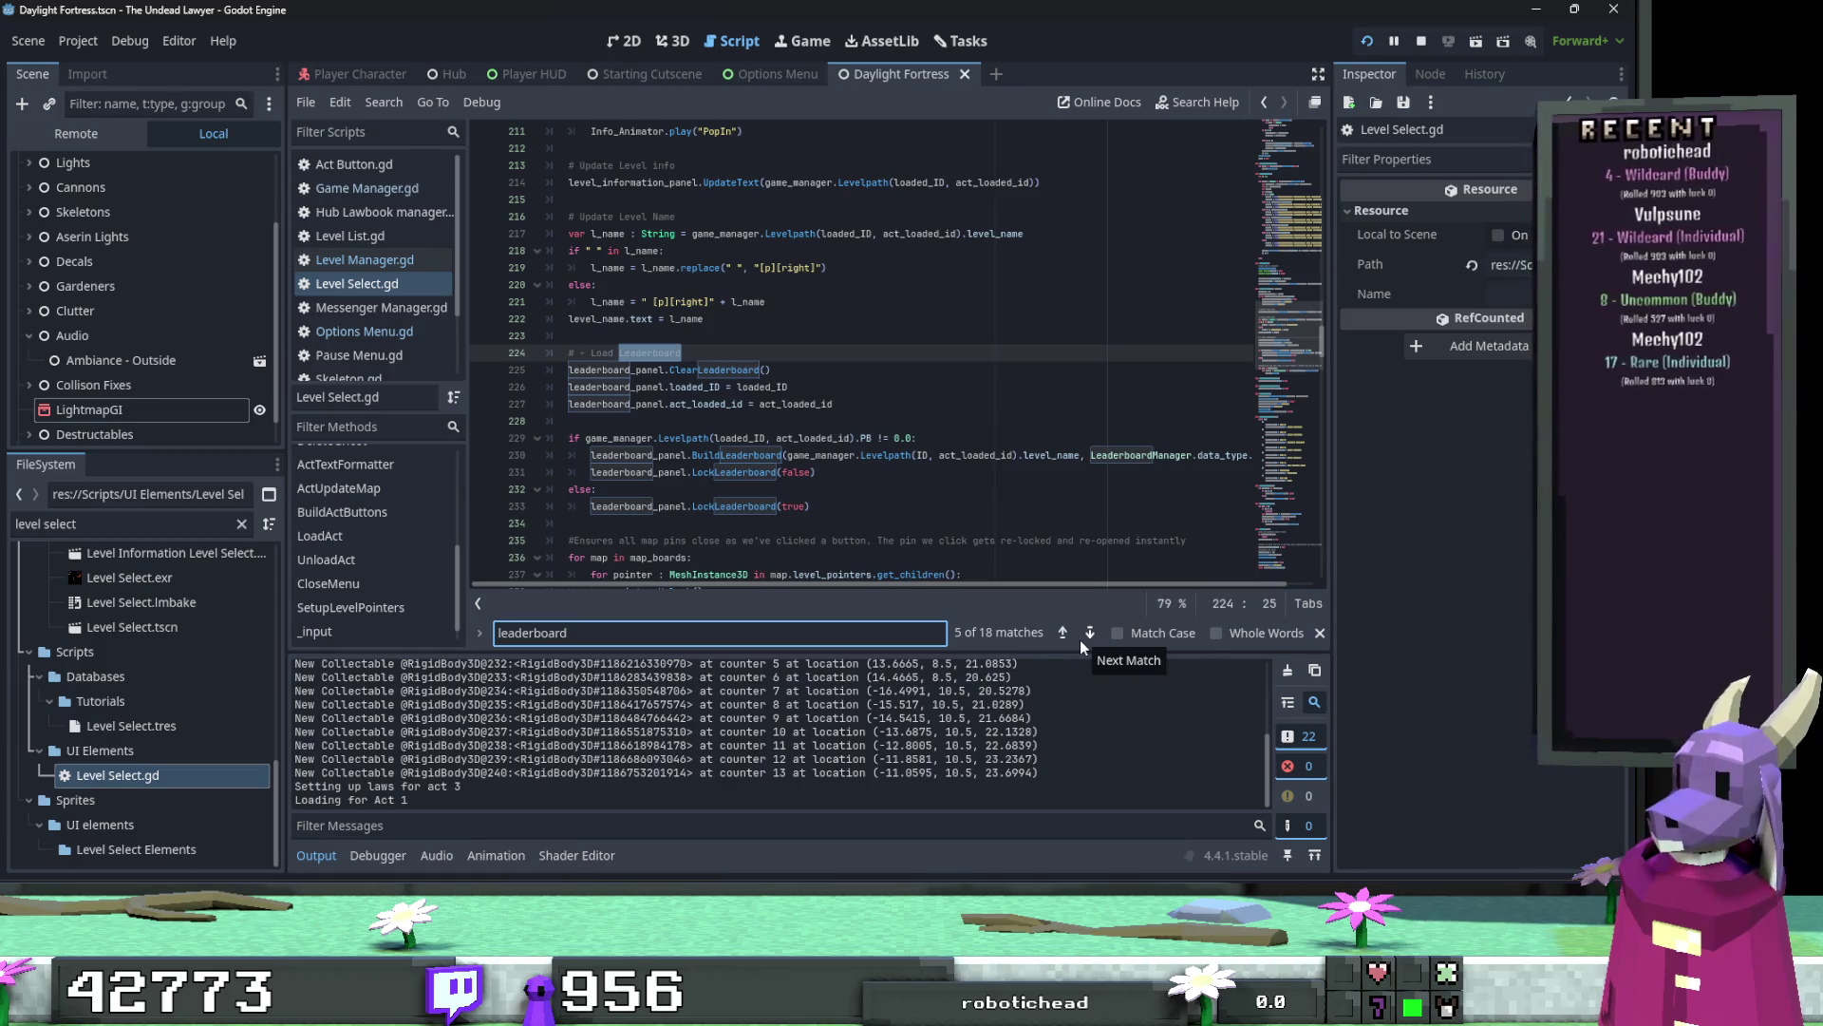
pyautogui.click(1088, 635)
pyautogui.click(1088, 634)
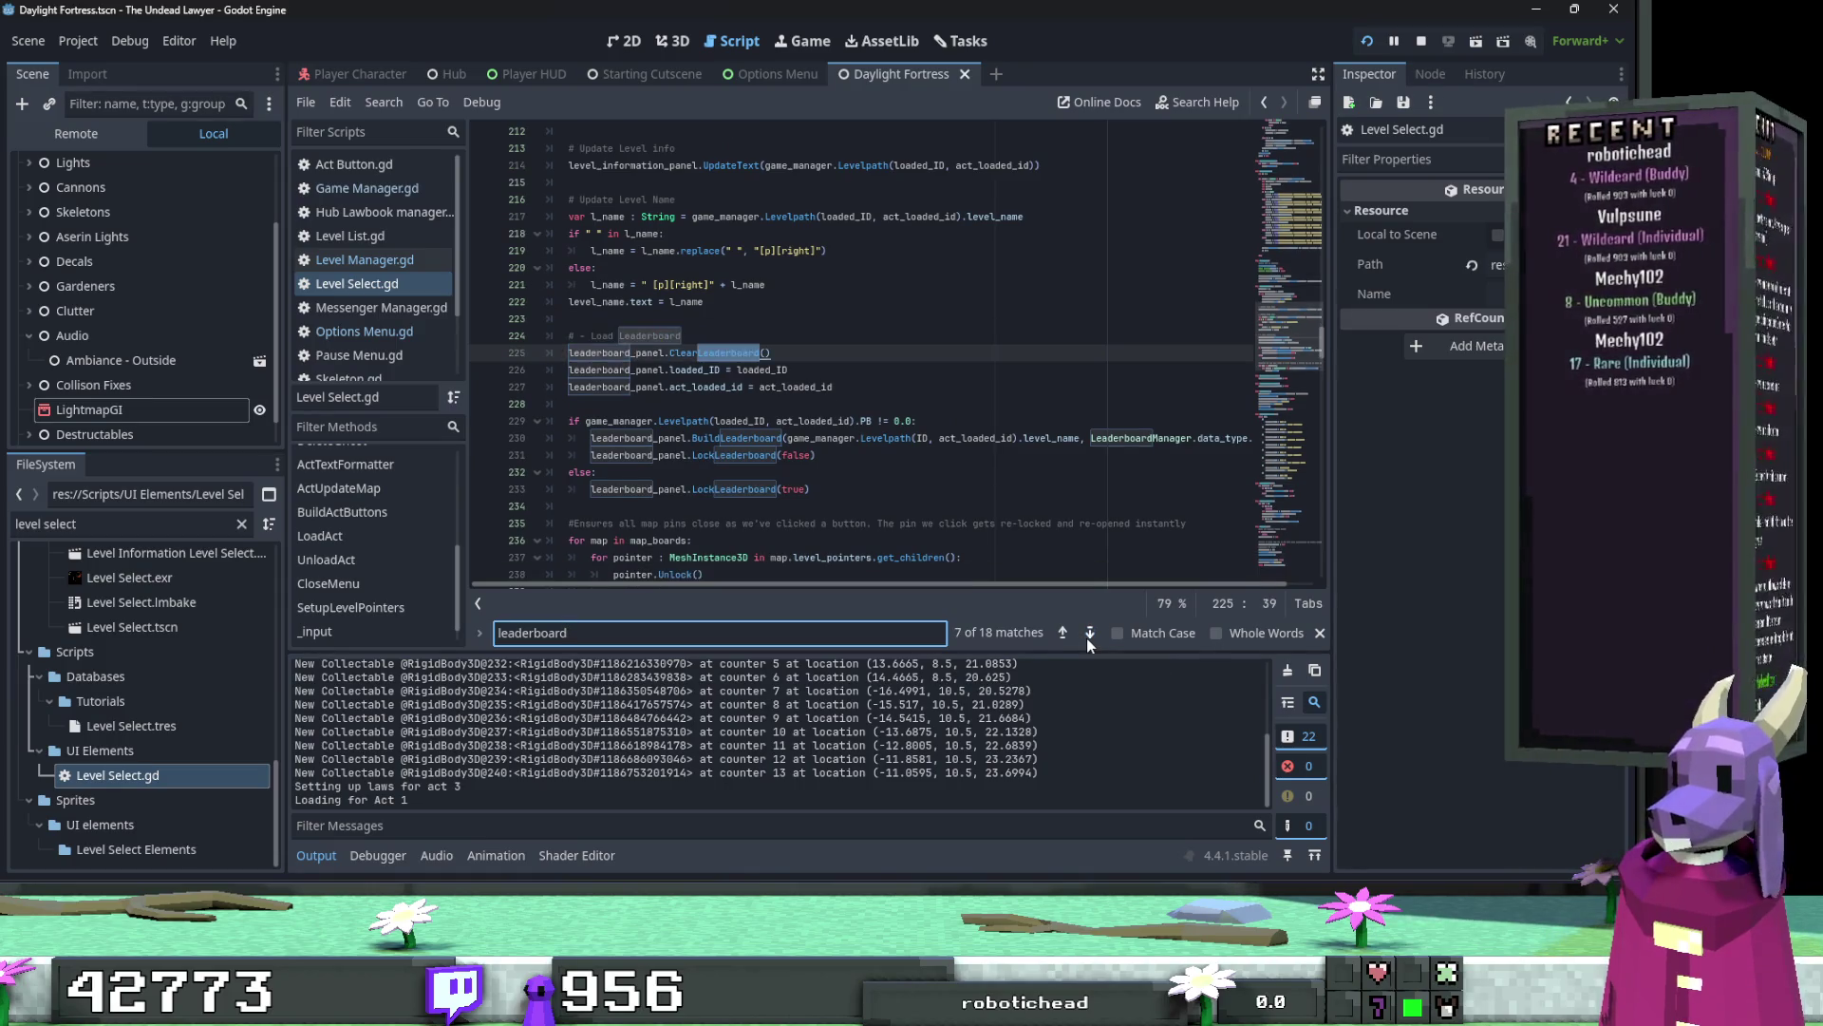
pyautogui.click(1088, 635)
pyautogui.click(1088, 634)
pyautogui.click(1087, 634)
pyautogui.click(1088, 632)
pyautogui.click(1089, 633)
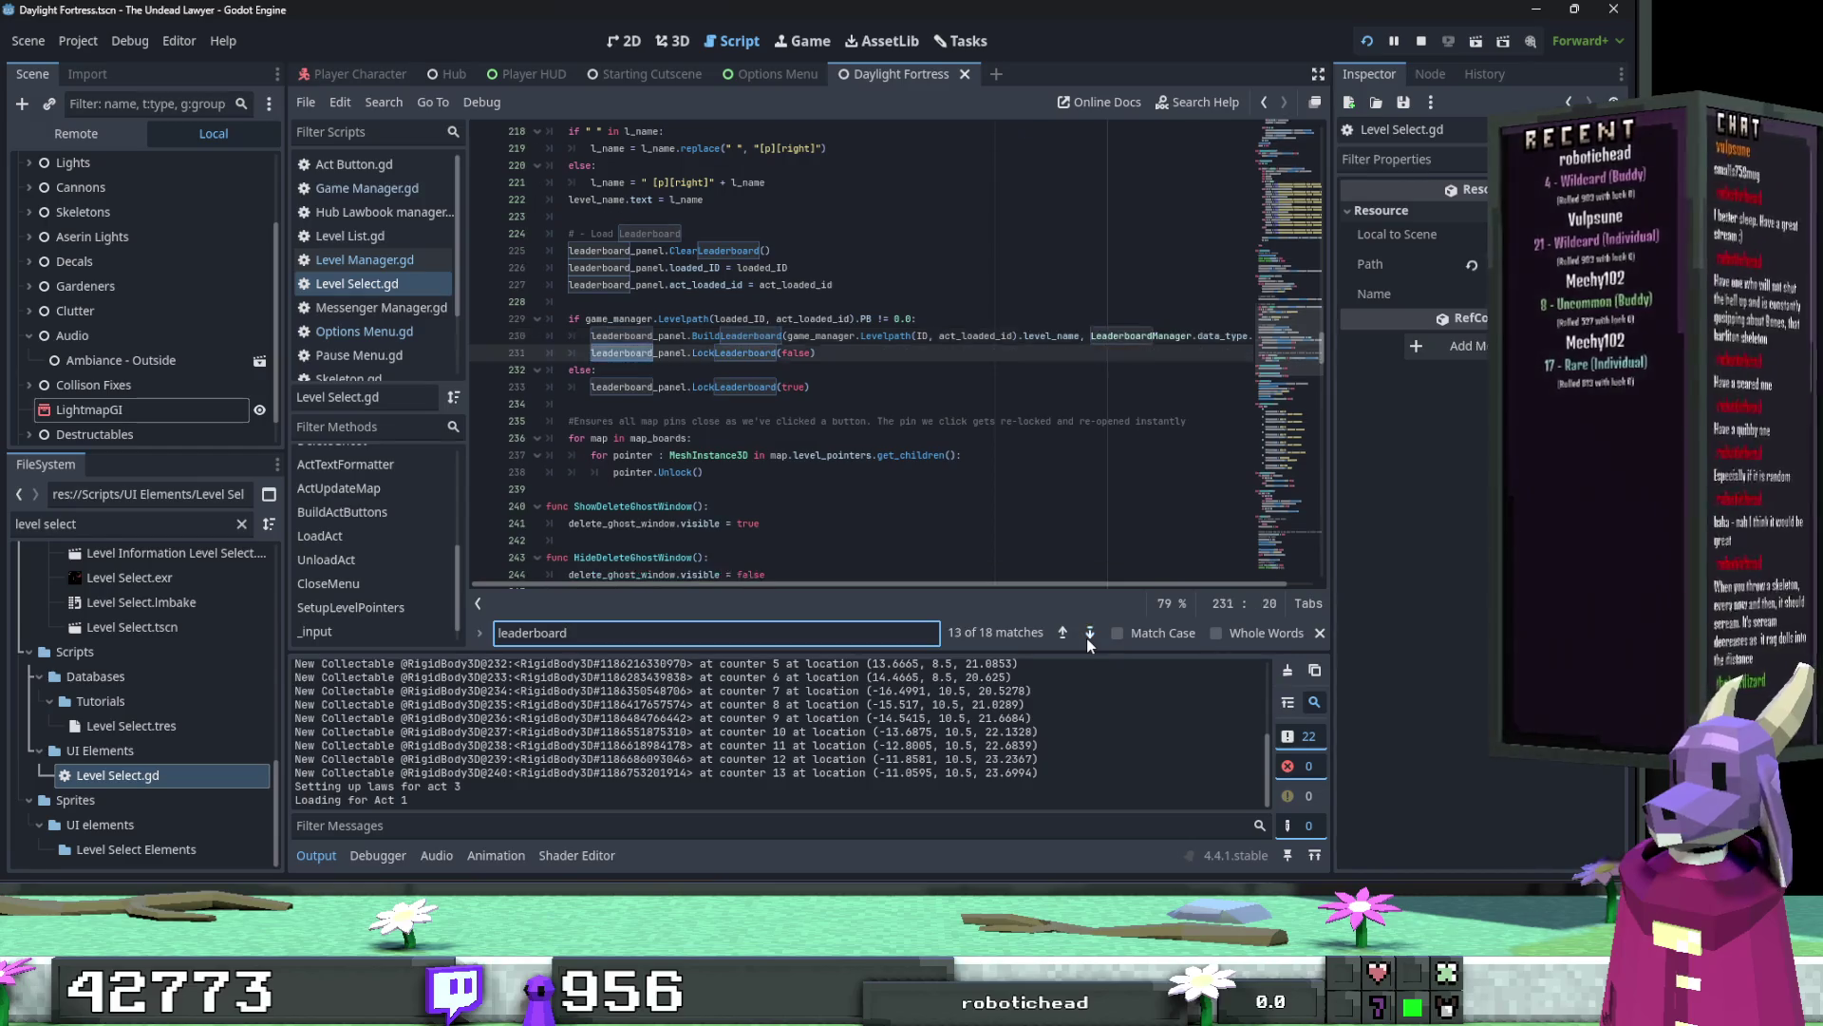
pyautogui.click(1088, 632)
pyautogui.click(1088, 632)
pyautogui.click(1088, 633)
pyautogui.click(1088, 633)
pyautogui.click(1089, 633)
pyautogui.click(1088, 633)
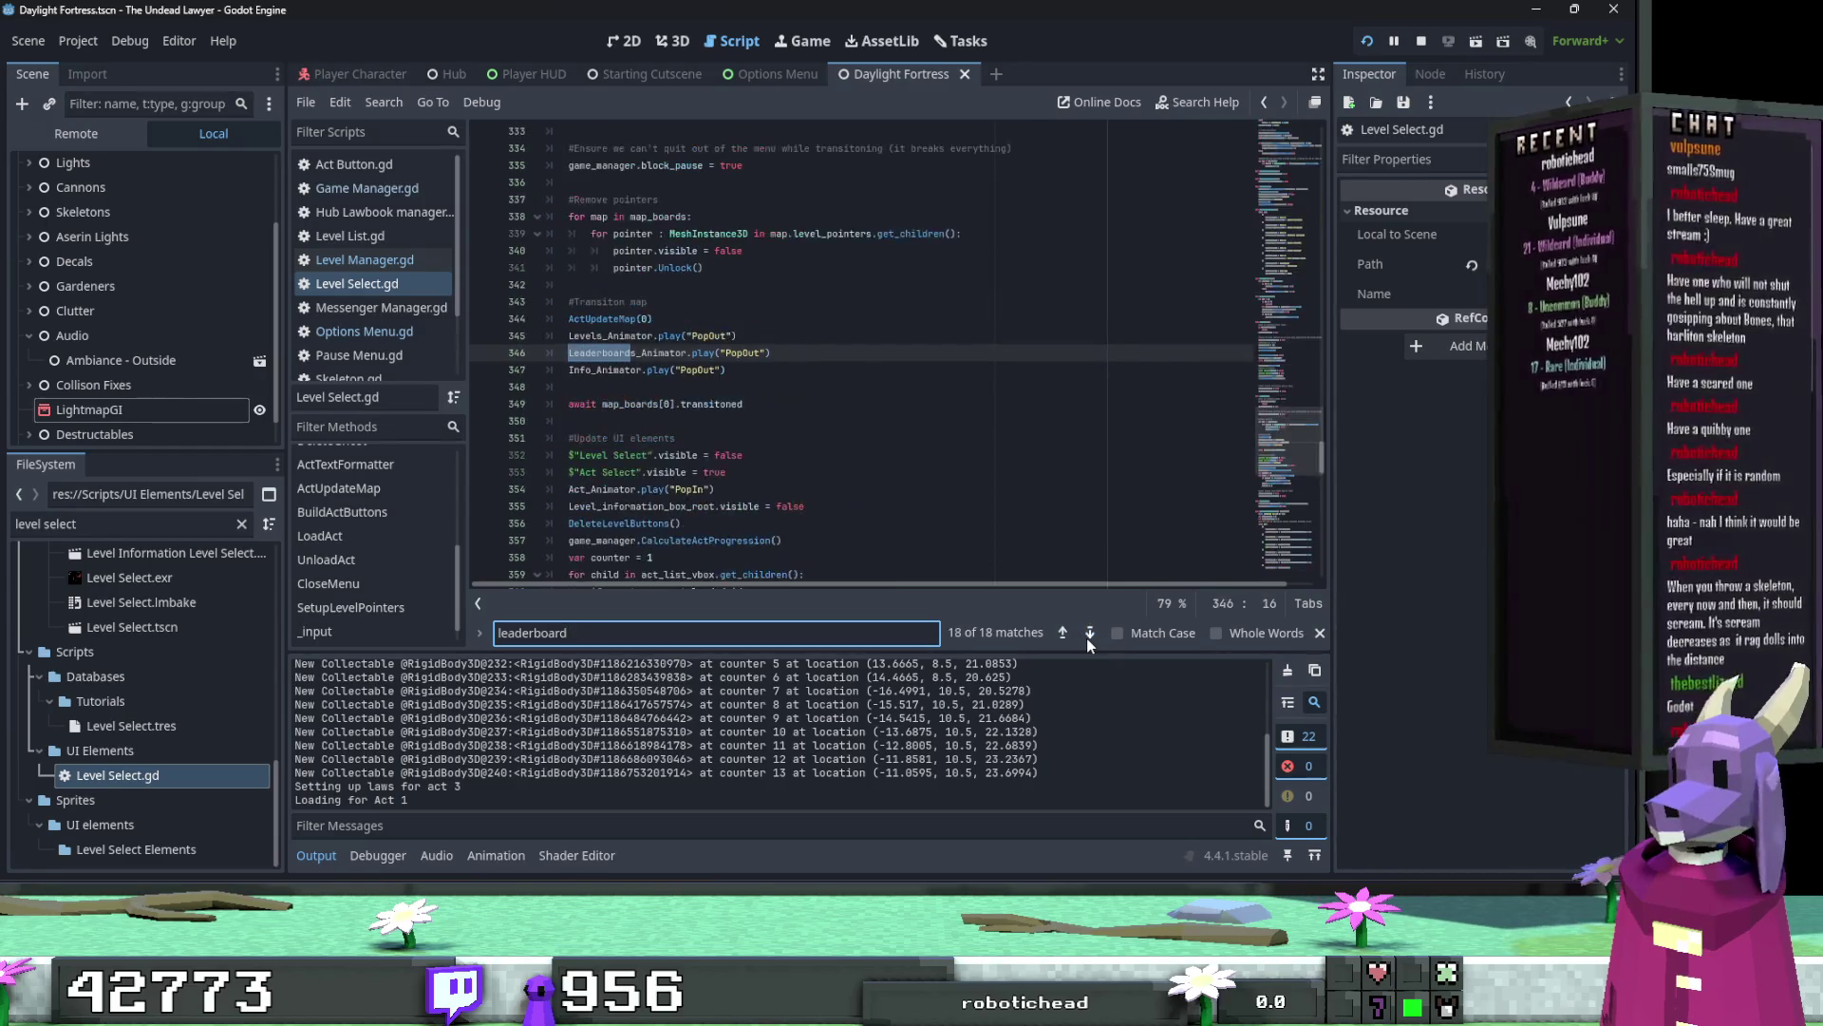
pyautogui.click(1088, 633)
# Step: Search for 'steam', close all open scripts, and filter the files by 'leaderboard'
pyautogui.hotkey('ctrl', 'a')
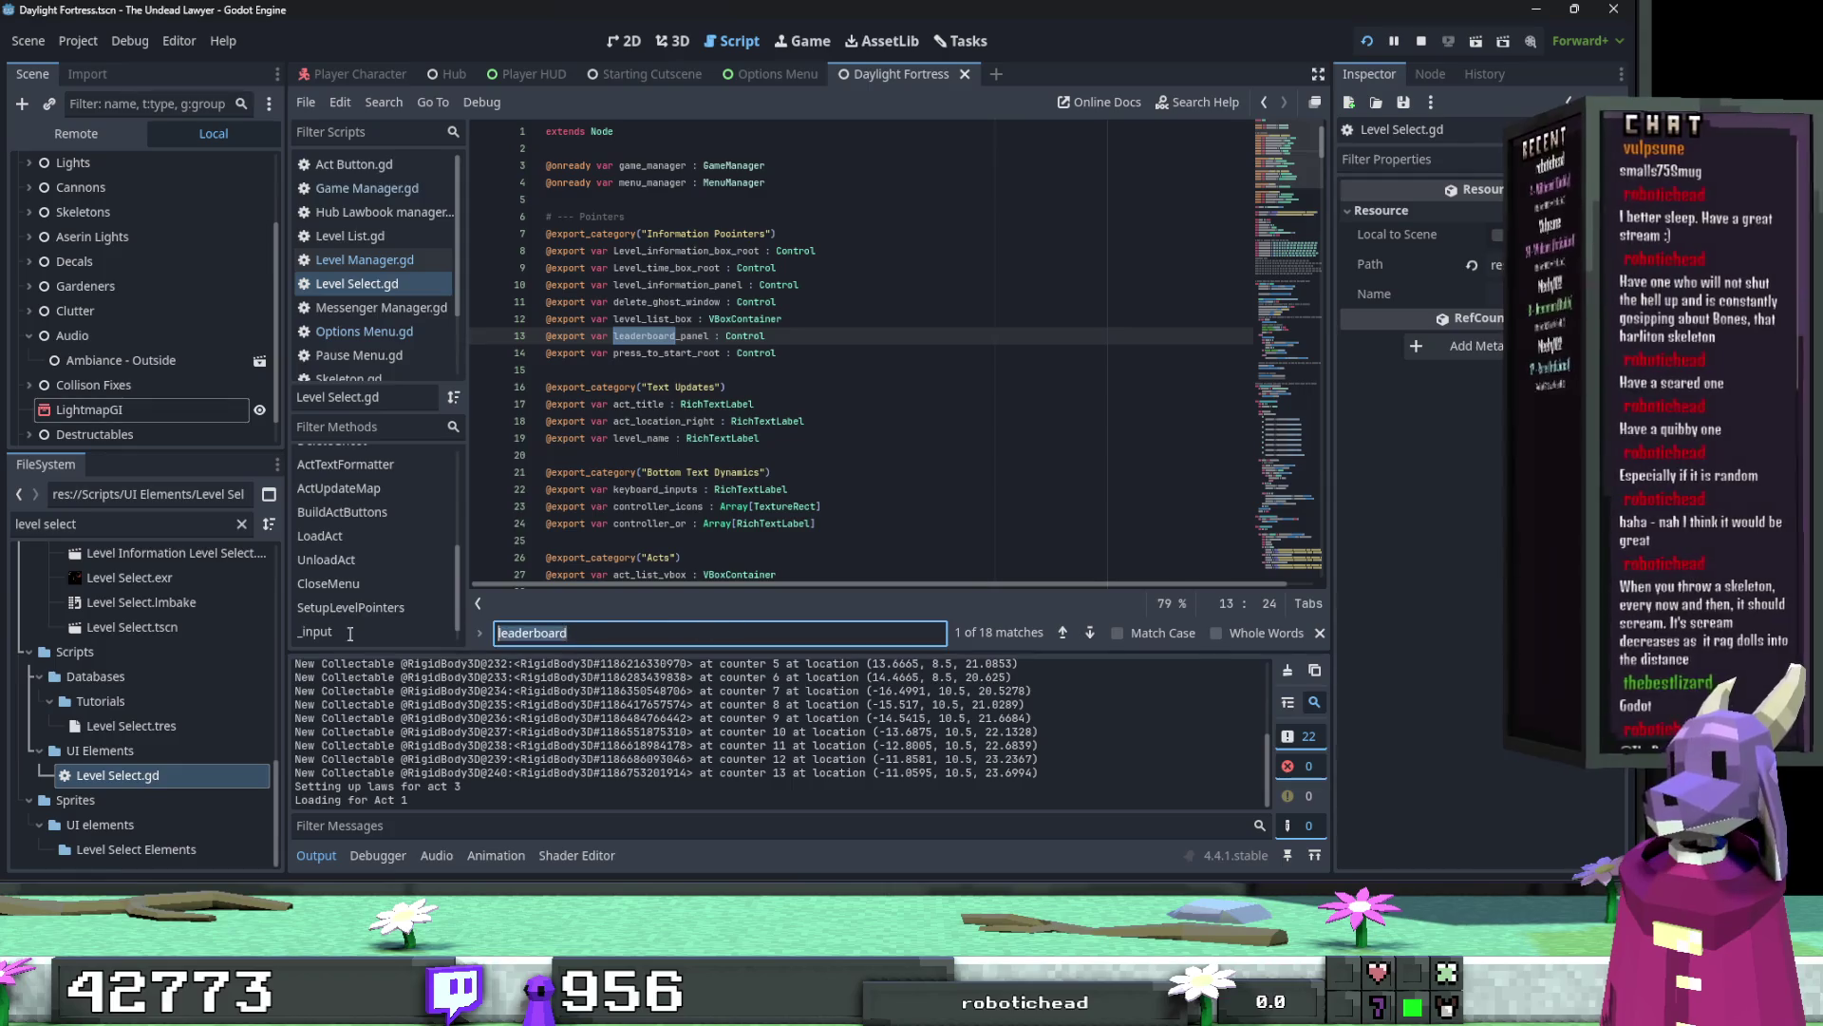
pyautogui.write('steam')
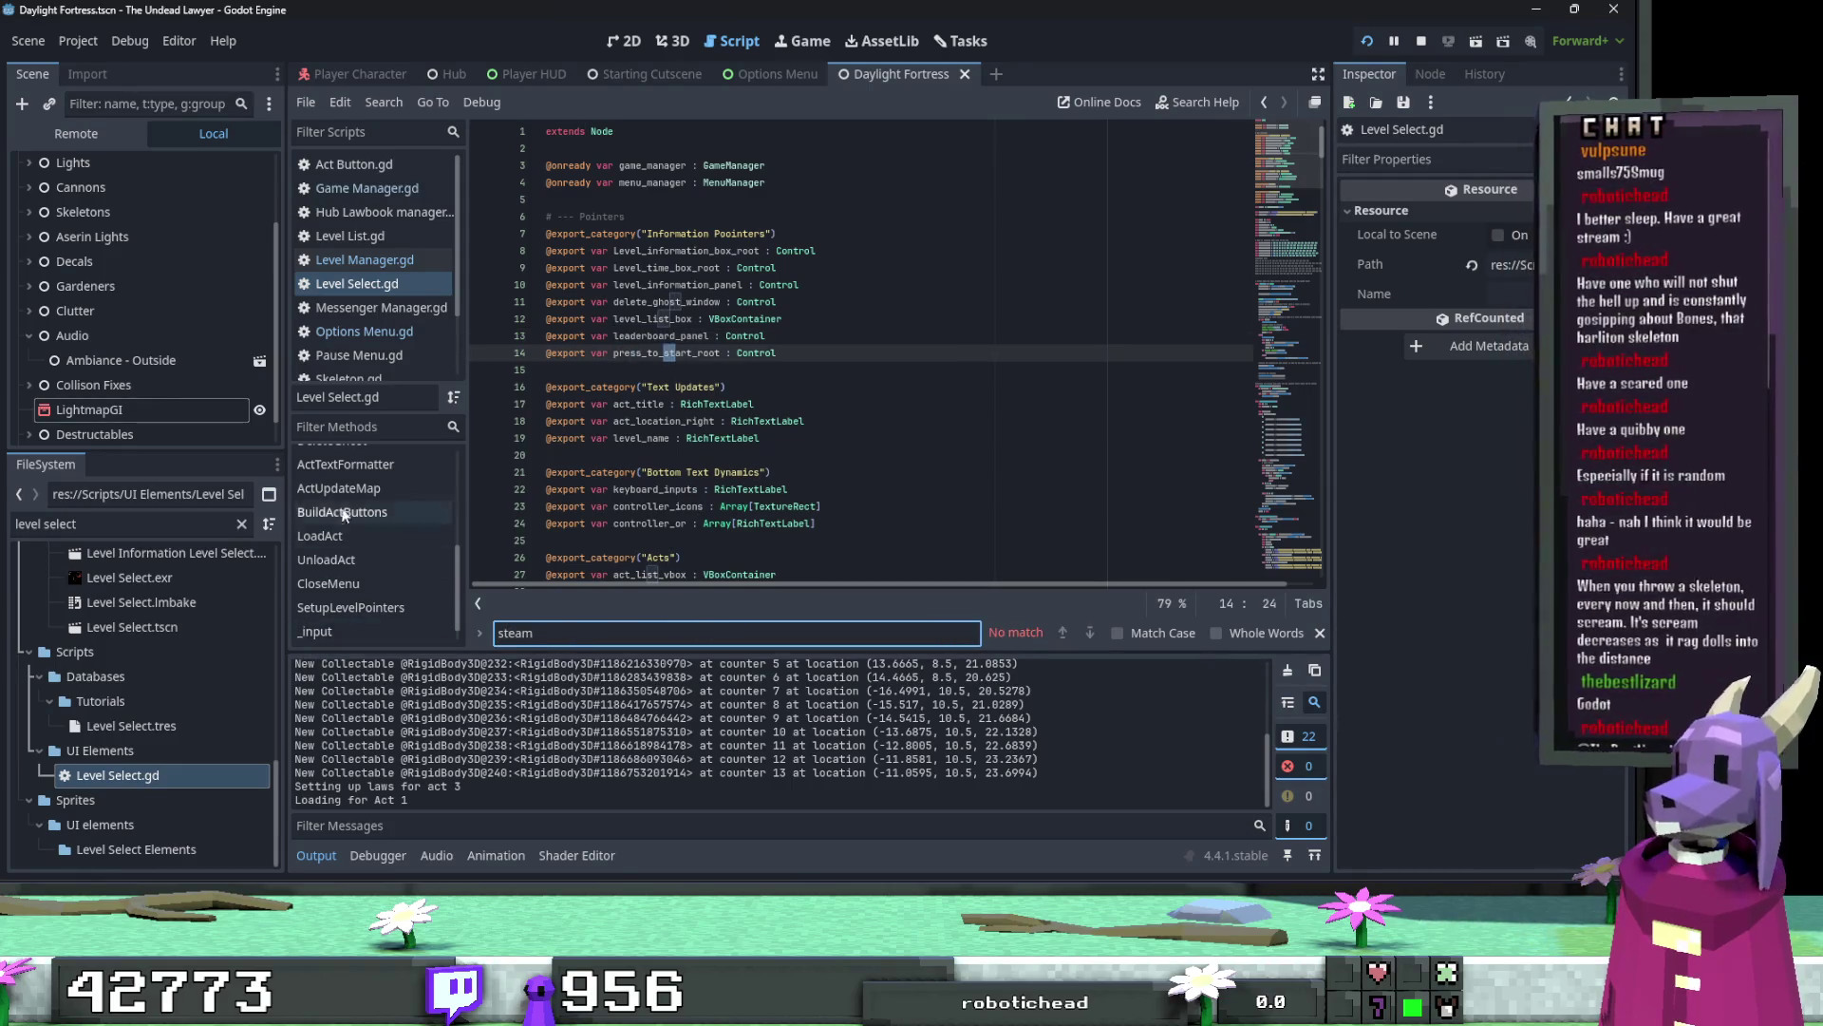
pyautogui.click(389, 282)
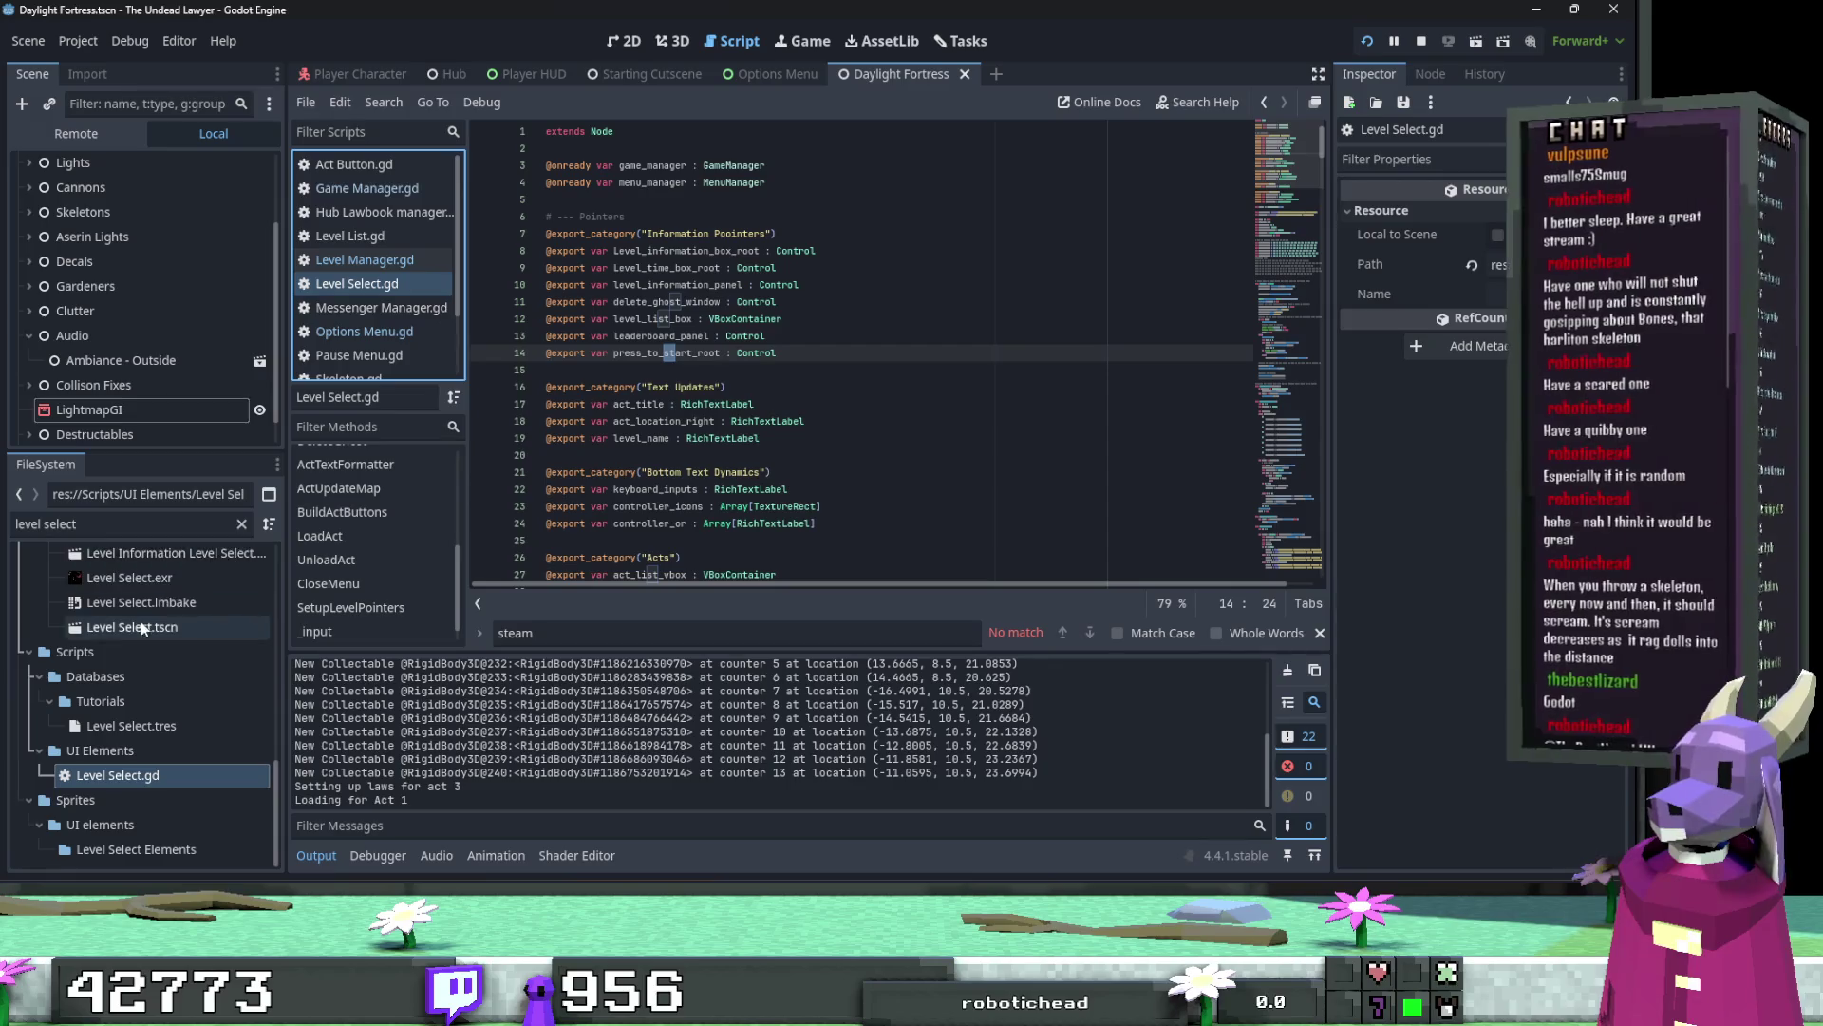
pyautogui.rightClick(388, 283)
pyautogui.click(418, 366)
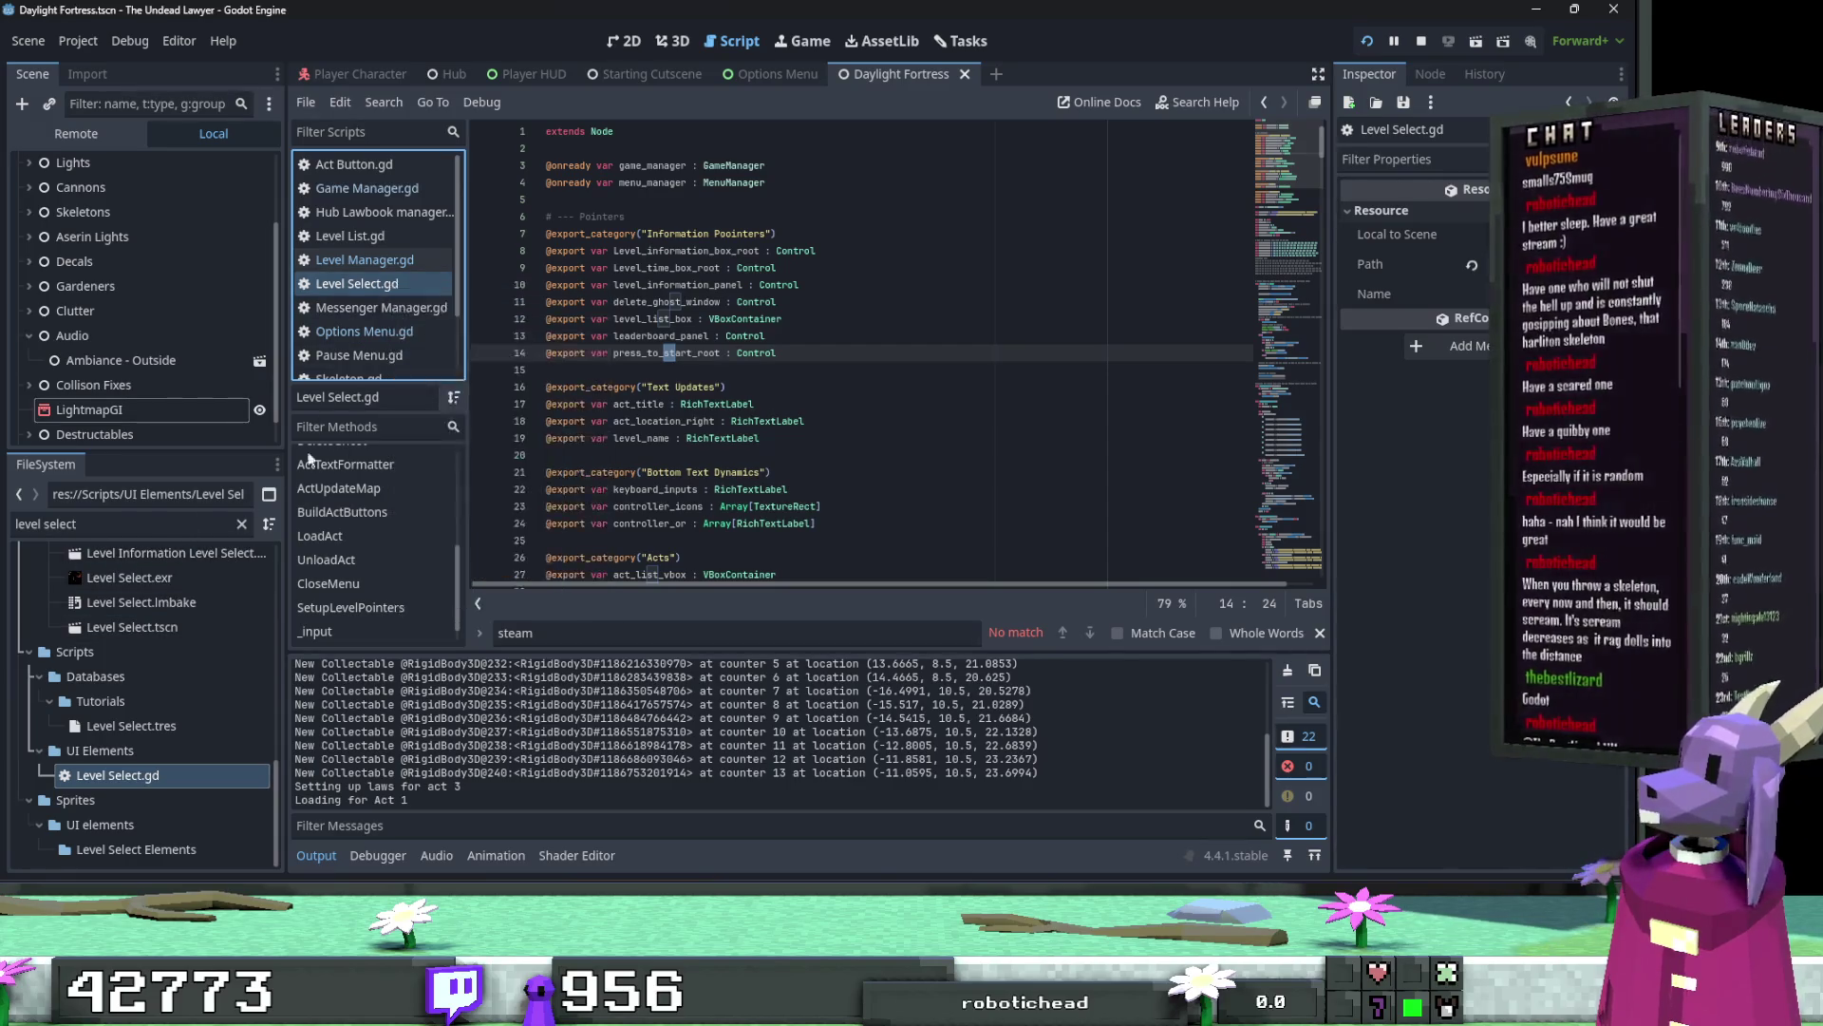
pyautogui.write('leaderboard')
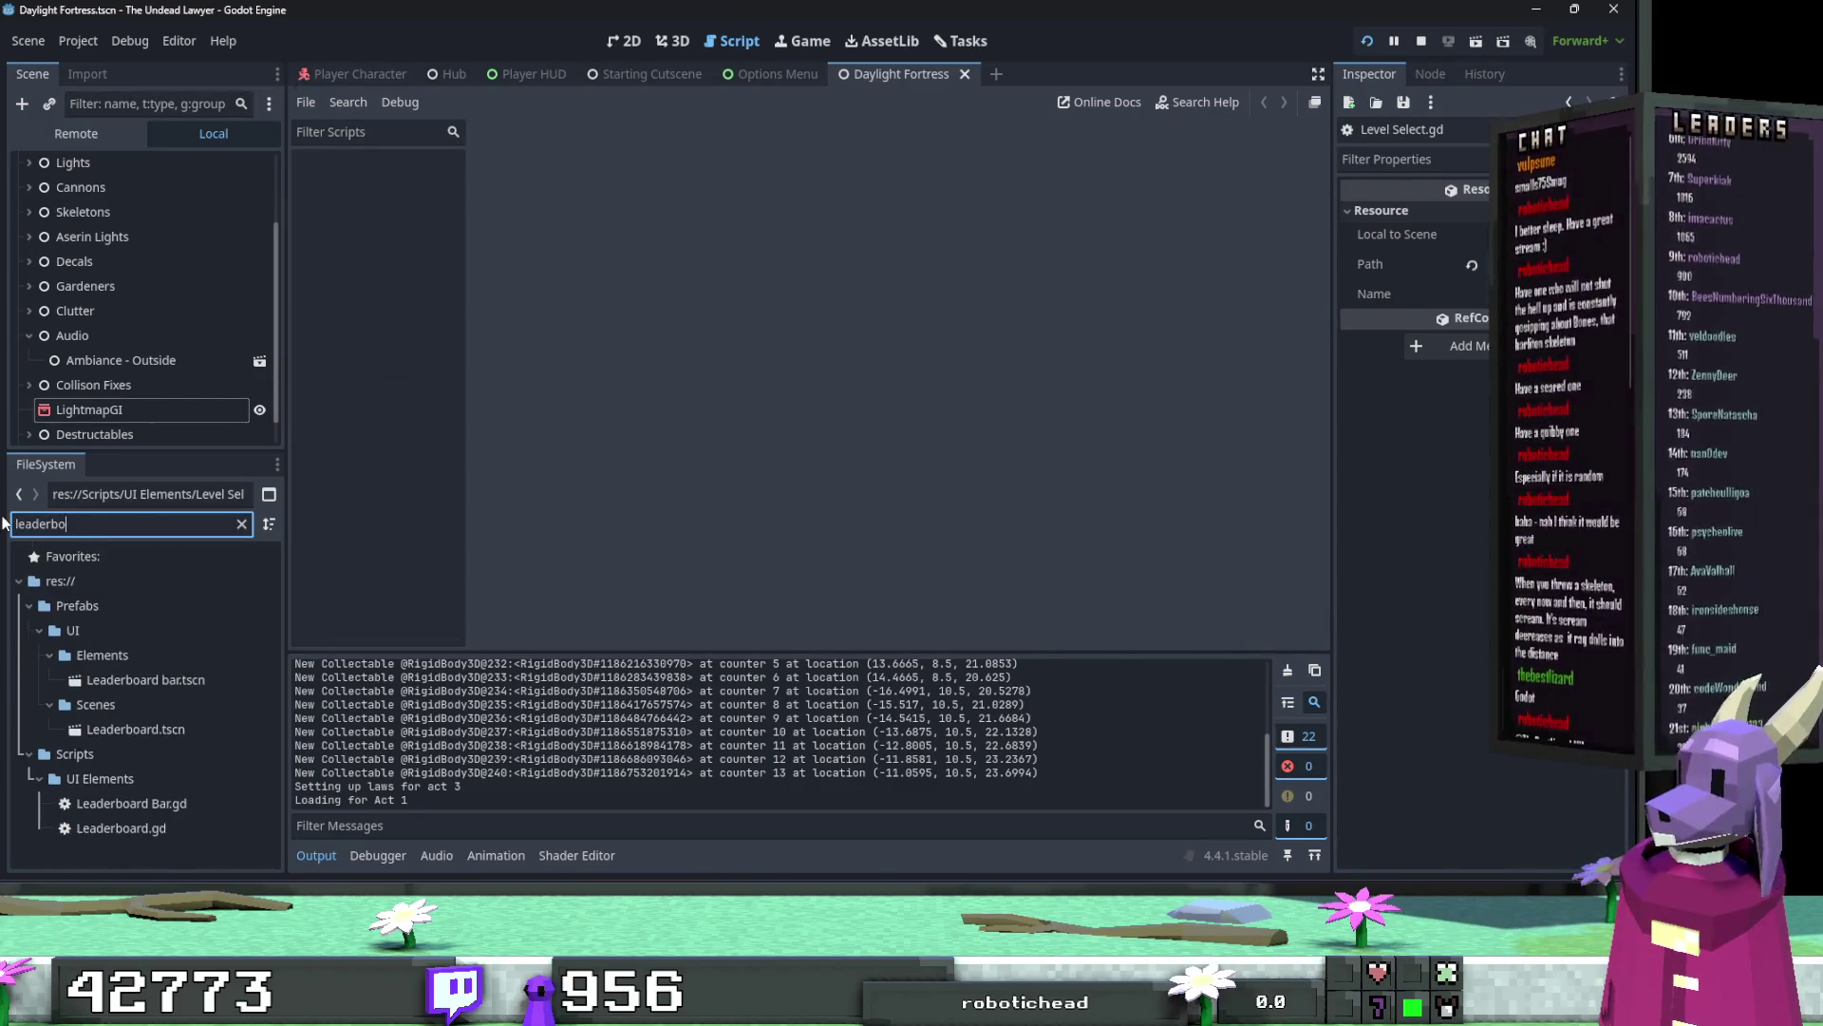
# Step: Open Leaderboard.gd and search it for 'steam'
pyautogui.doubleClick(195, 828)
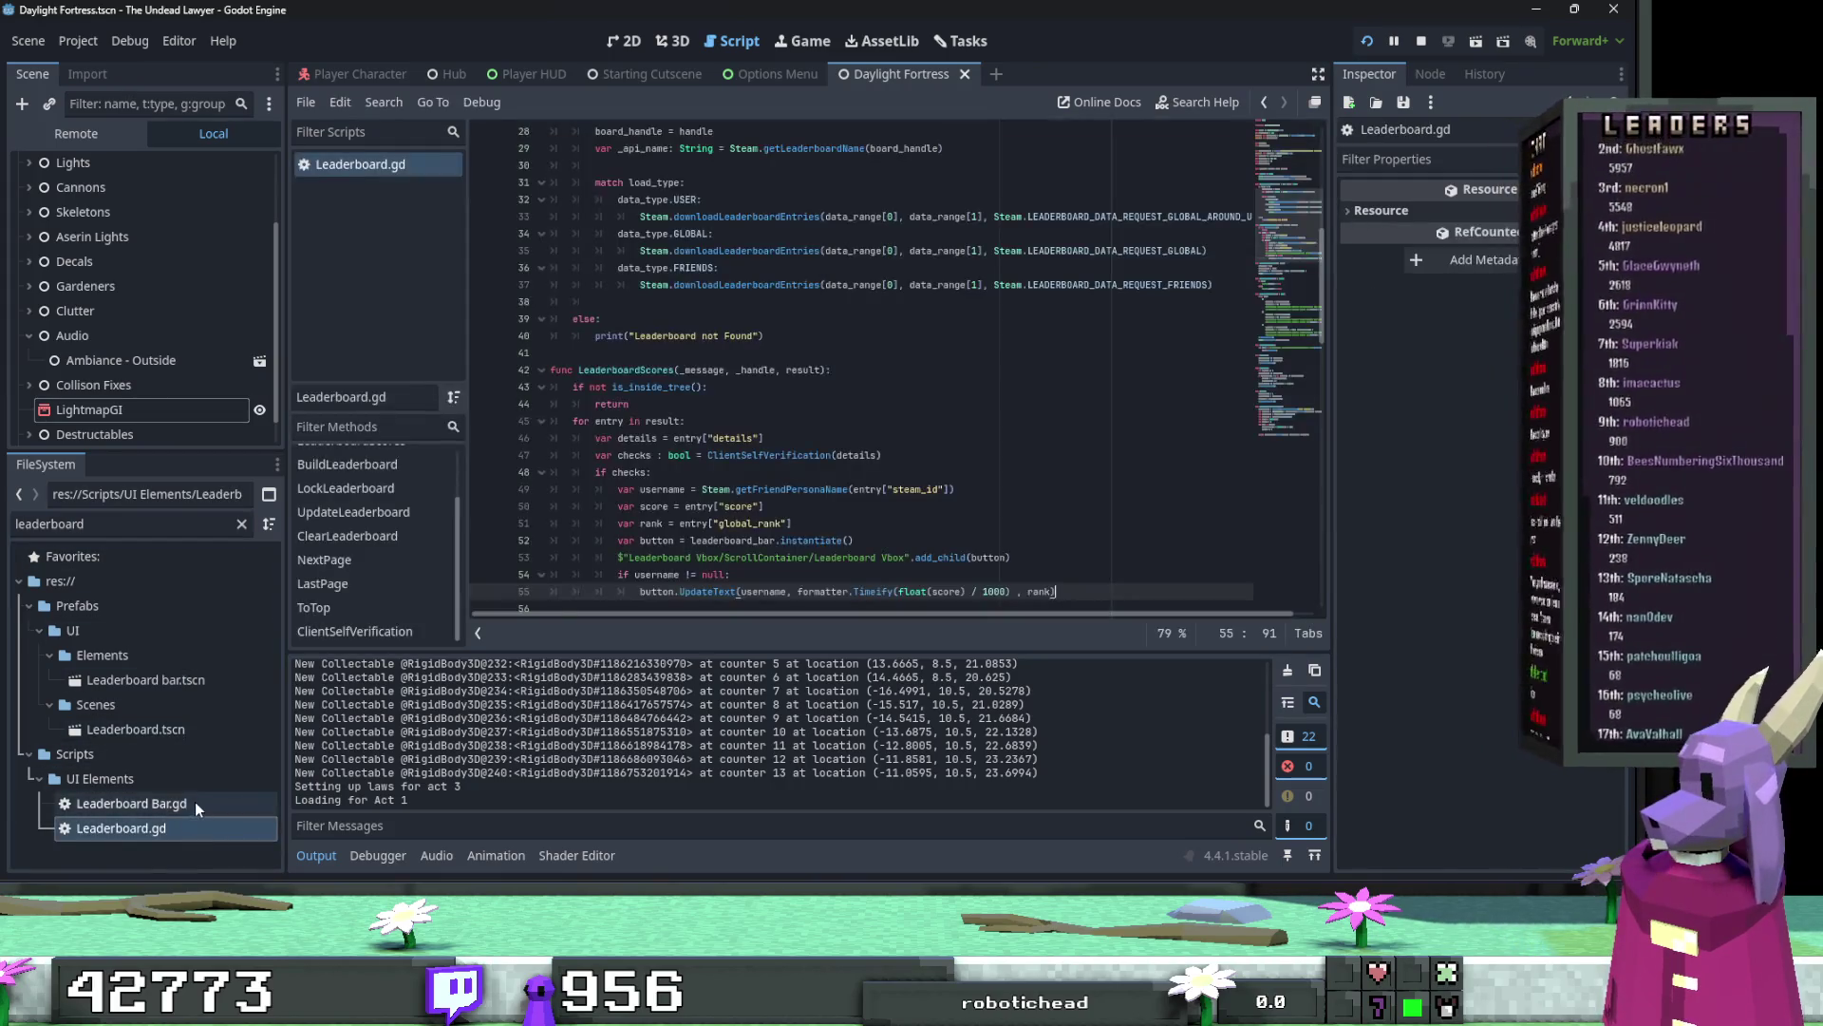
pyautogui.click(768, 507)
pyautogui.hotkey('ctrl', 'f')
pyautogui.write('ste')
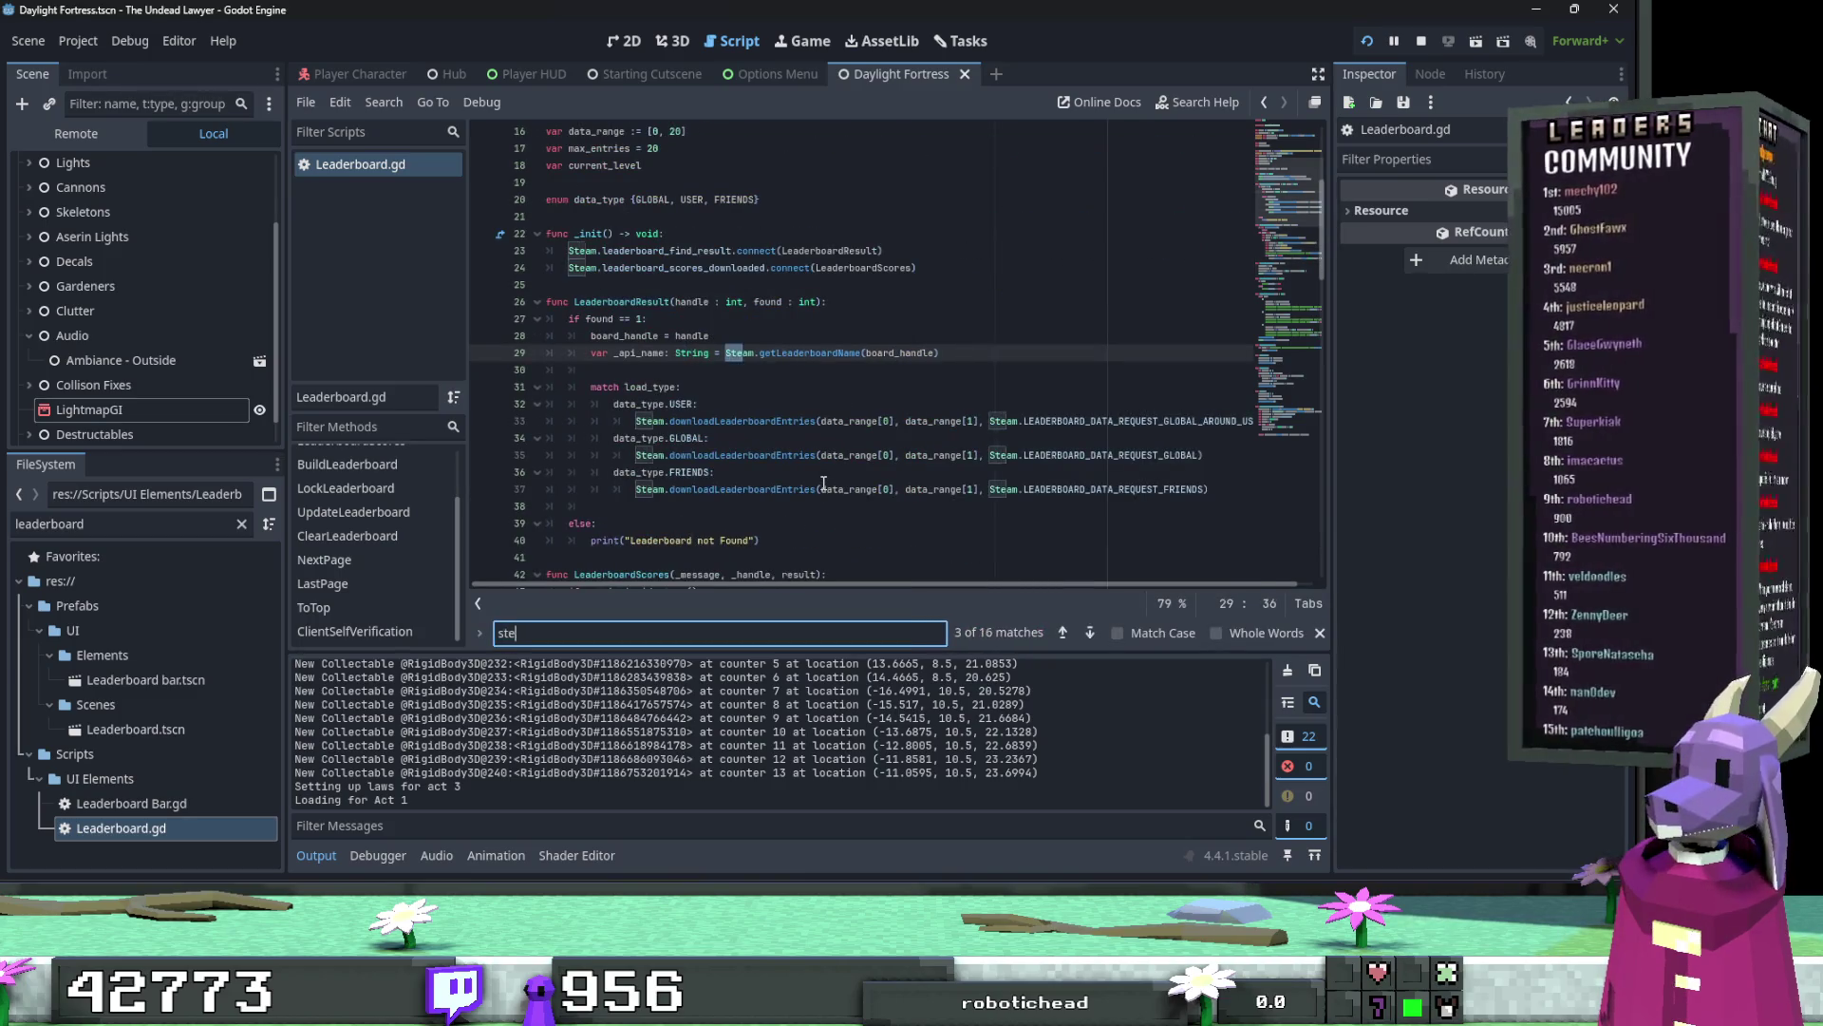
pyautogui.write('am')
pyautogui.scroll(5, 793, 733)
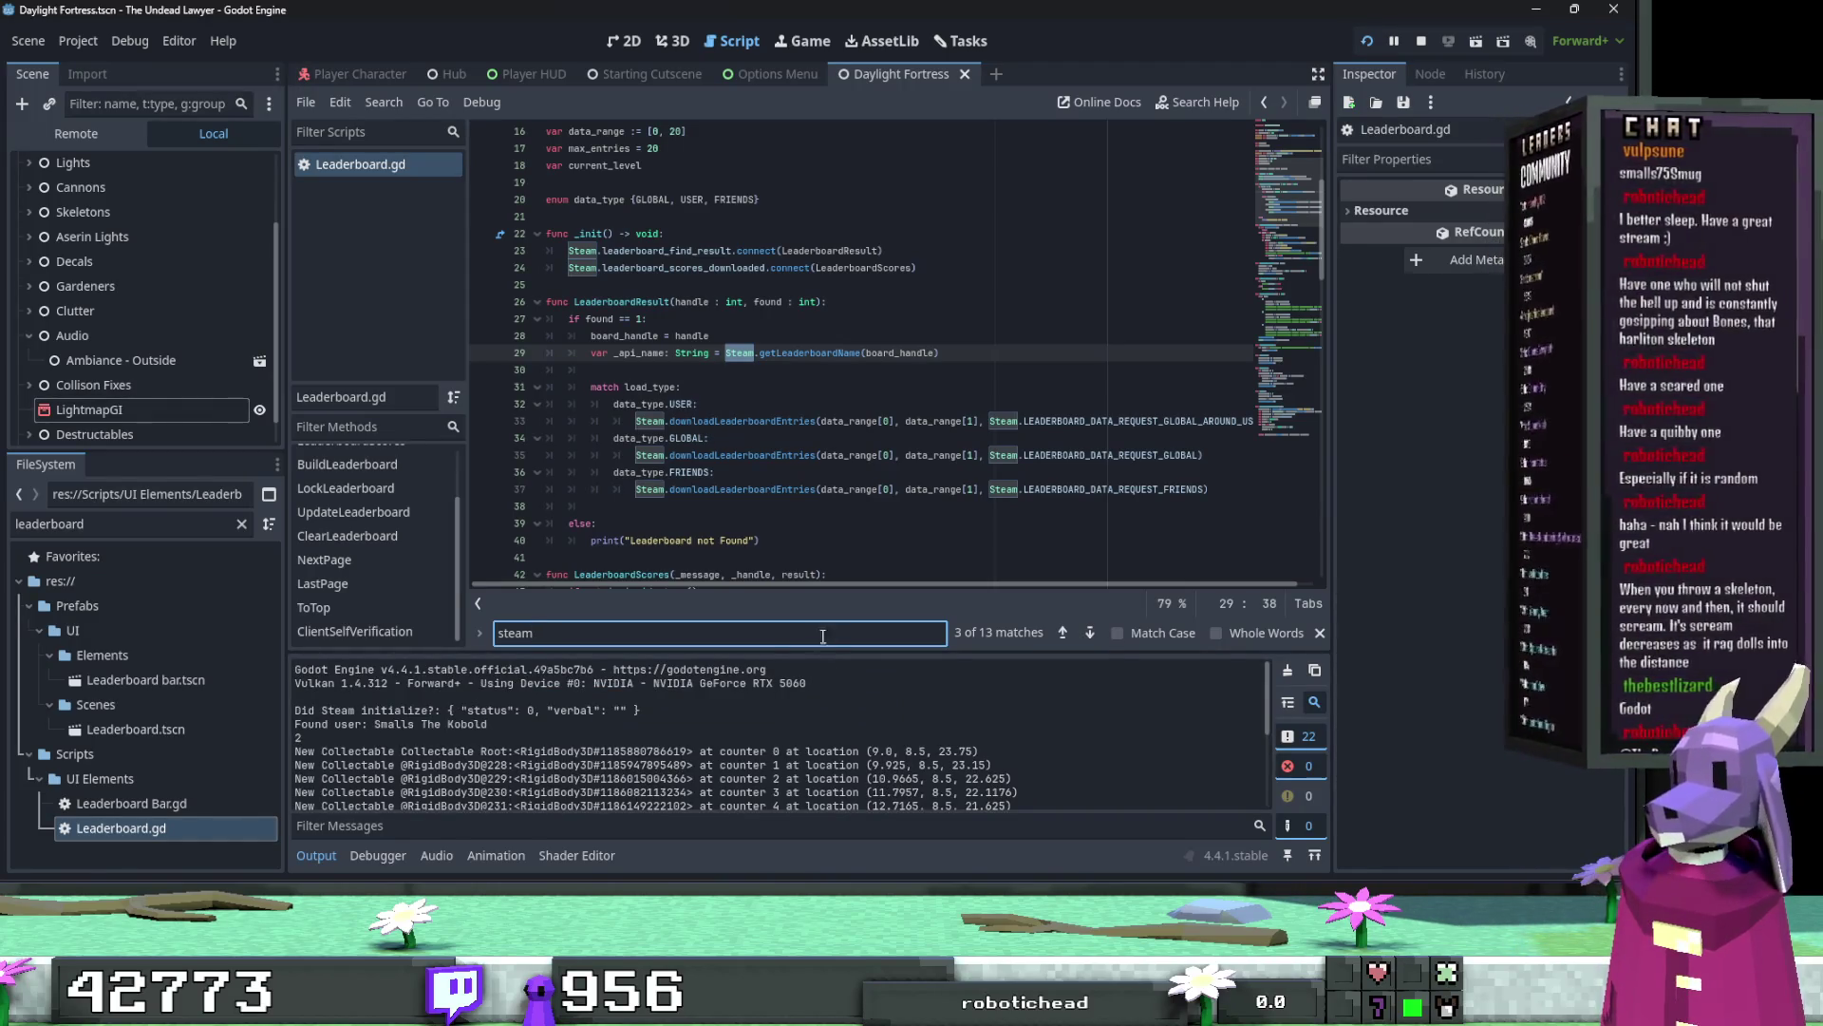
pyautogui.scroll(-2, 846, 559)
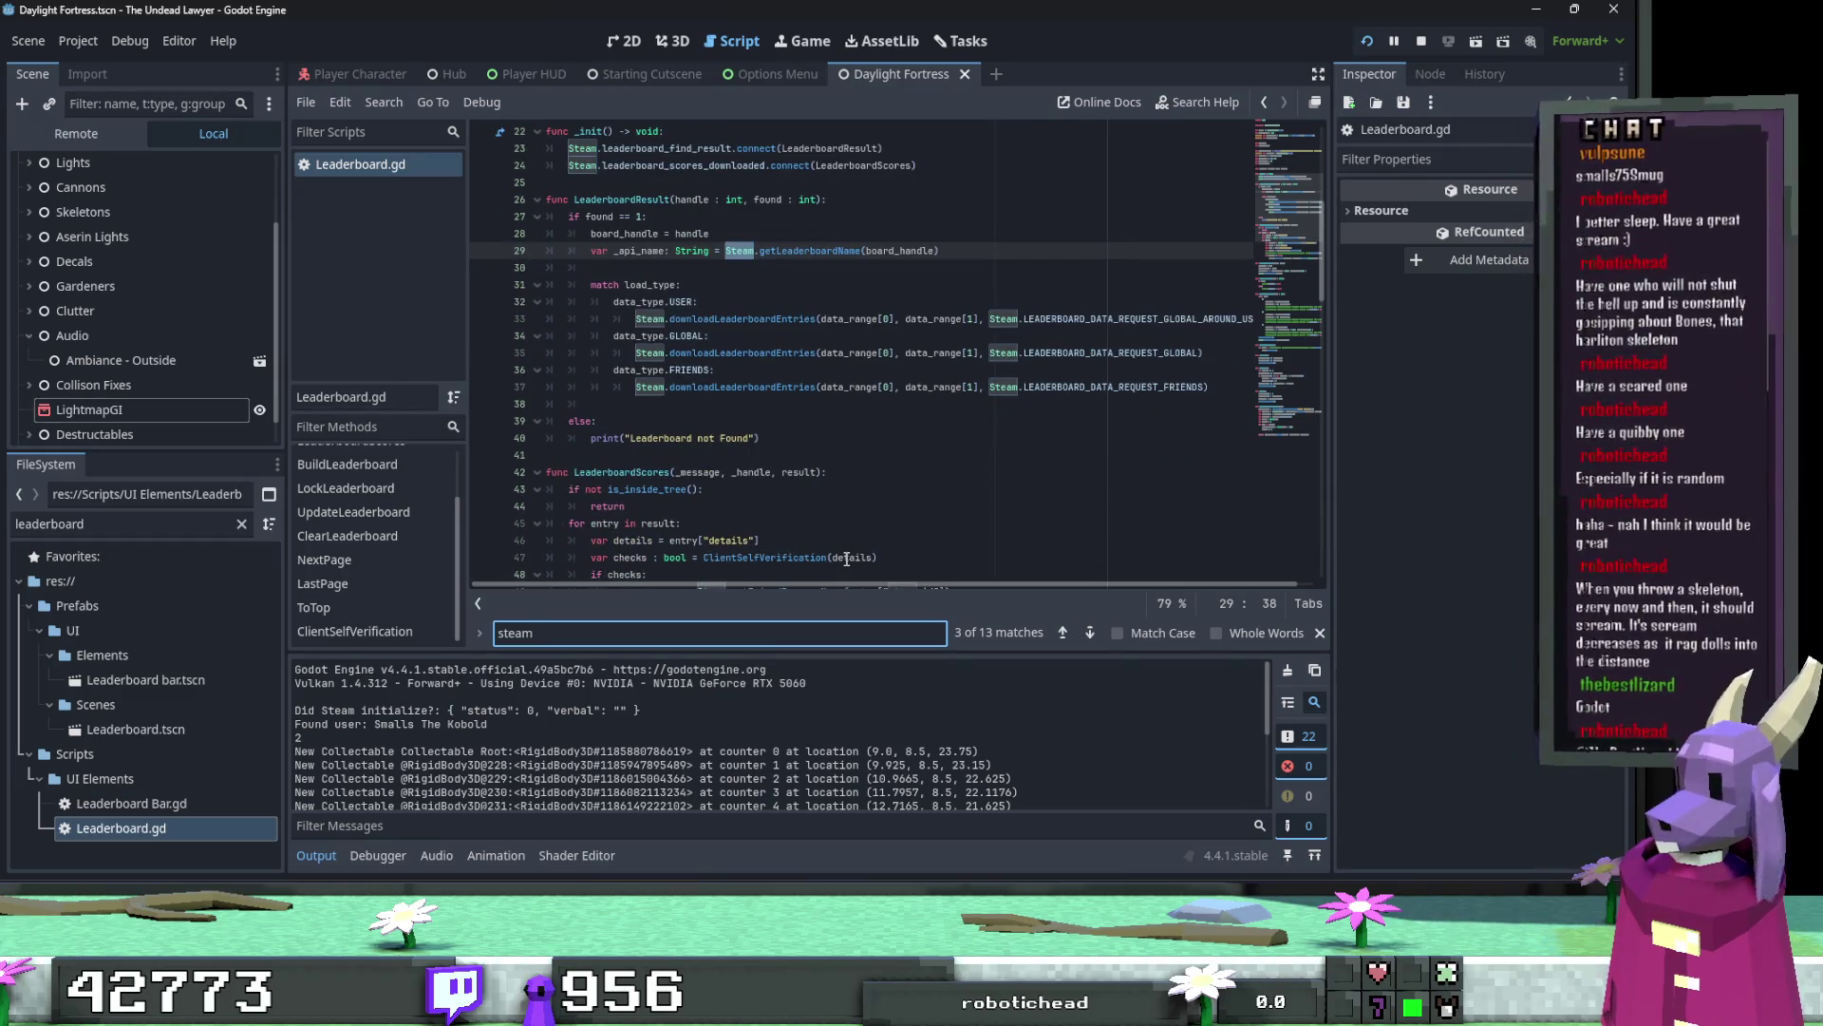
pyautogui.scroll(1, 846, 557)
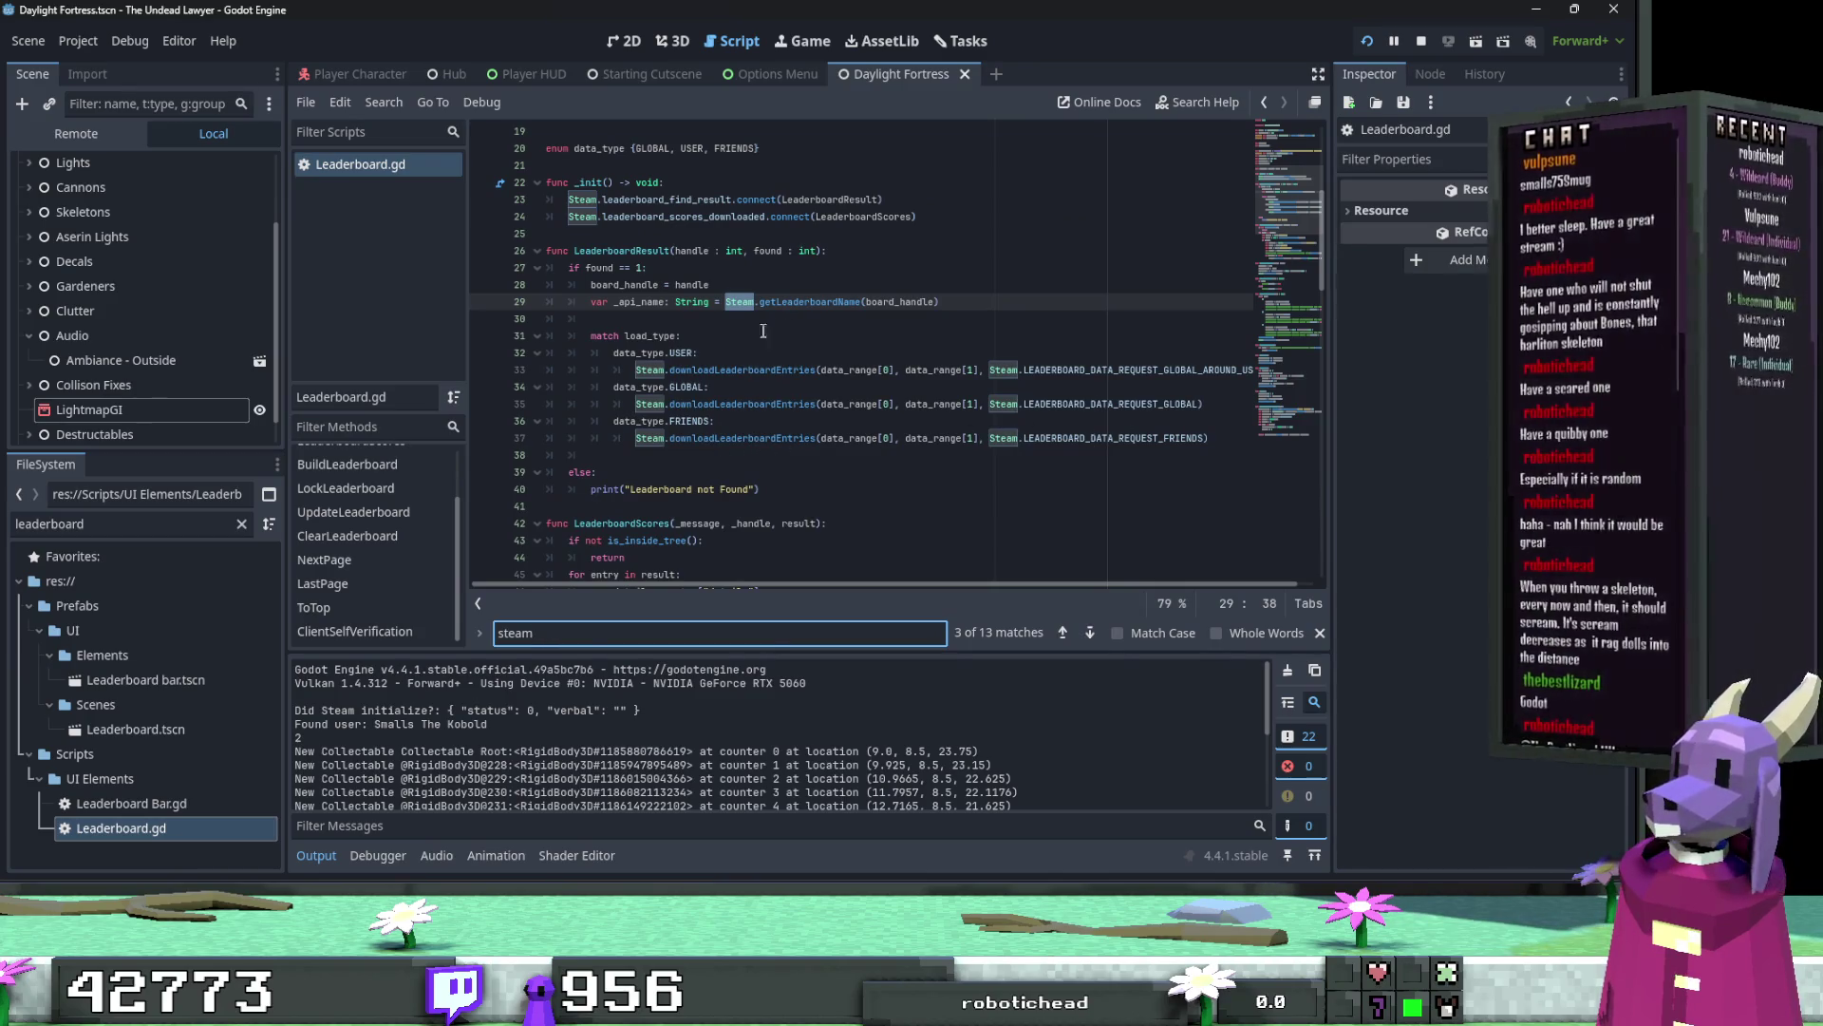
pyautogui.scroll(-12, 746, 380)
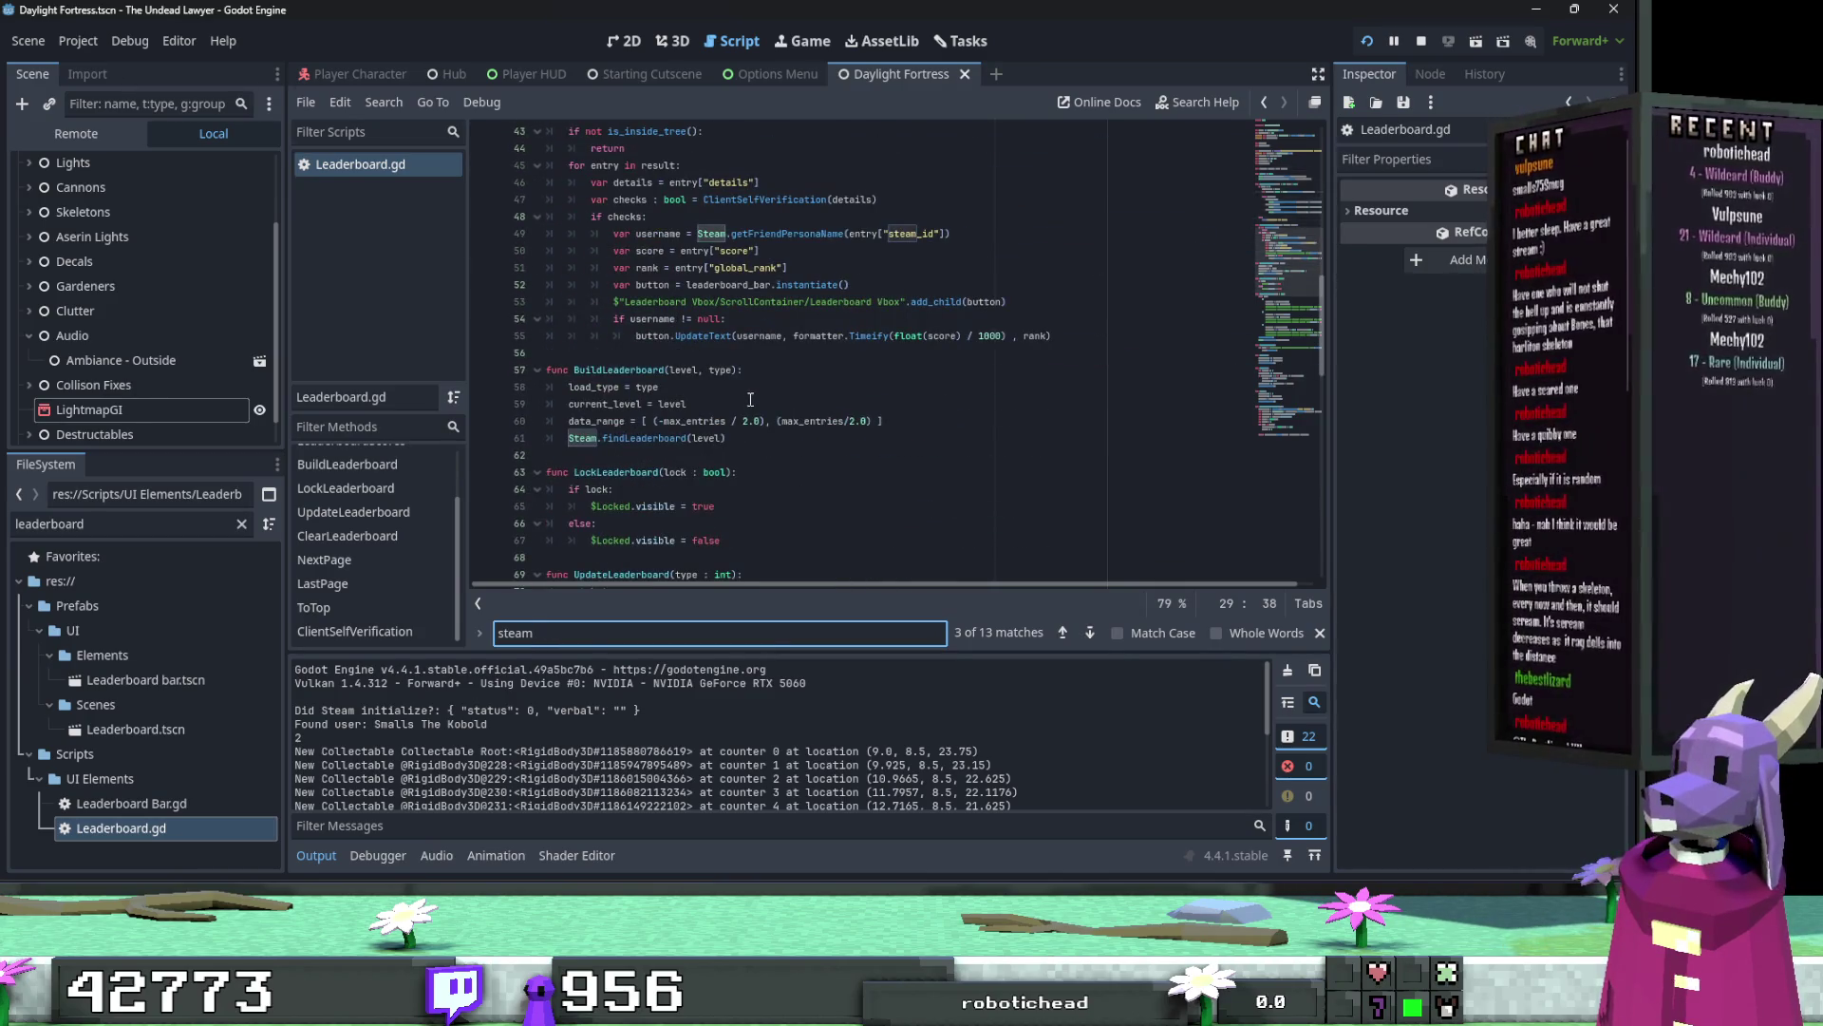
pyautogui.scroll(-15, 751, 421)
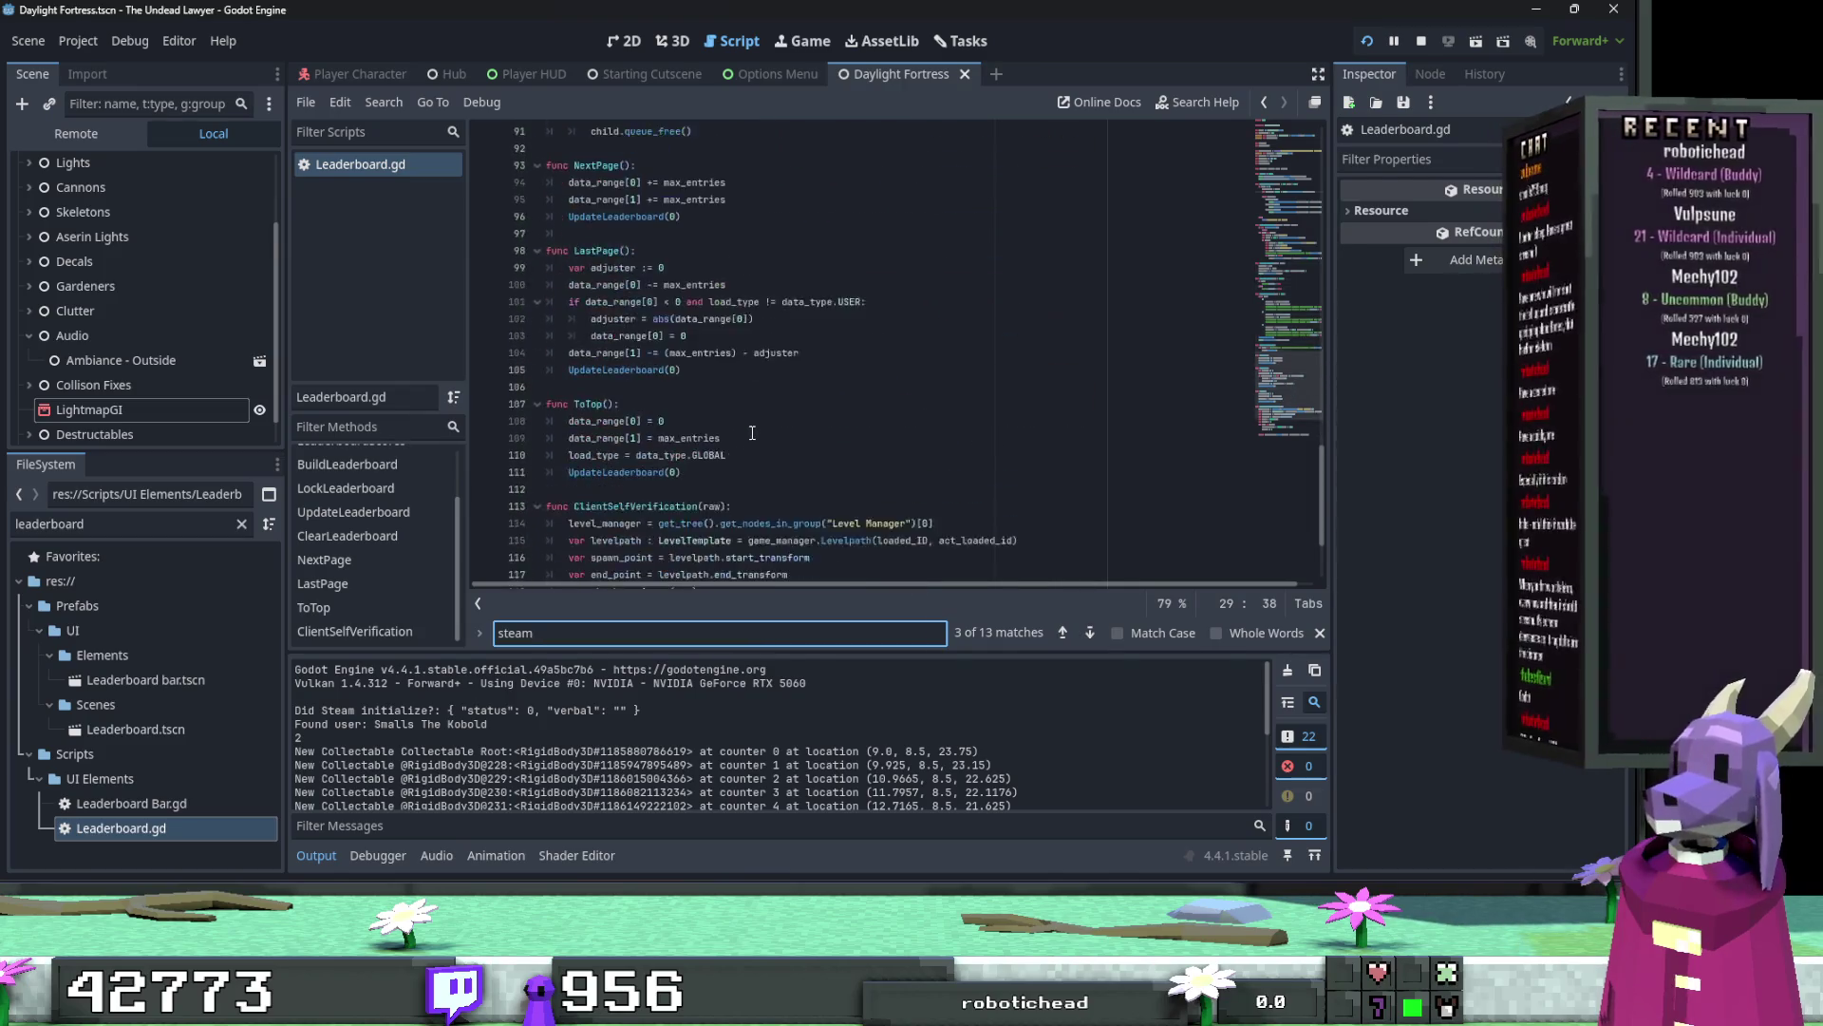
# Step: Search Leaderboard.gd for 'print' and review the LeaderboardScores loop around lines 53–57
pyautogui.hotkey('ctrl', 'a')
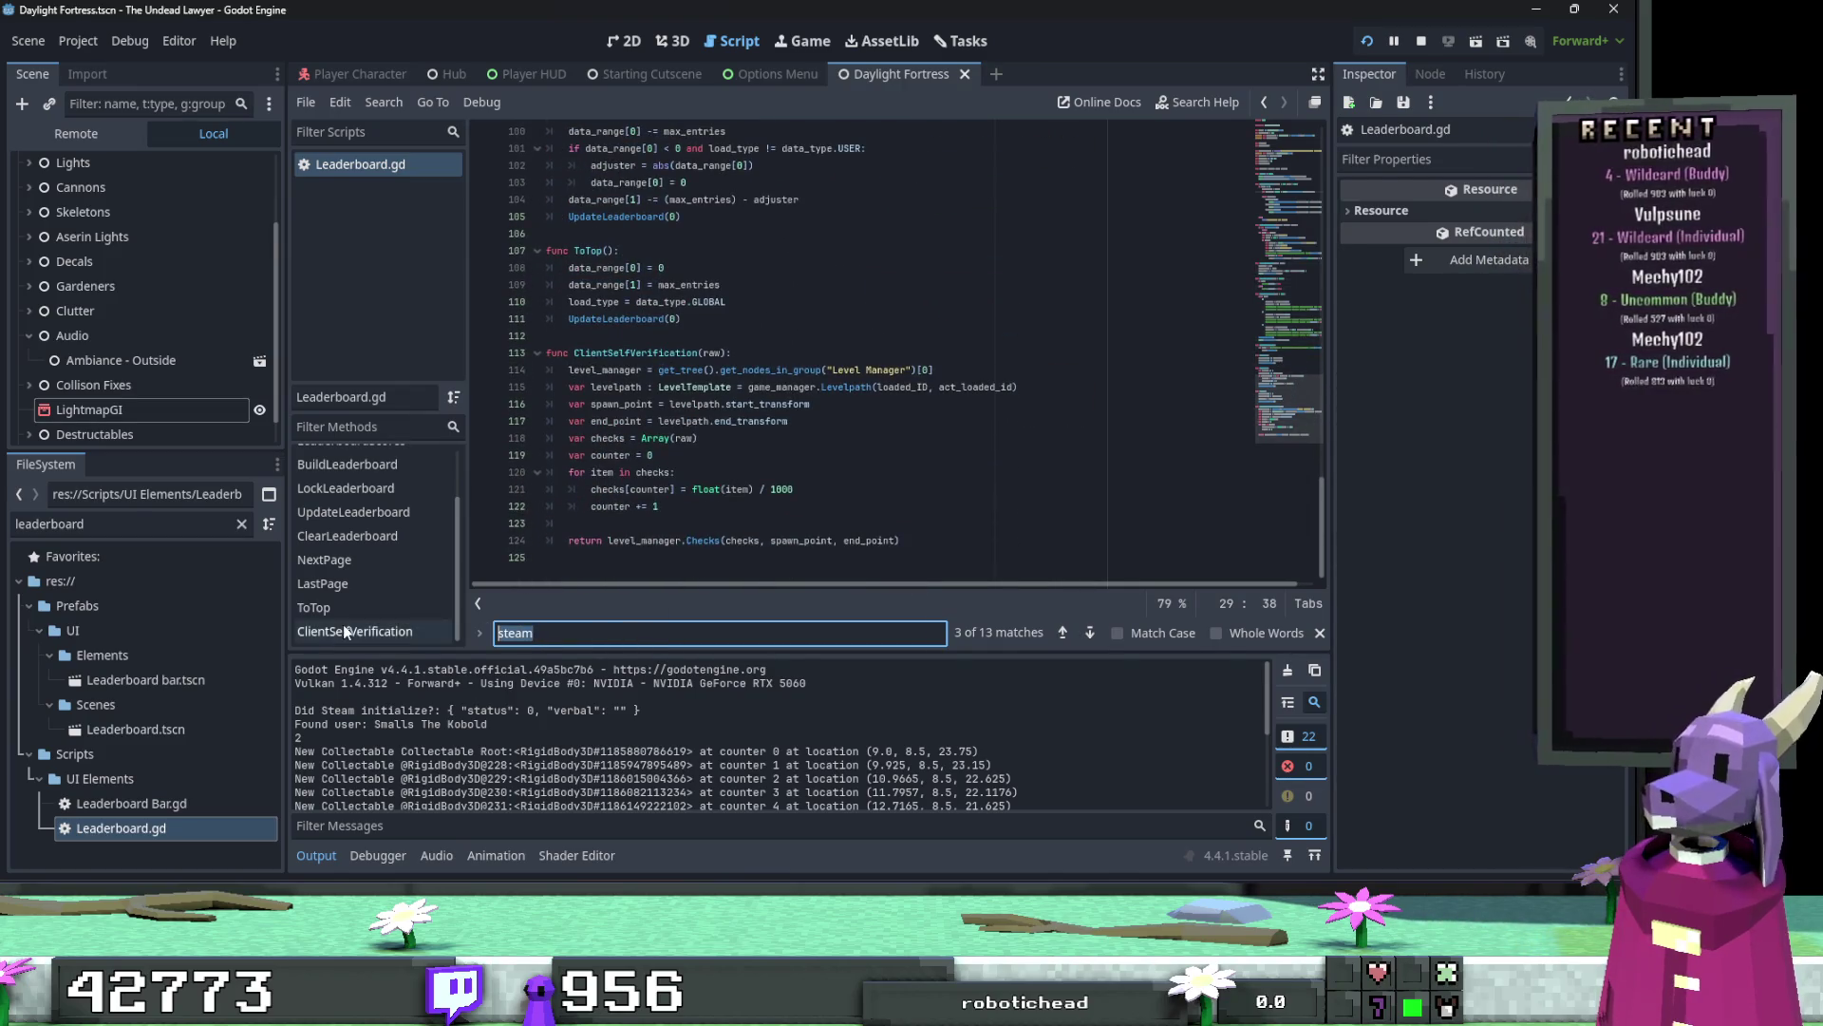
pyautogui.write('print')
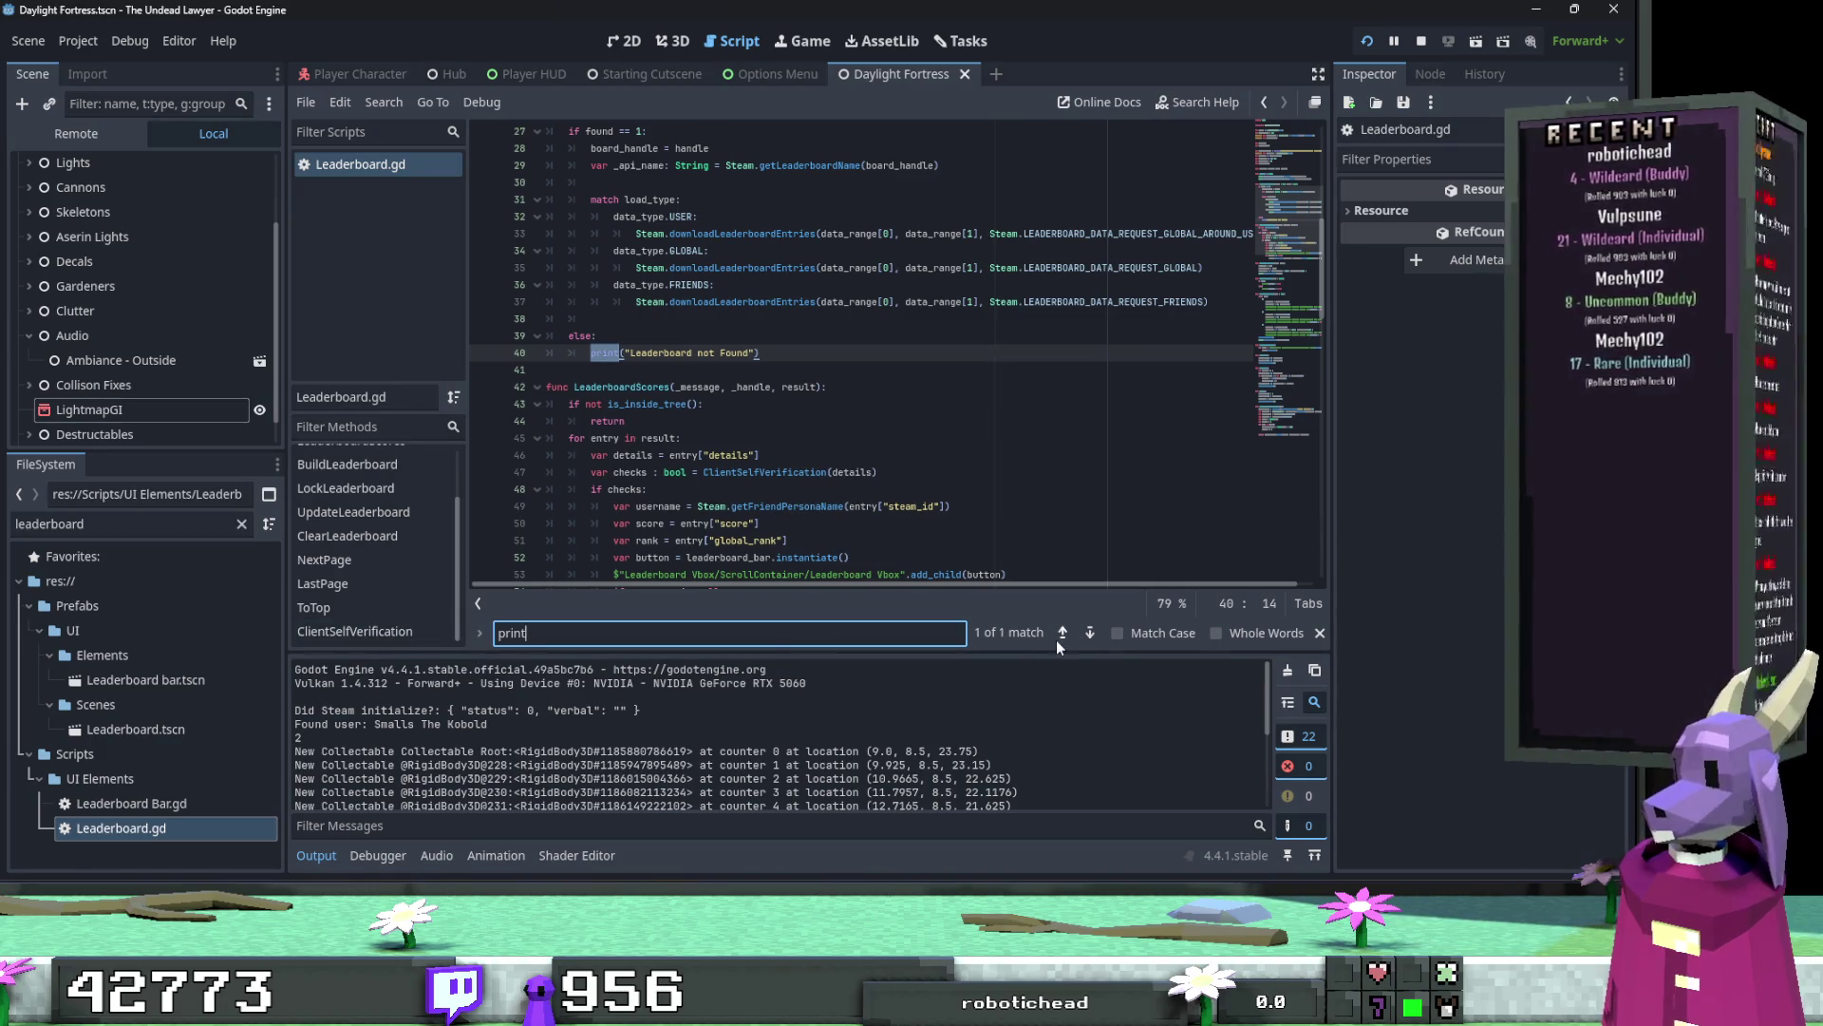
pyautogui.scroll(3, 821, 451)
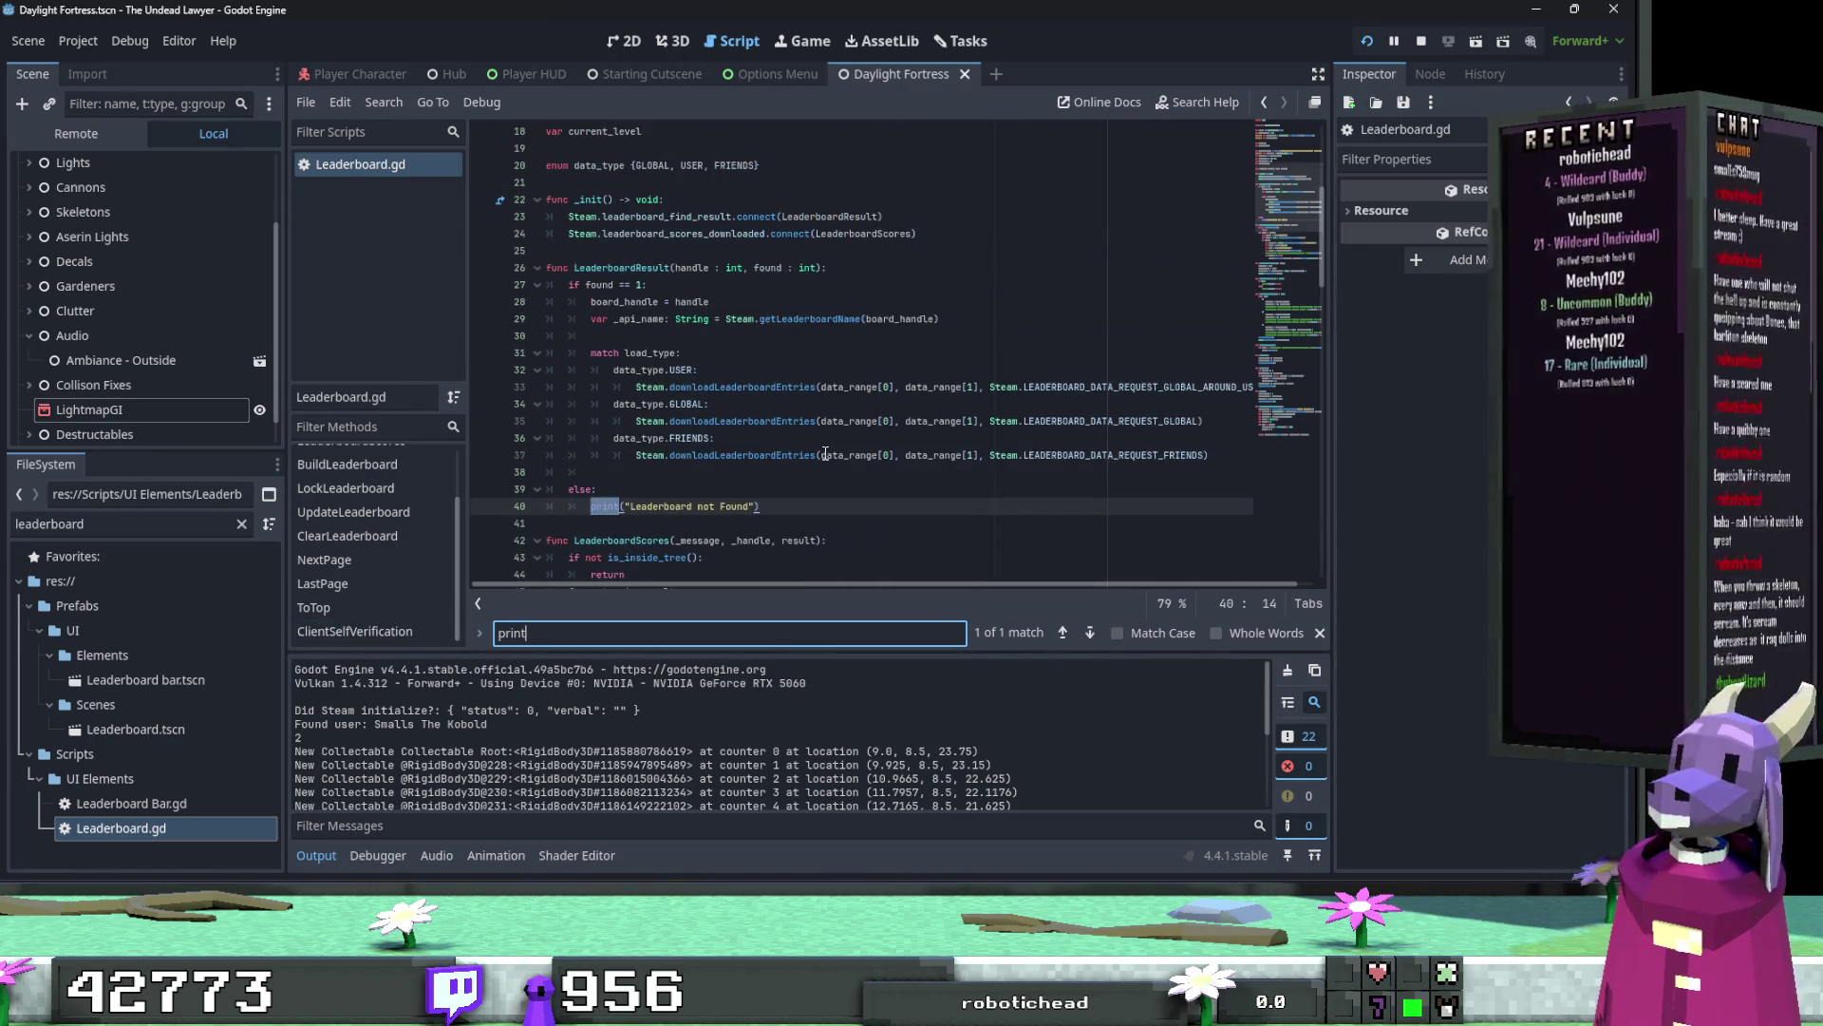
pyautogui.scroll(-2, 825, 454)
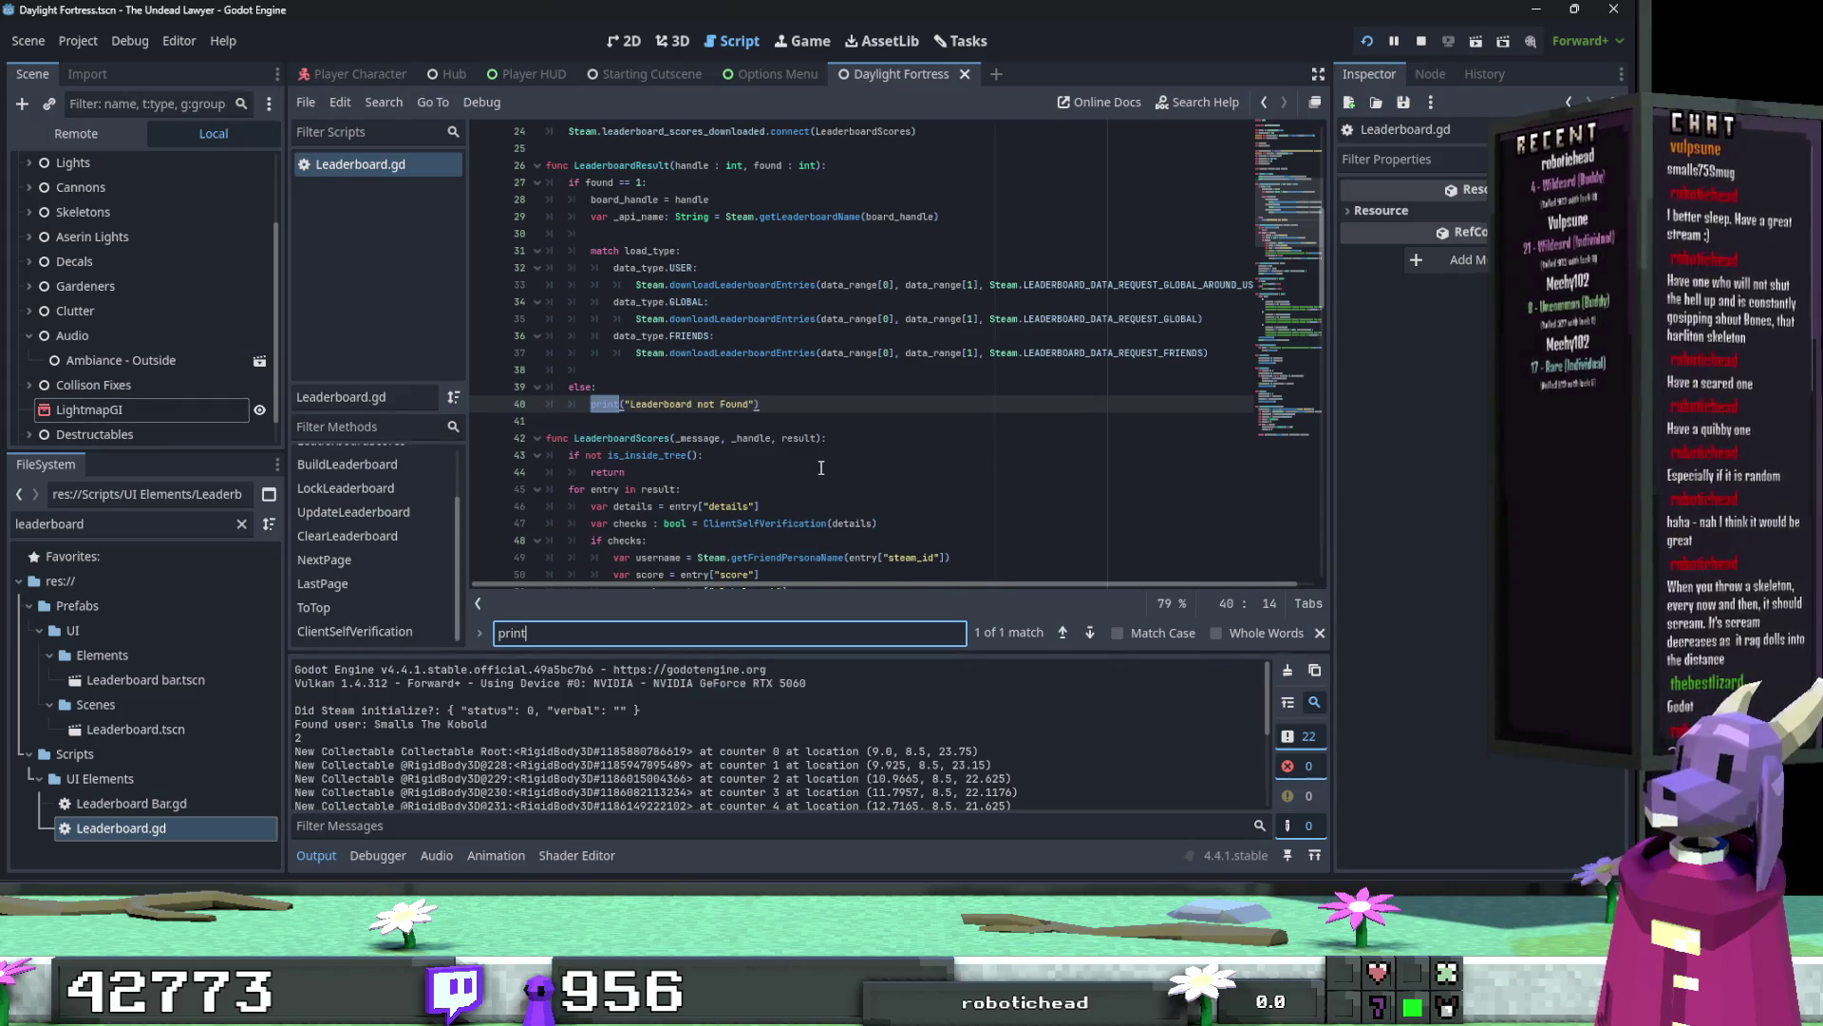
pyautogui.scroll(-1, 822, 467)
pyautogui.scroll(-3, 819, 475)
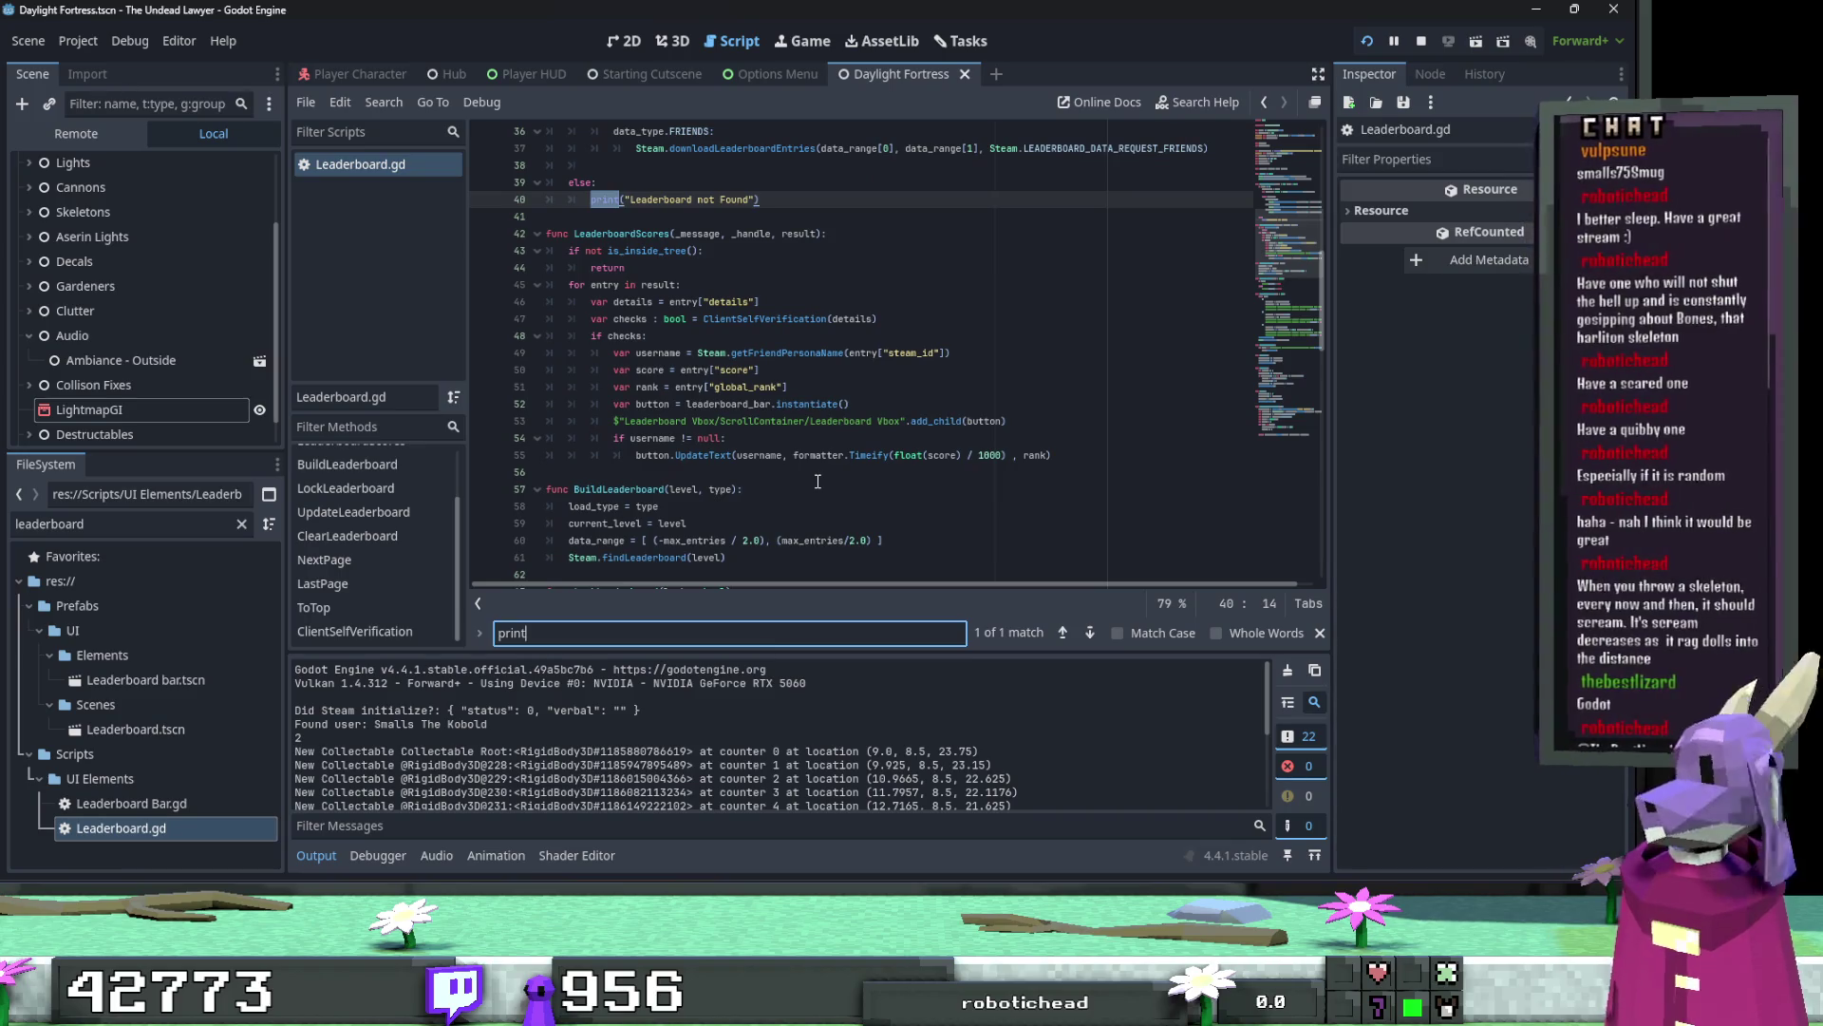
pyautogui.click(724, 342)
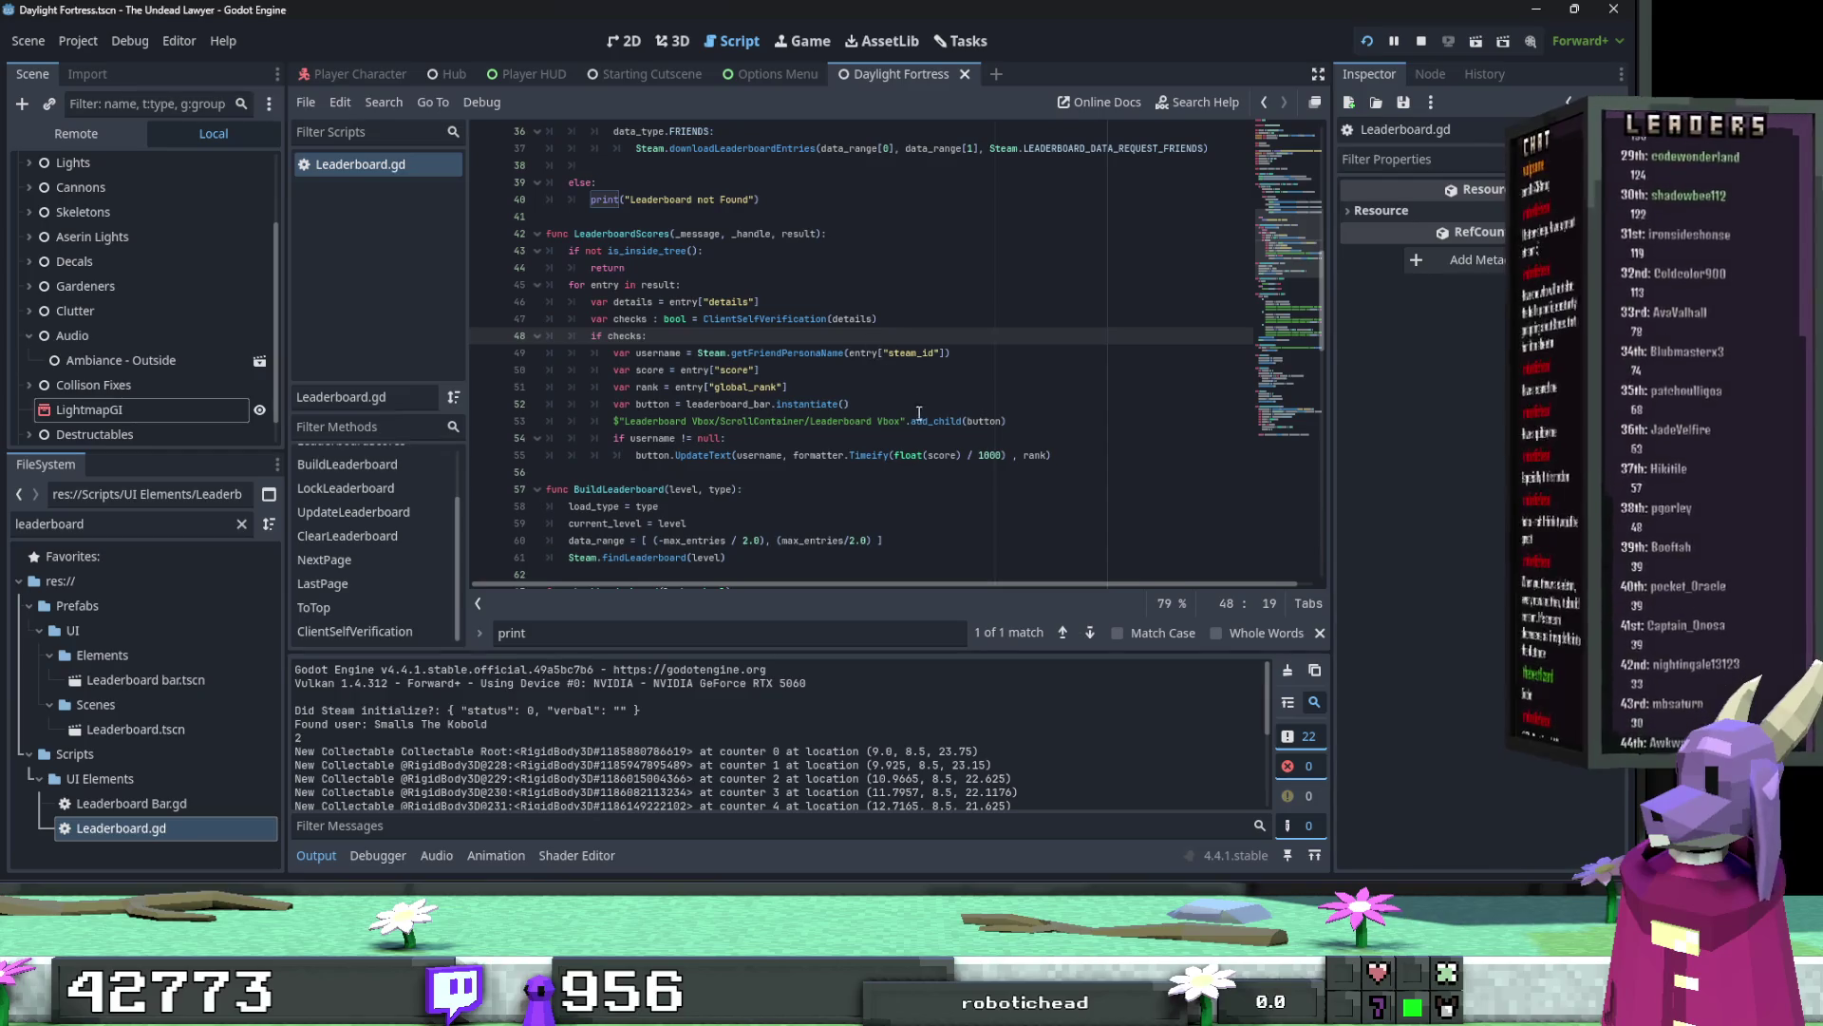
pyautogui.click(876, 487)
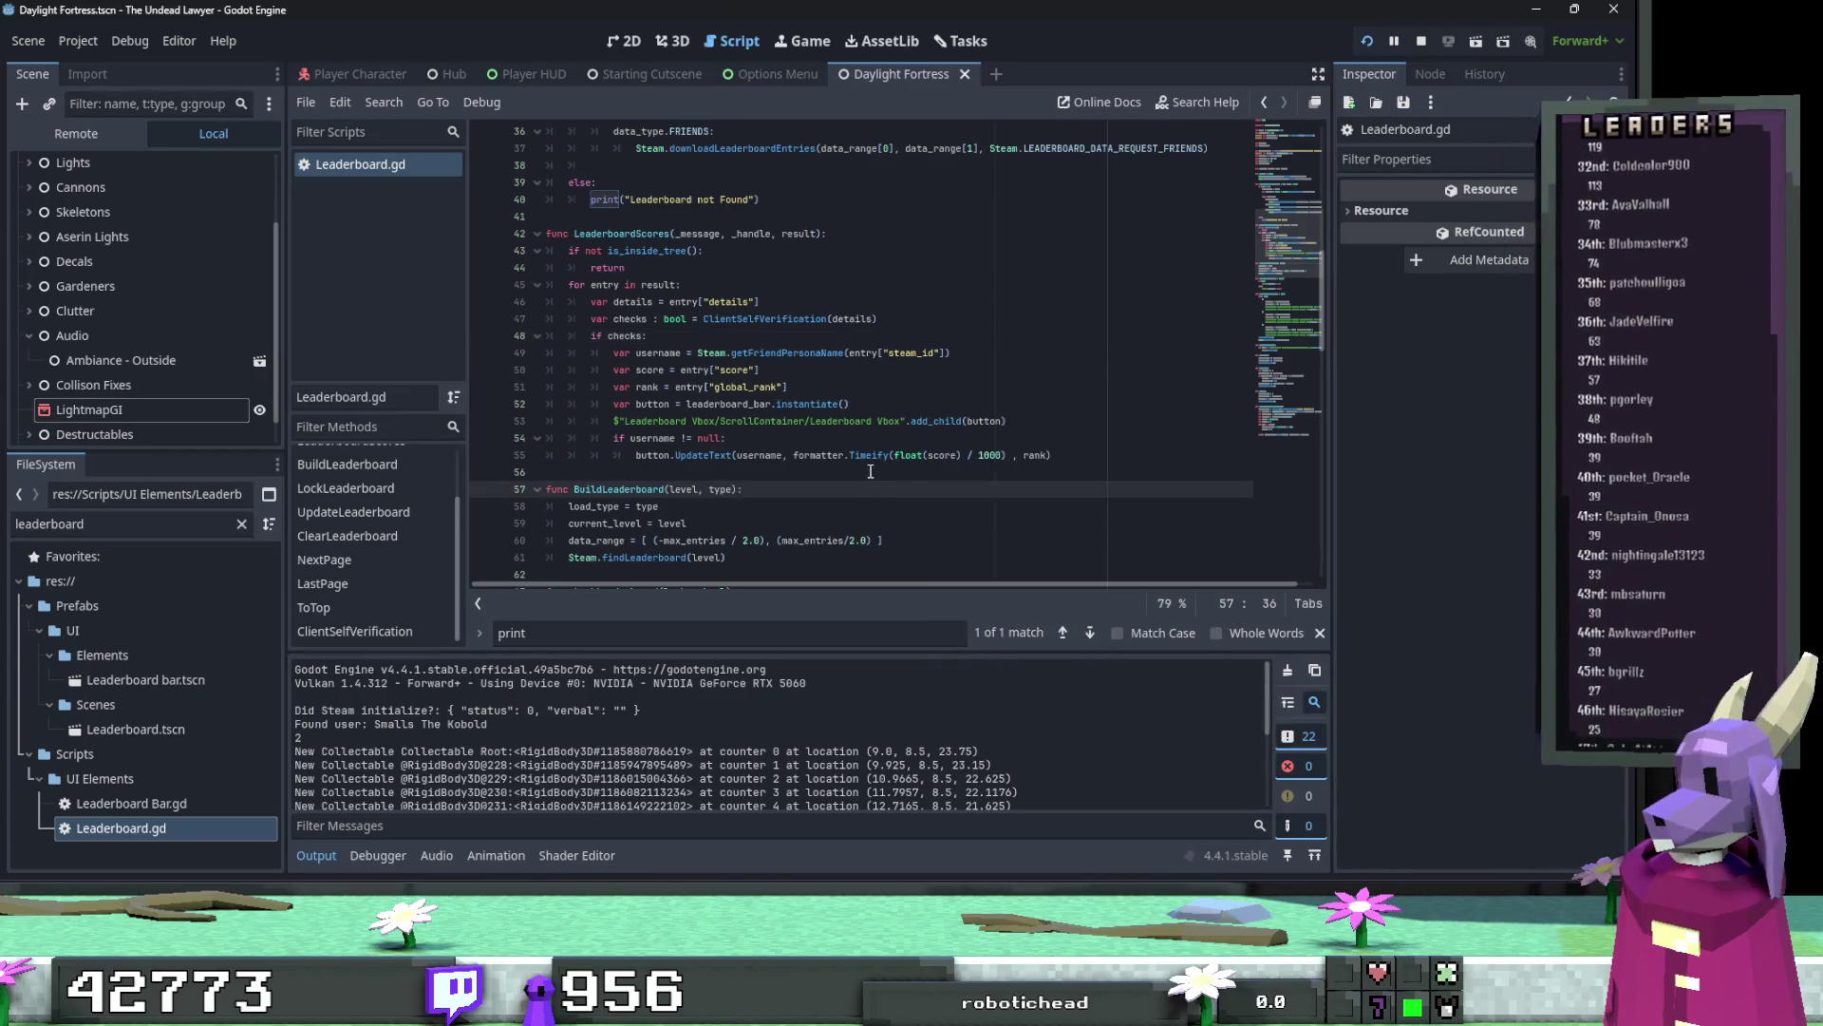
pyautogui.scroll(-5, 870, 471)
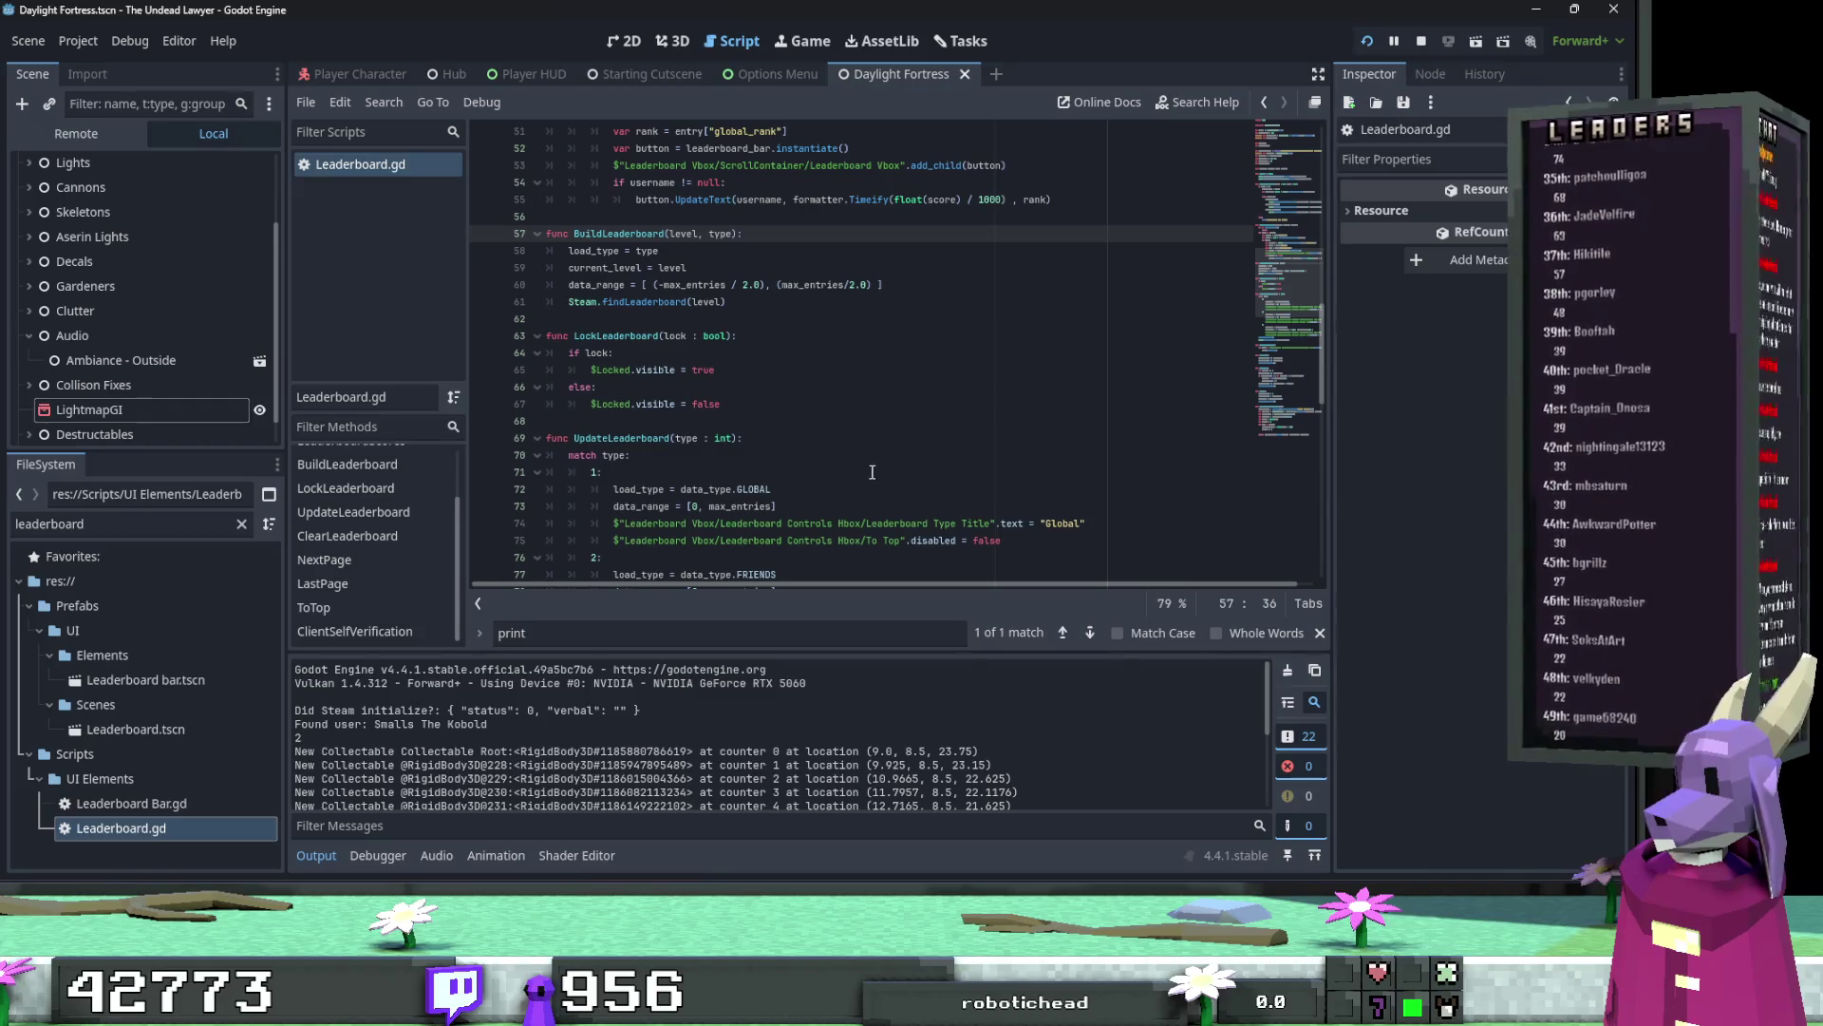
pyautogui.scroll(4, 871, 472)
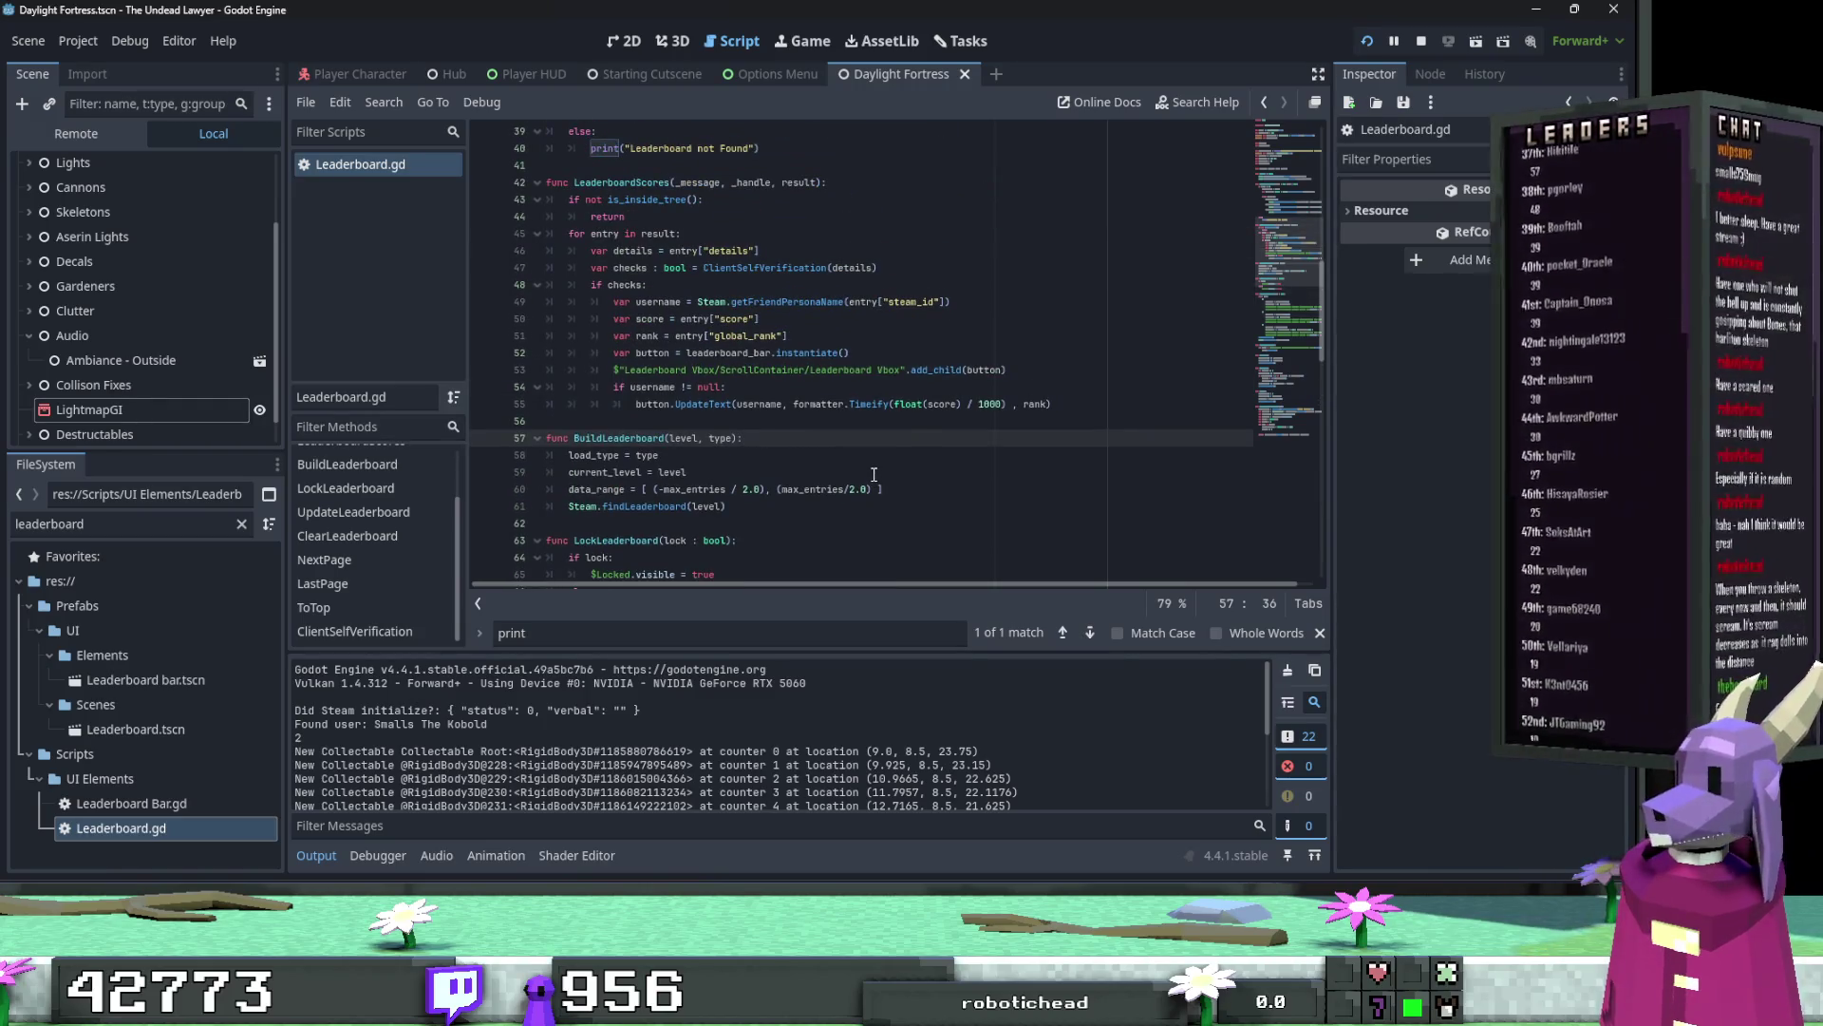
pyautogui.click(1033, 371)
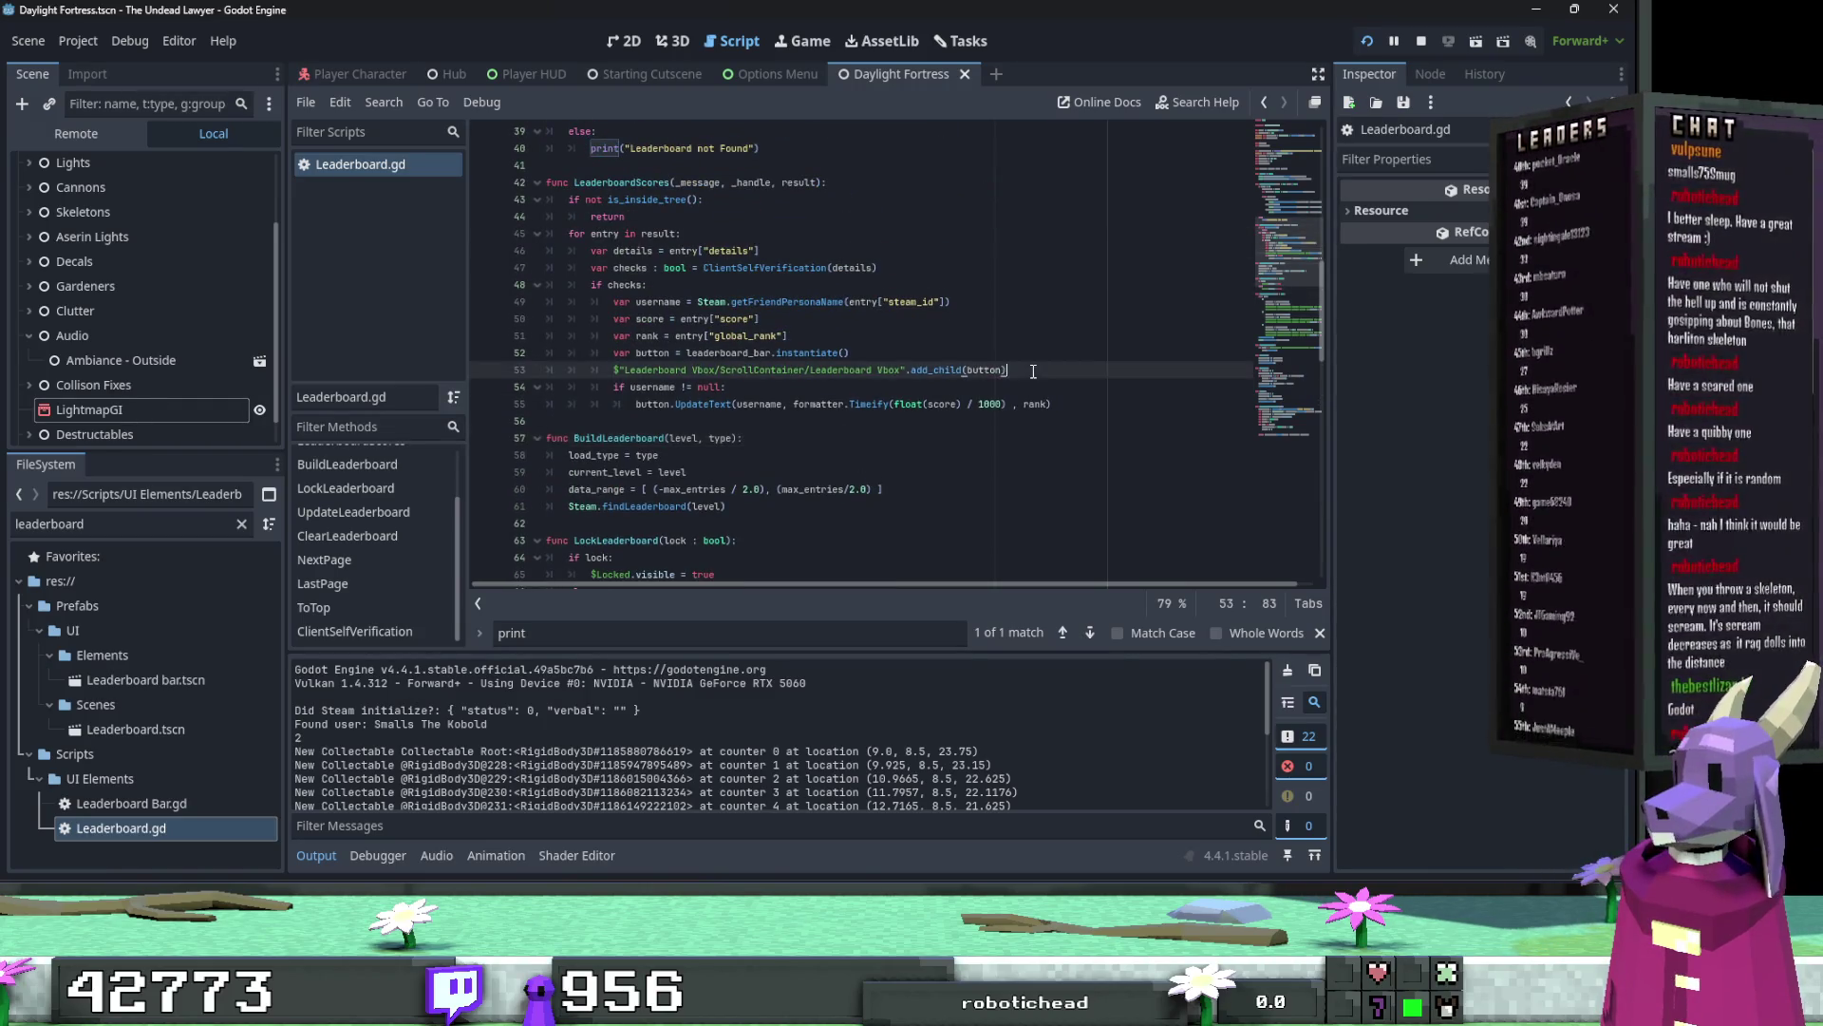
# Step: Add a print (entry) line at the top of LeaderboardScores' for loop and save the script
pyautogui.click(920, 271)
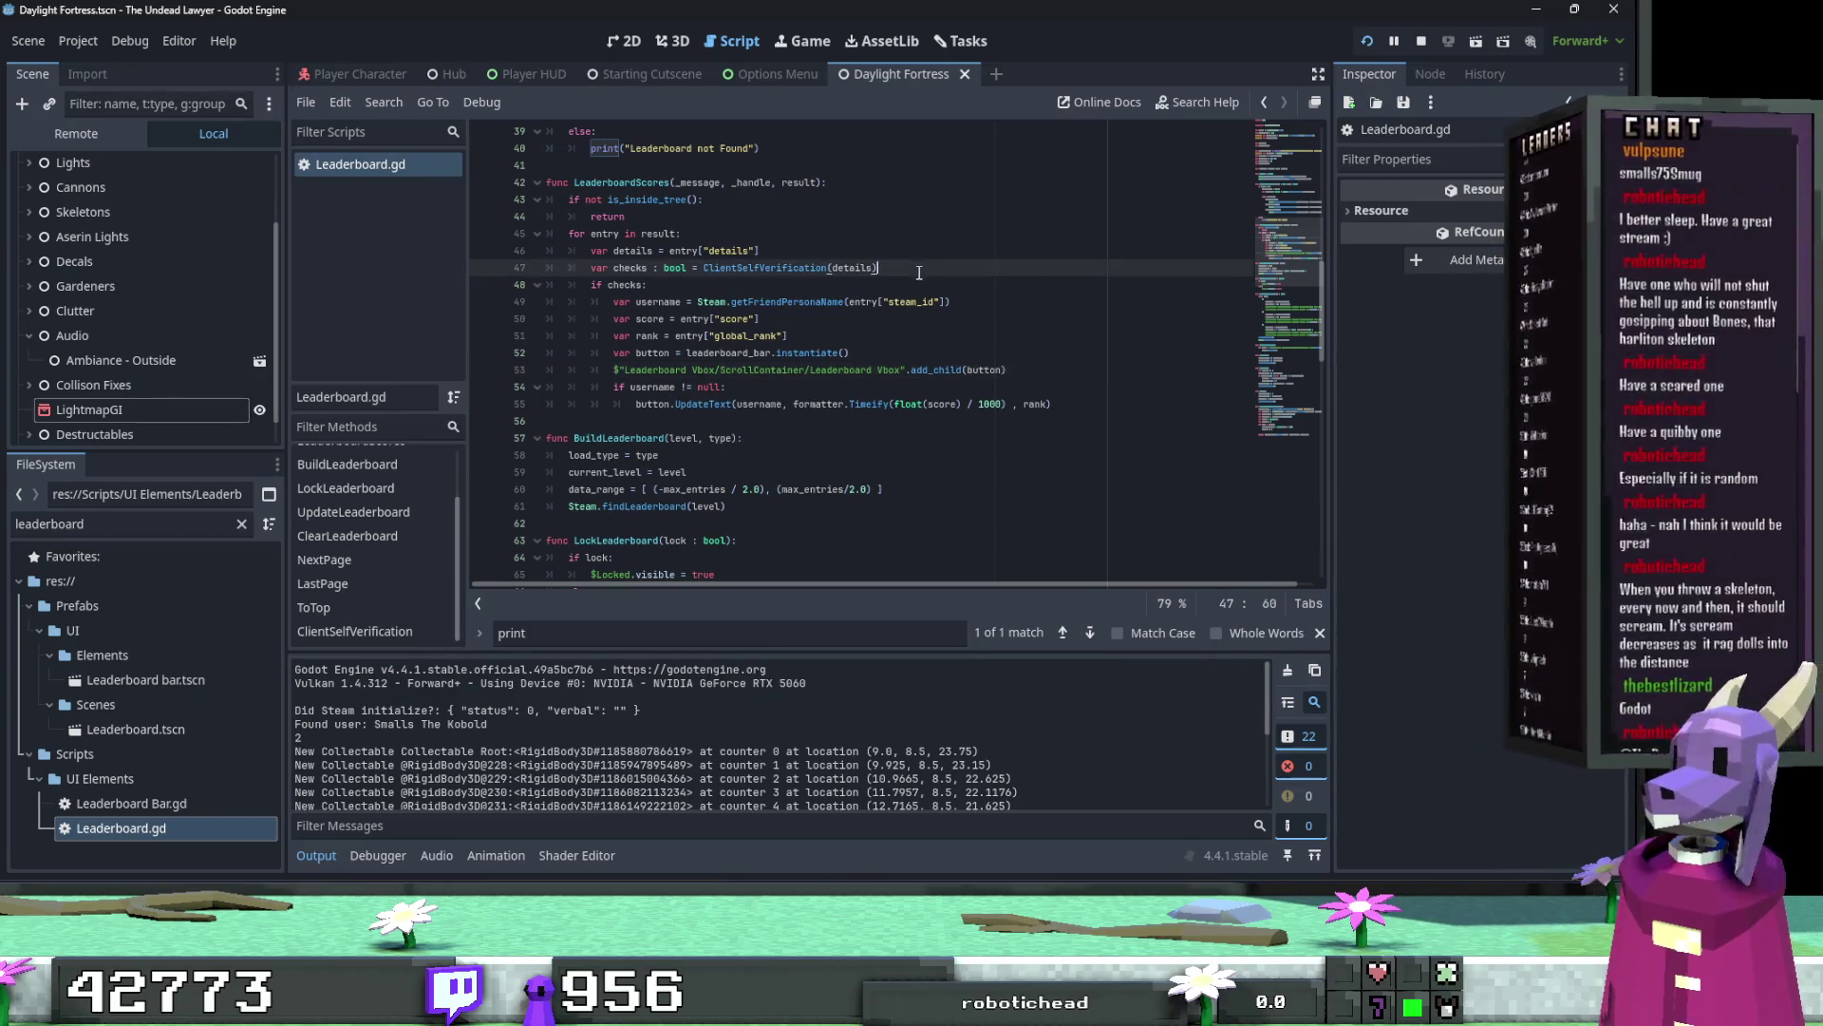
pyautogui.press('Return')
pyautogui.write('print ')
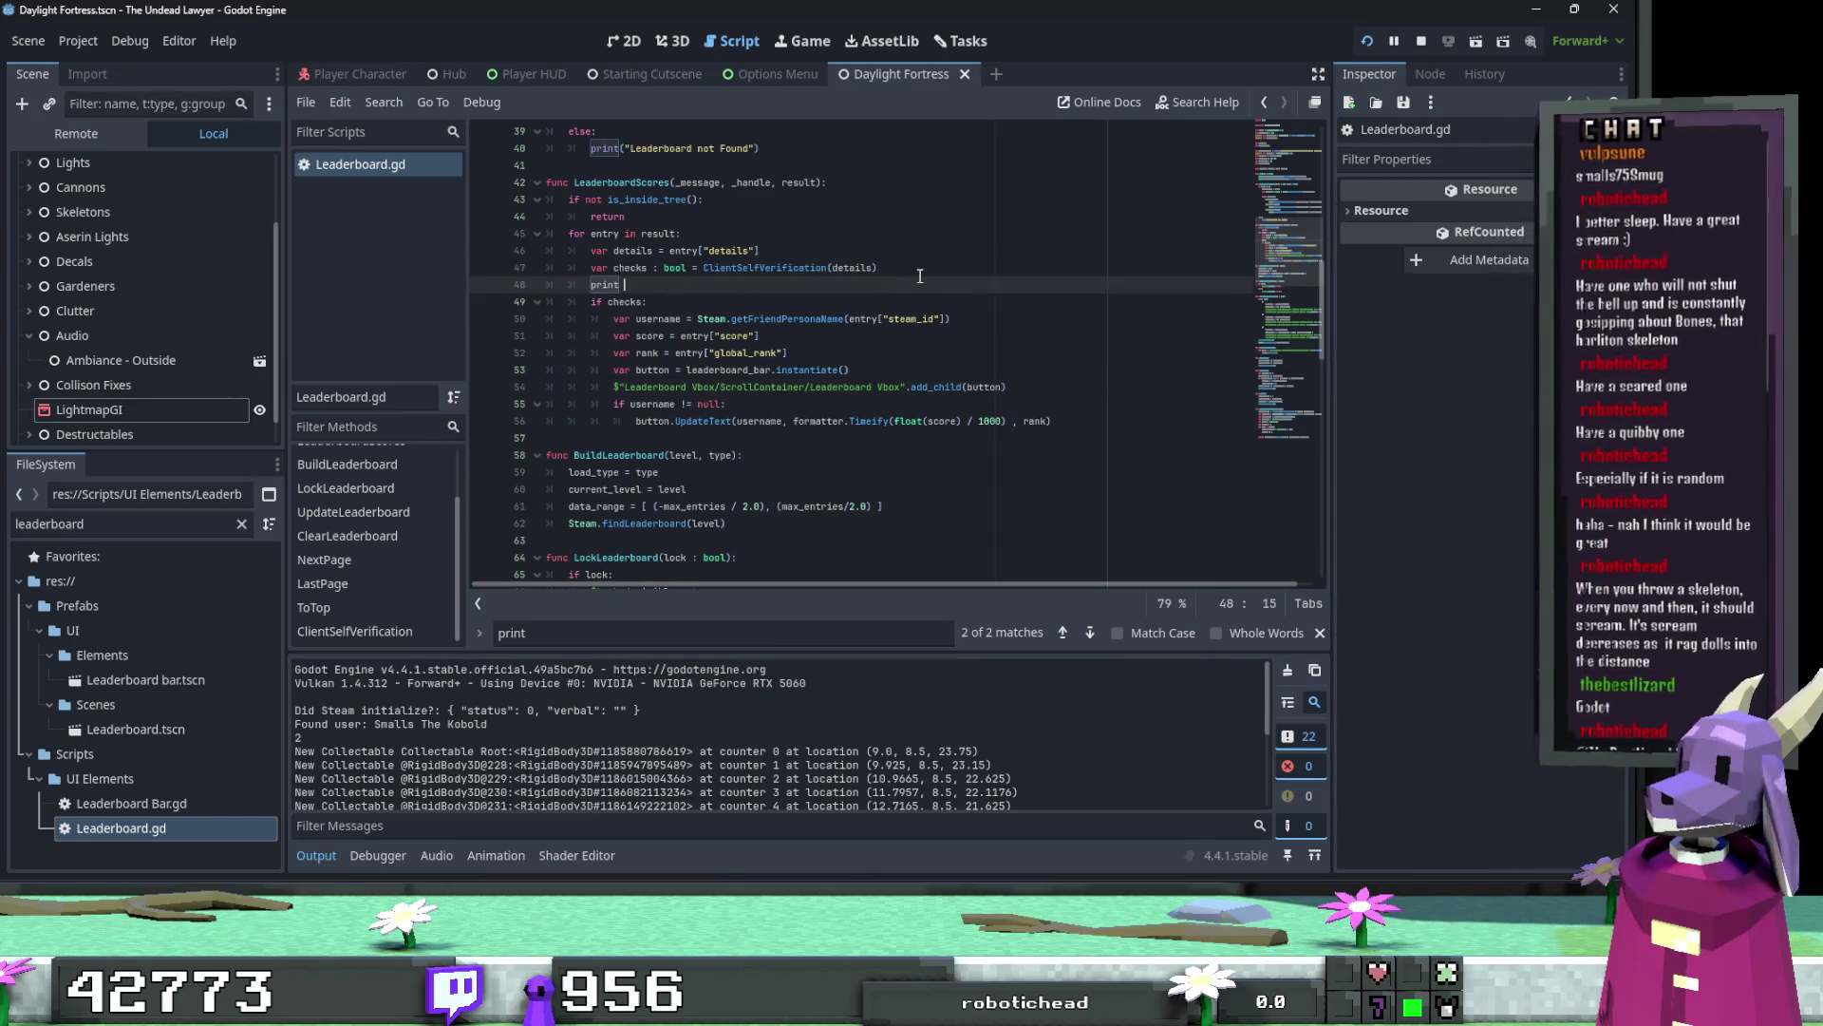
pyautogui.write('(')
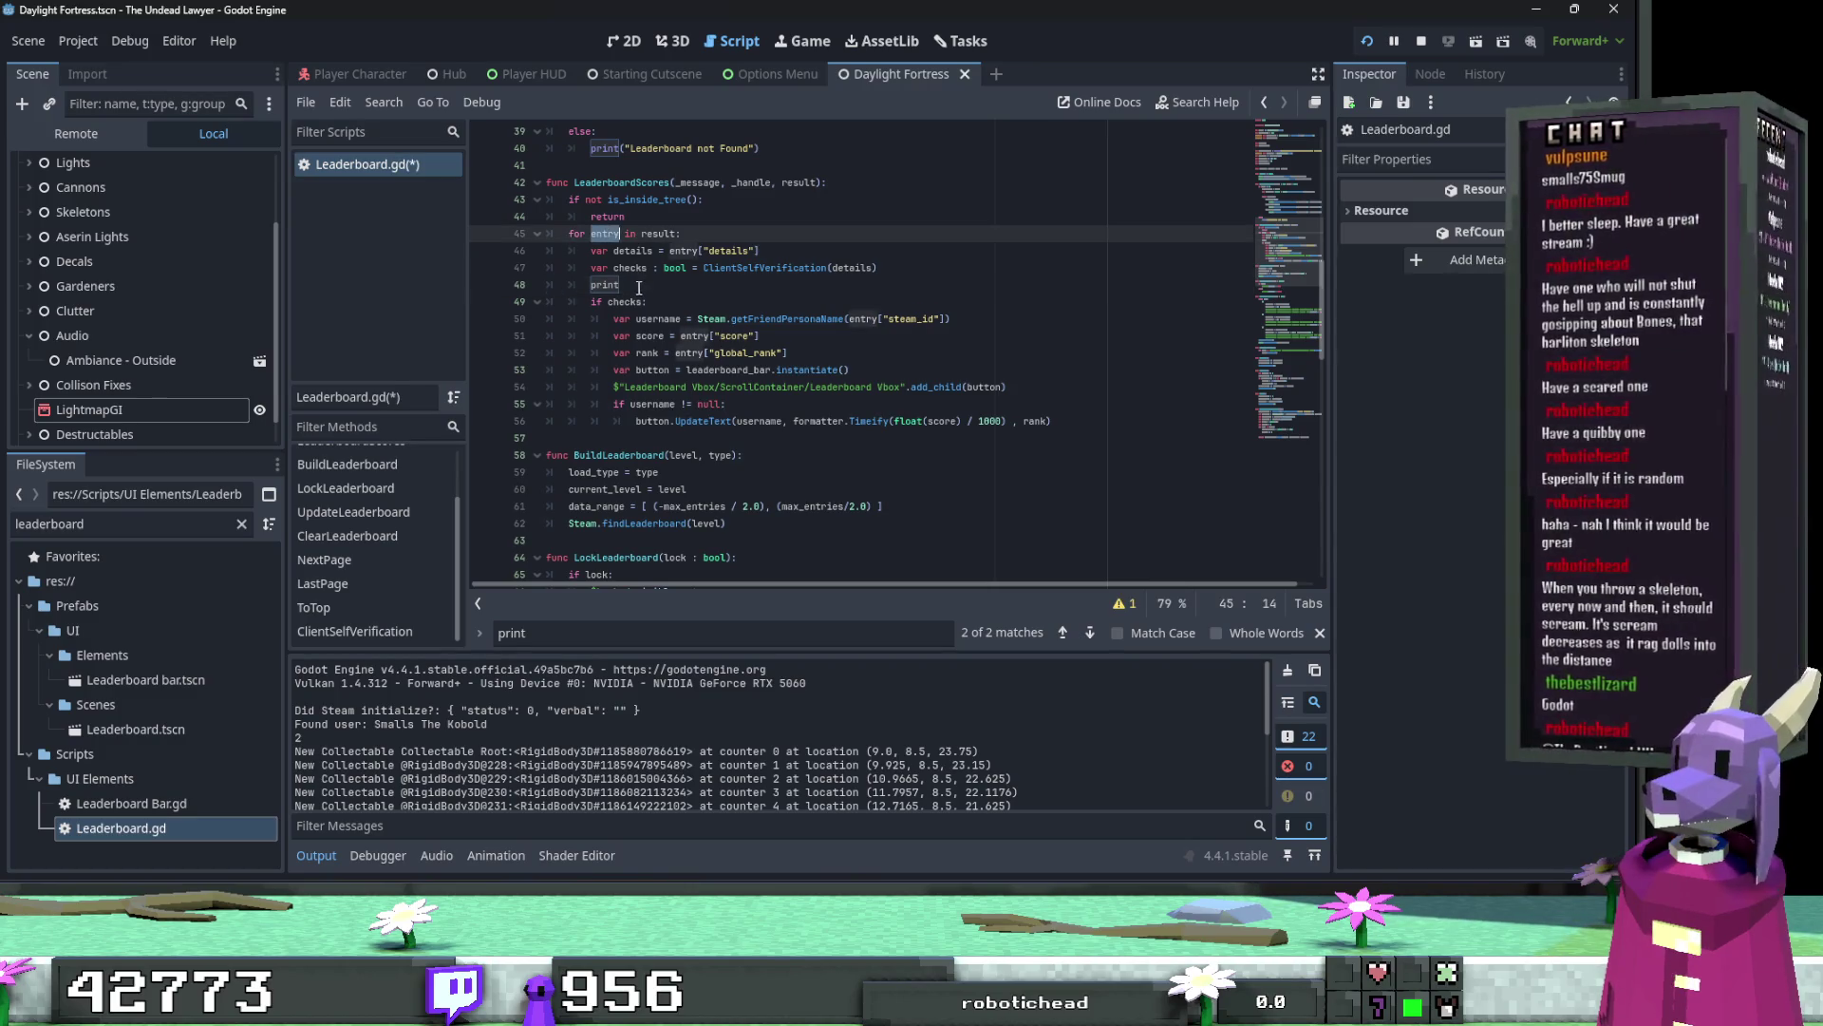
pyautogui.write('entry)')
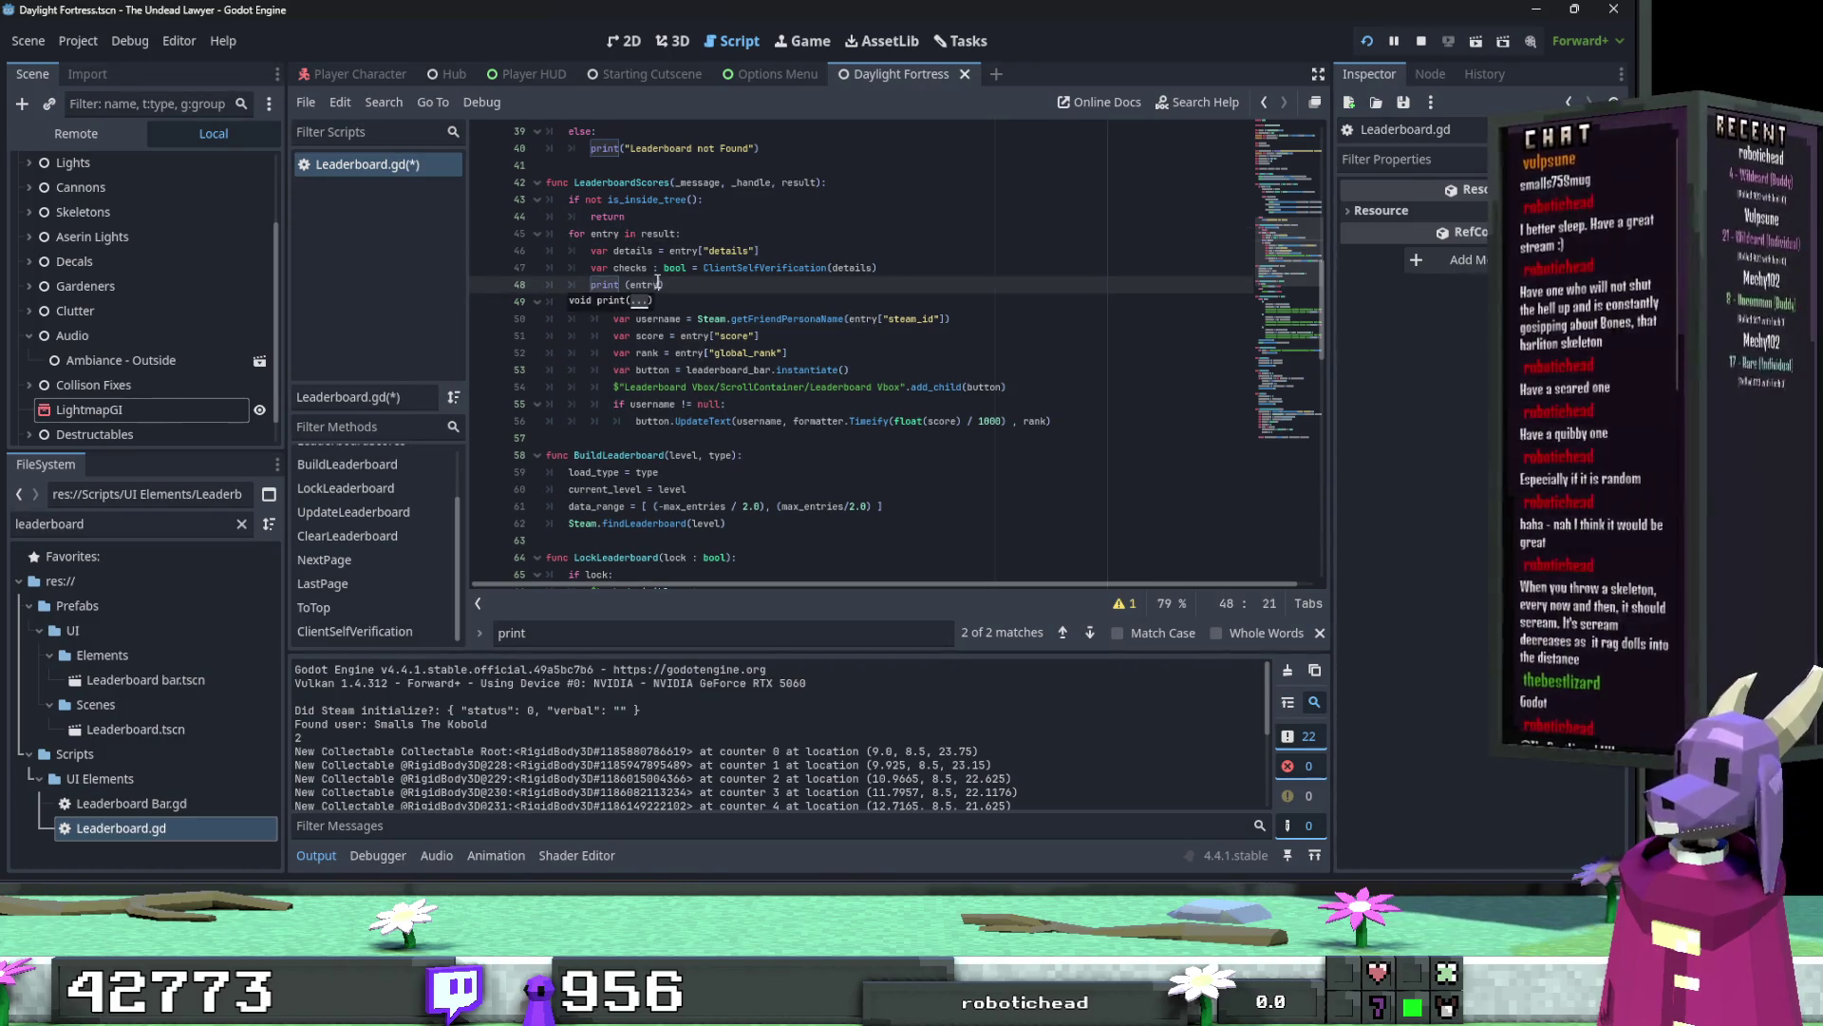
pyautogui.keyDown('shift'); pyautogui.click(583, 285); pyautogui.keyUp('shift')
pyautogui.hotkey('ctrl', 'x')
pyautogui.press('Up')
pyautogui.press('Up')
pyautogui.press('Up')
pyautogui.press('End')
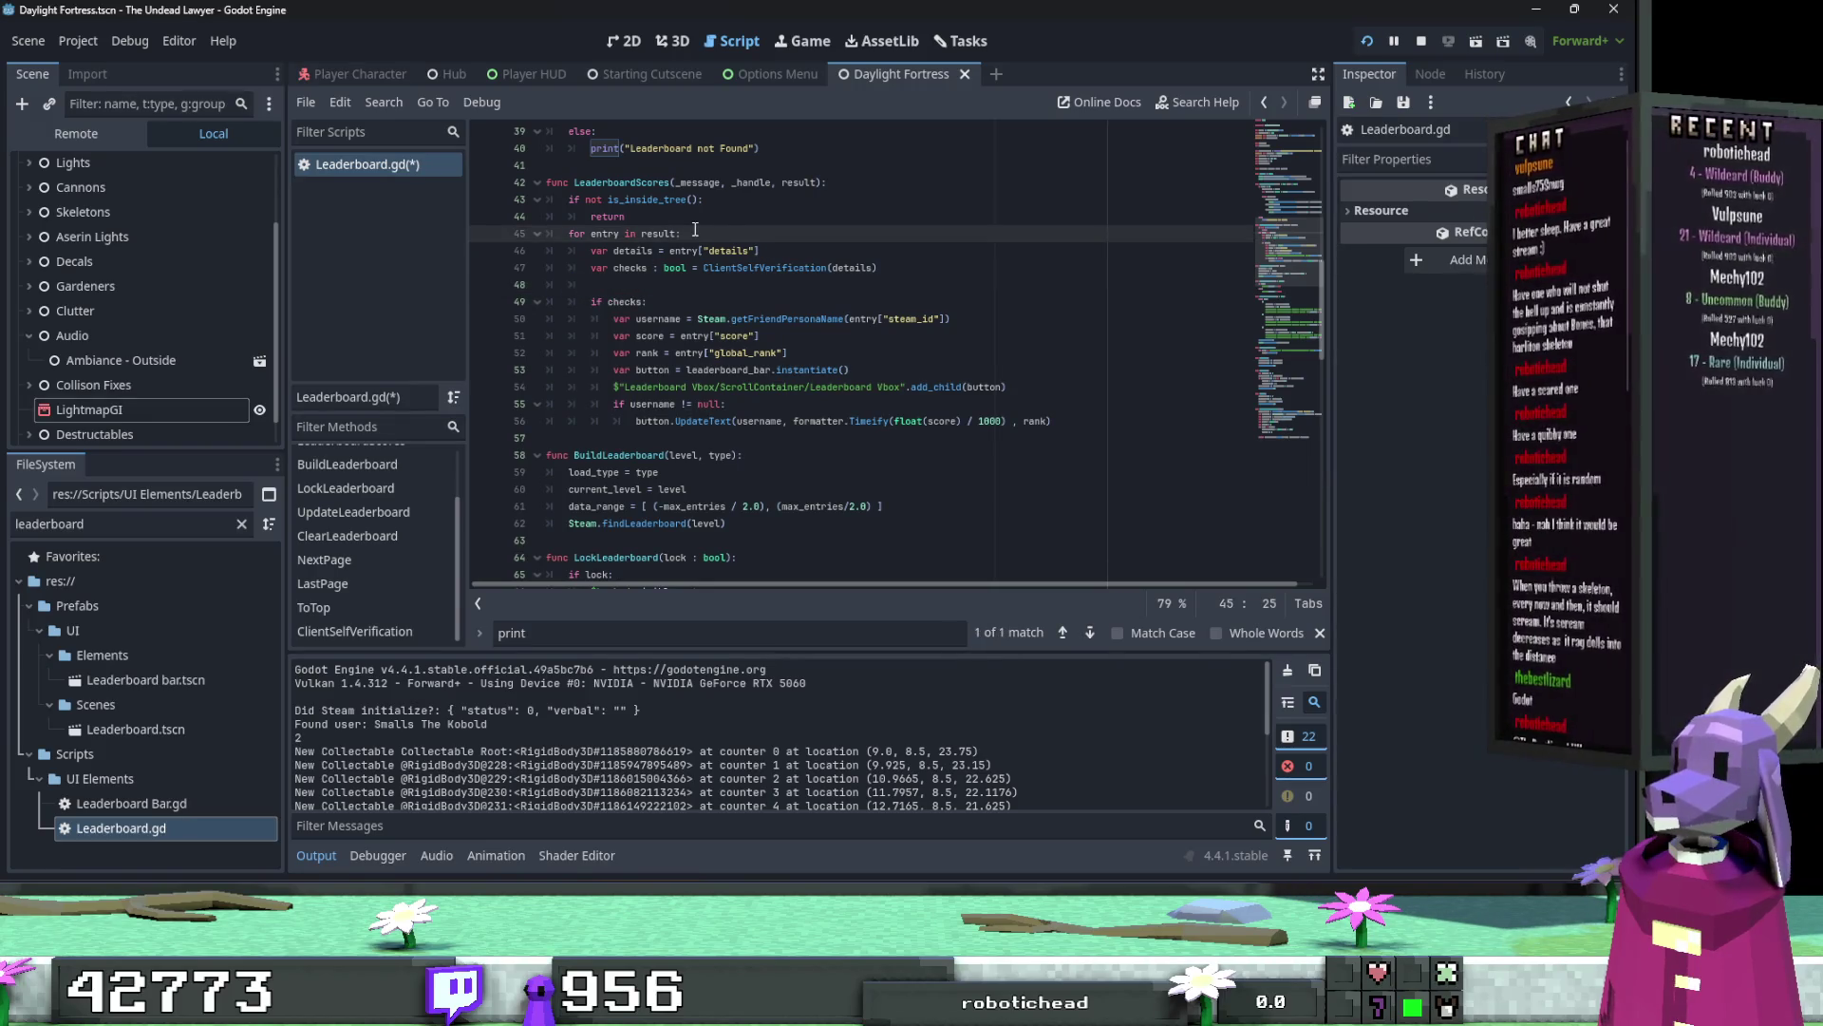
pyautogui.press('Return')
pyautogui.hotkey('ctrl', 'v')
pyautogui.hotkey('ctrl', 's')
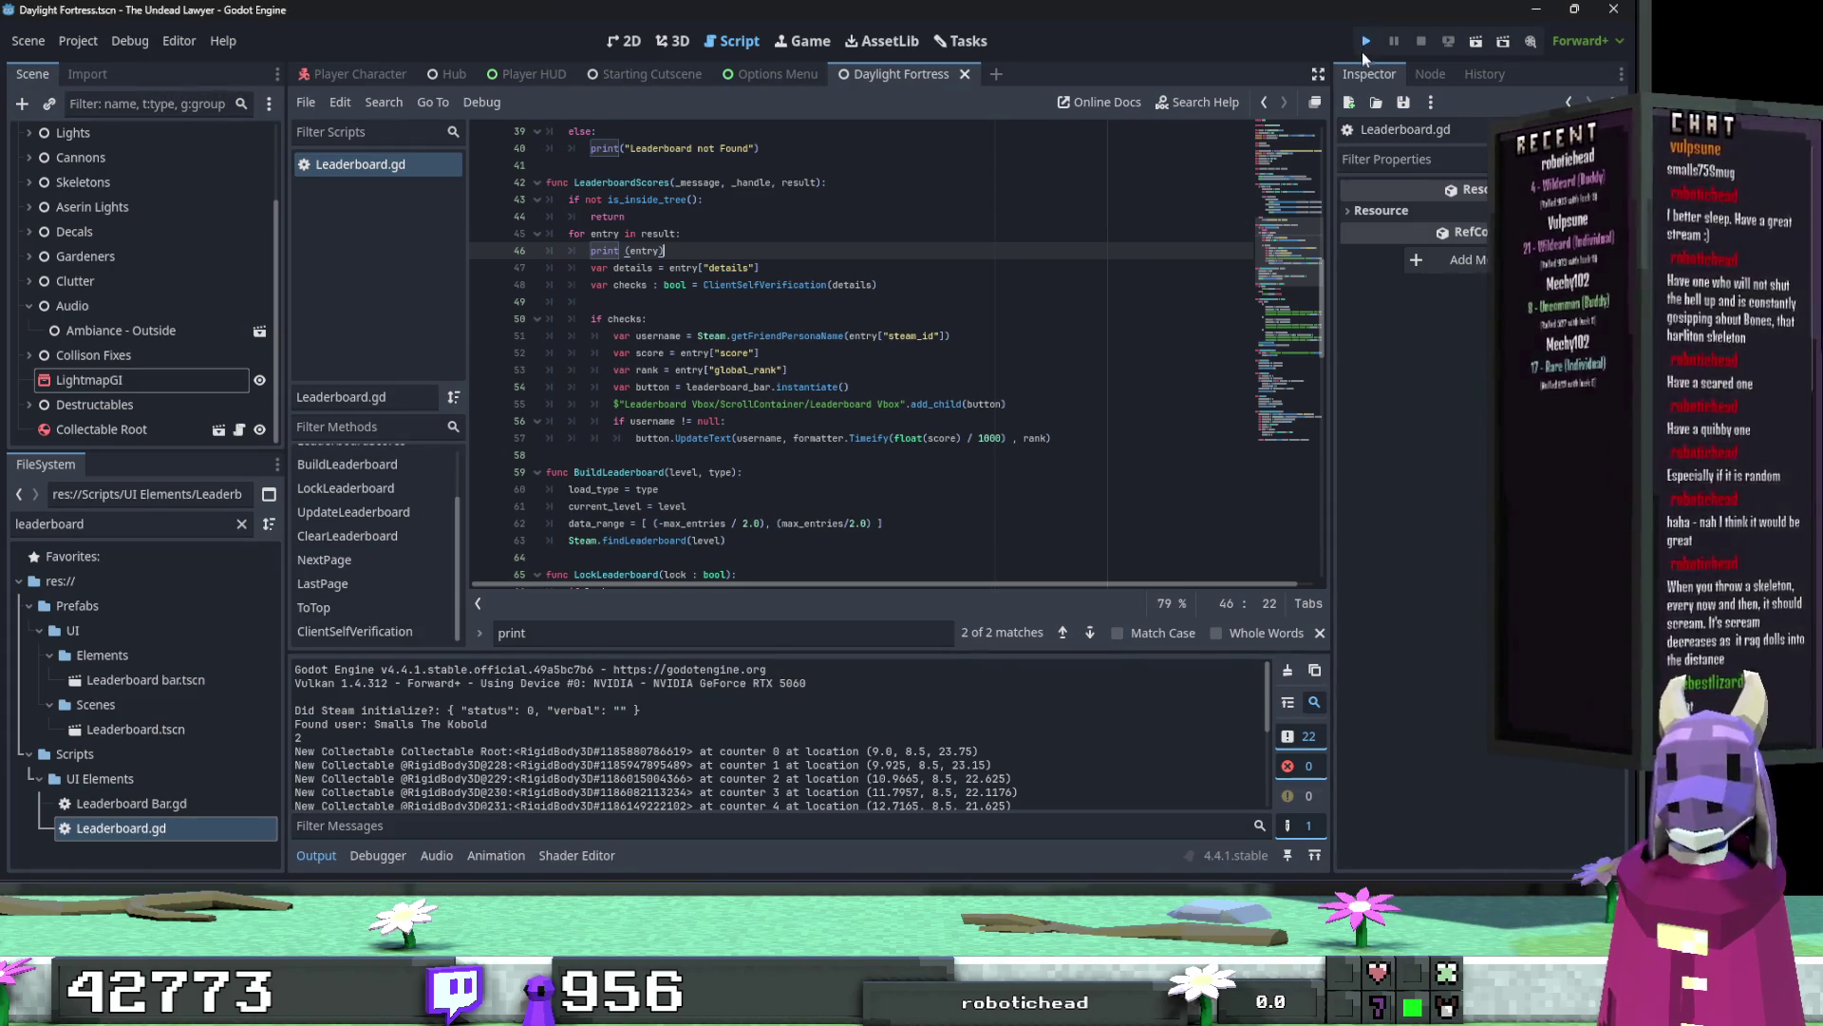
# Step: Run the game, load Act 1's Godrays mission, and read the printed score entry in Output
pyautogui.click(1364, 43)
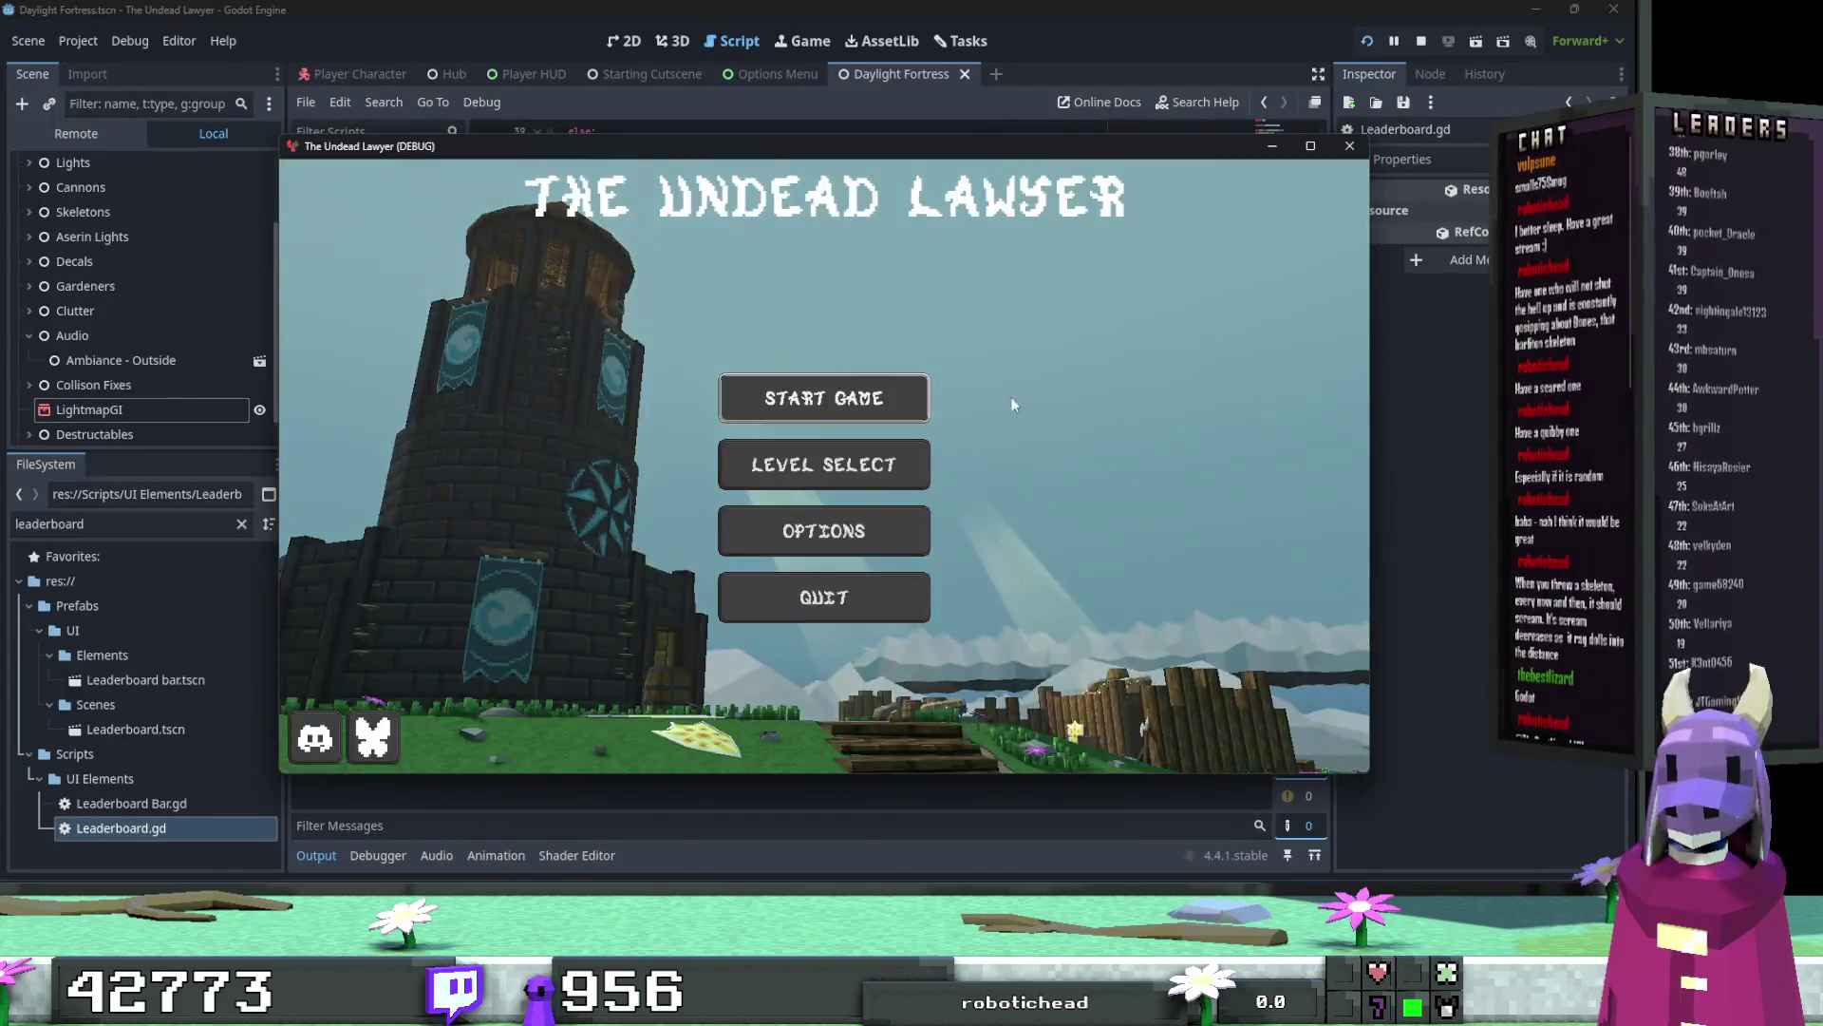
pyautogui.click(847, 446)
pyautogui.click(442, 350)
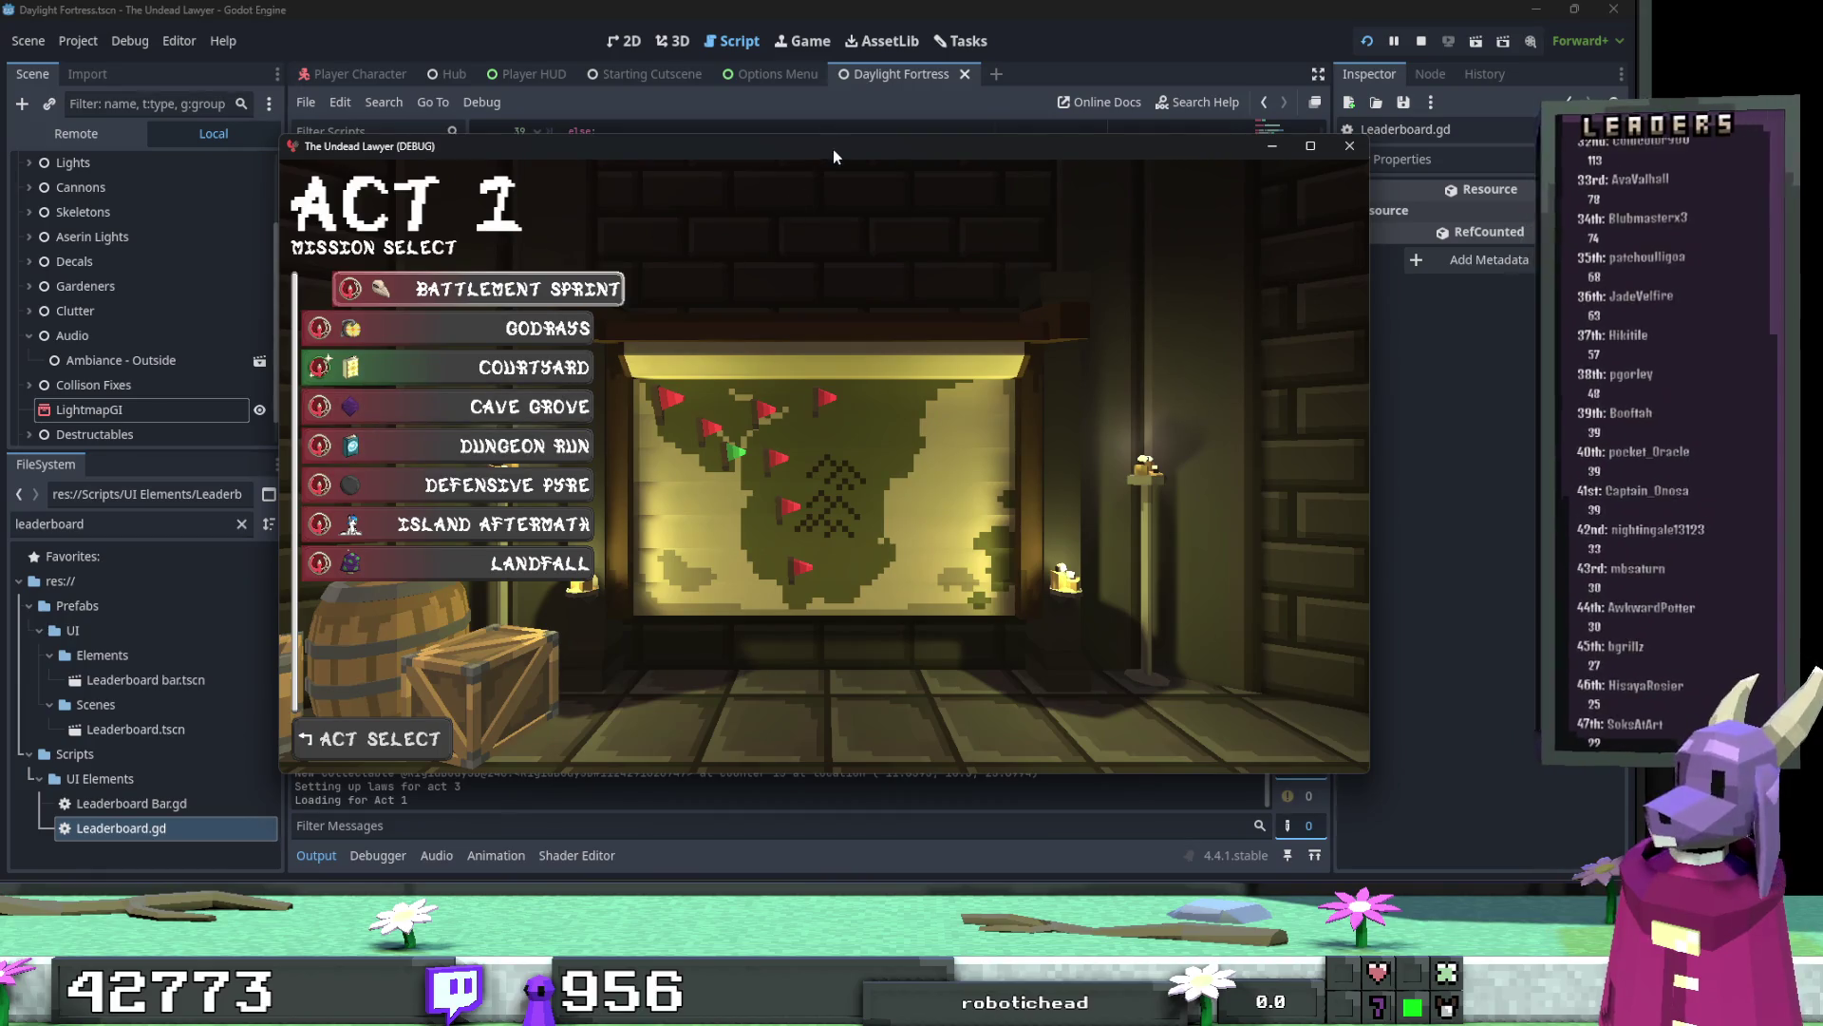
pyautogui.moveTo(834, 150); pyautogui.dragTo(839, 52)
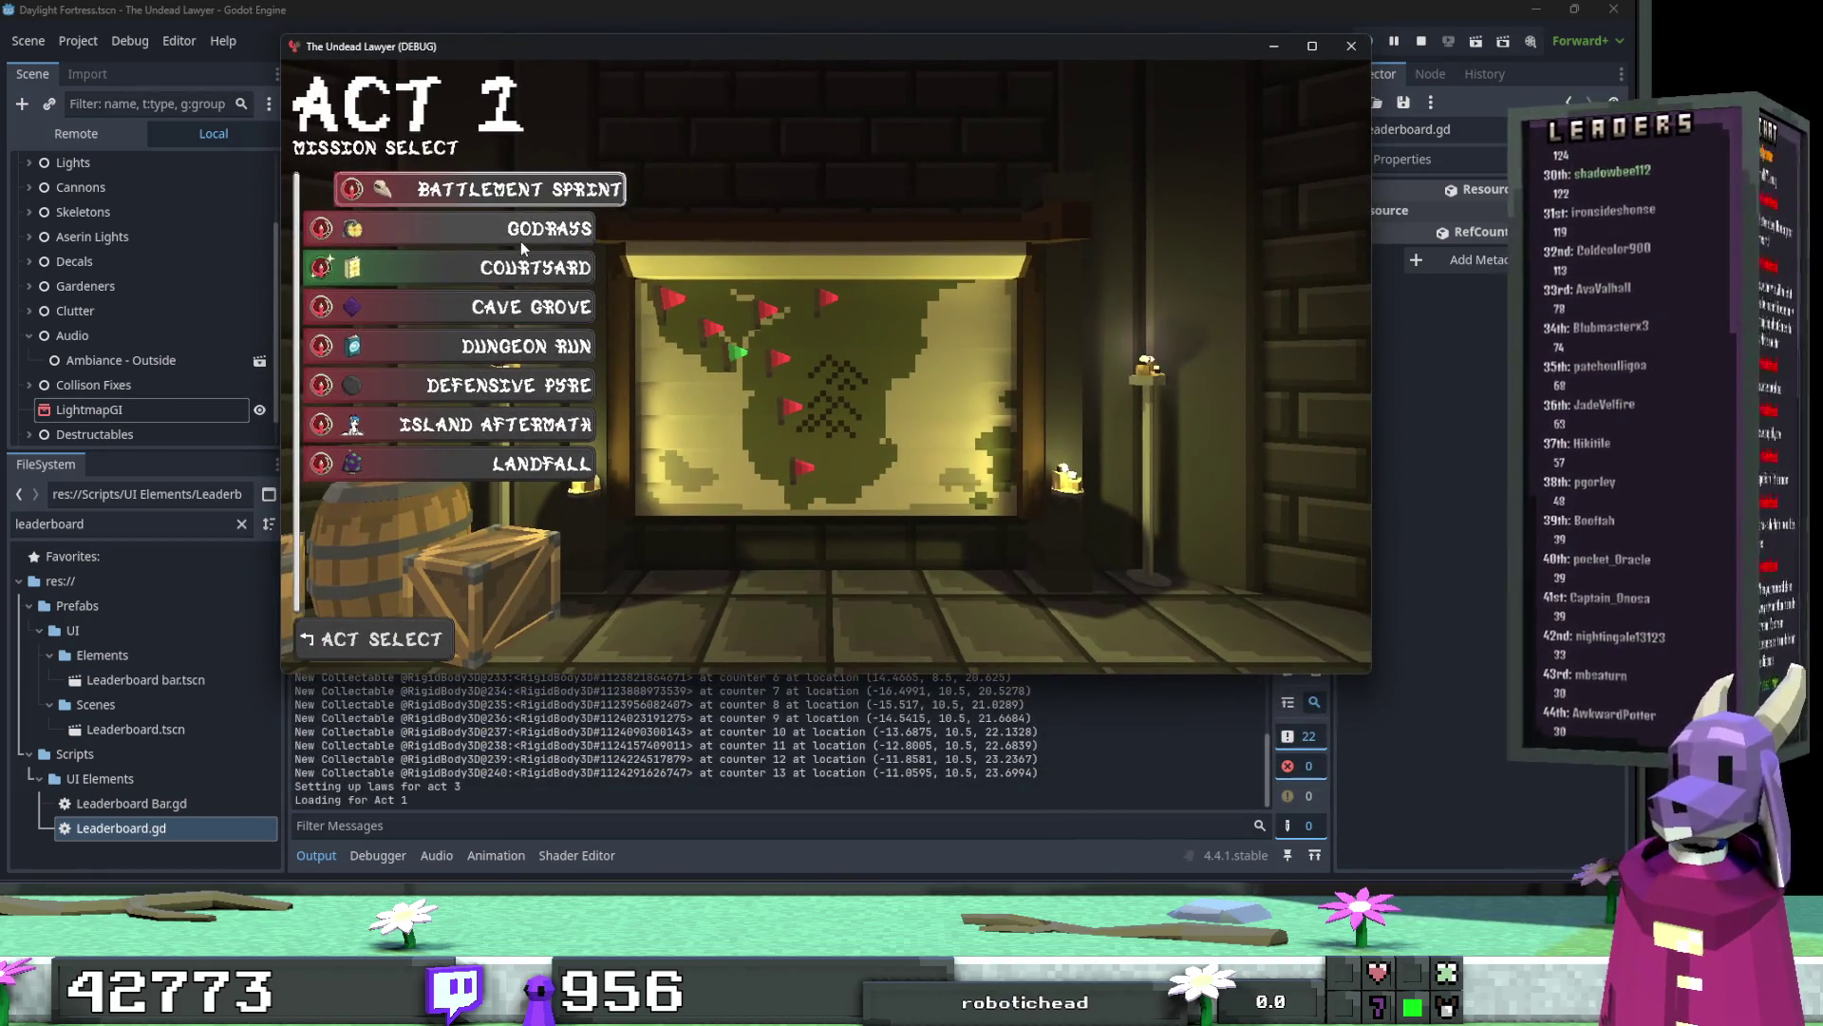
pyautogui.click(522, 243)
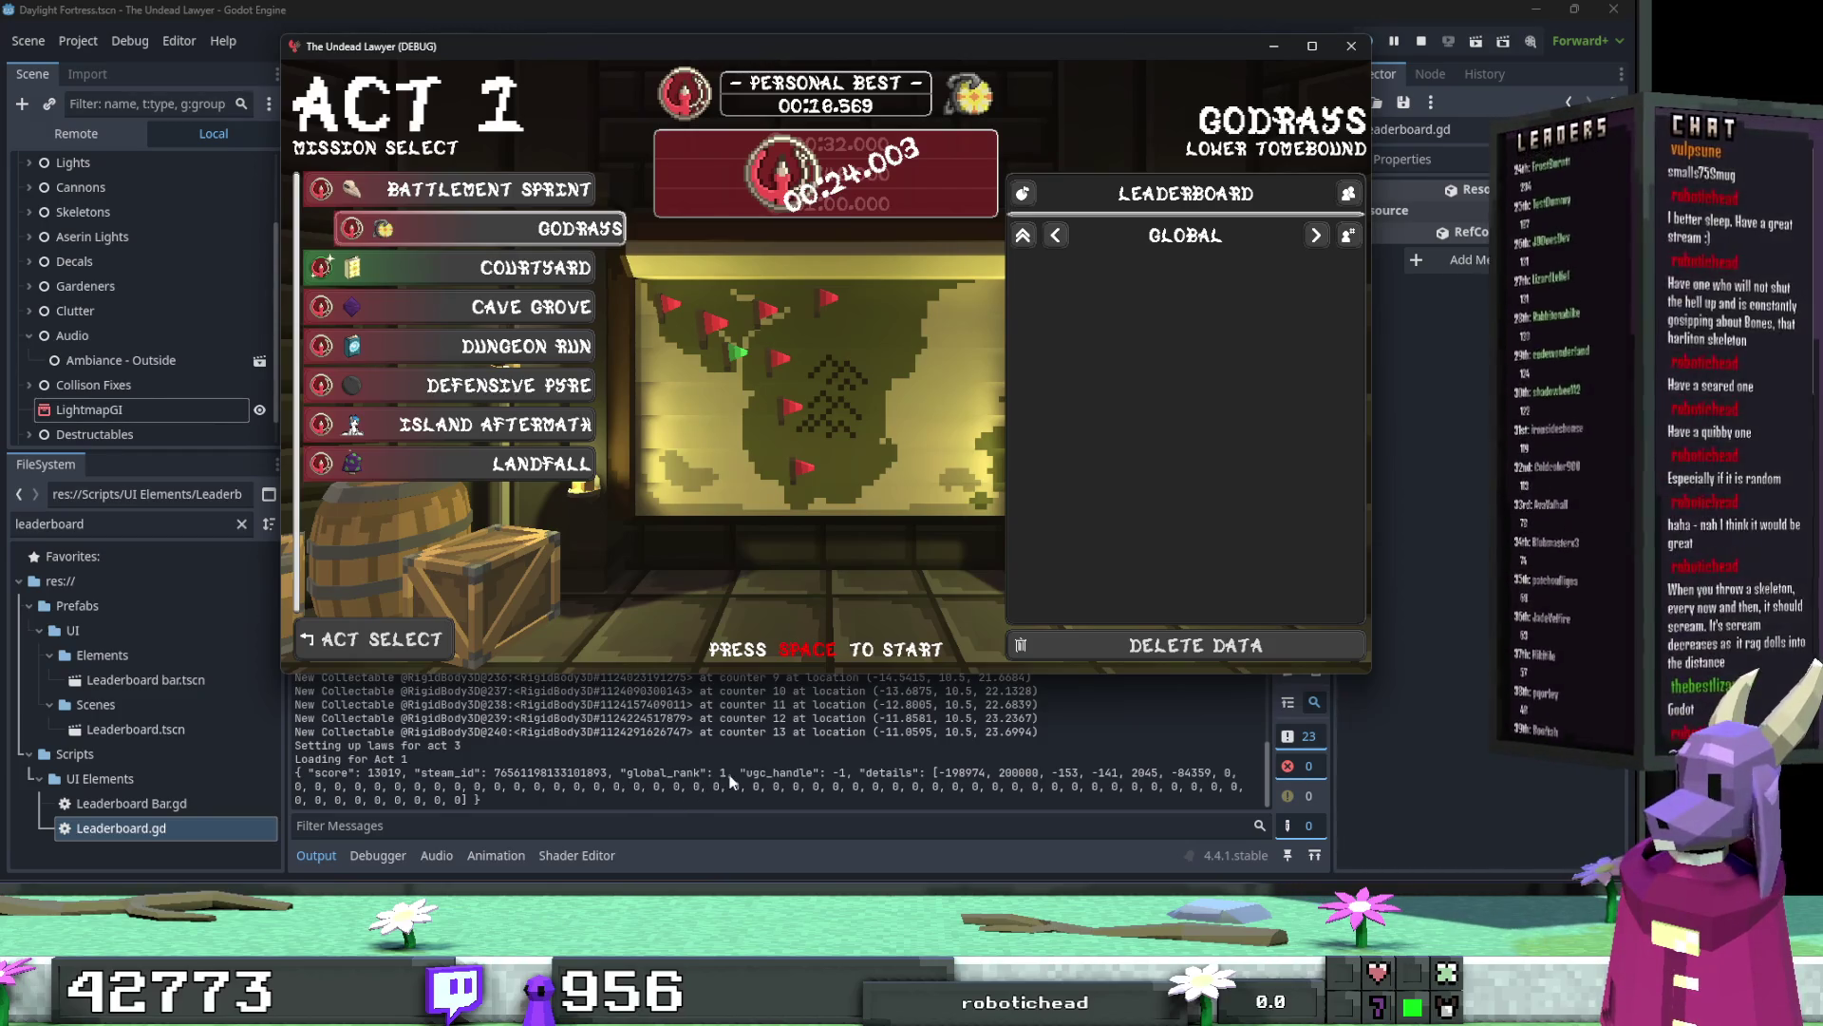
pyautogui.scroll(2, 703, 781)
pyautogui.scroll(-2, 726, 780)
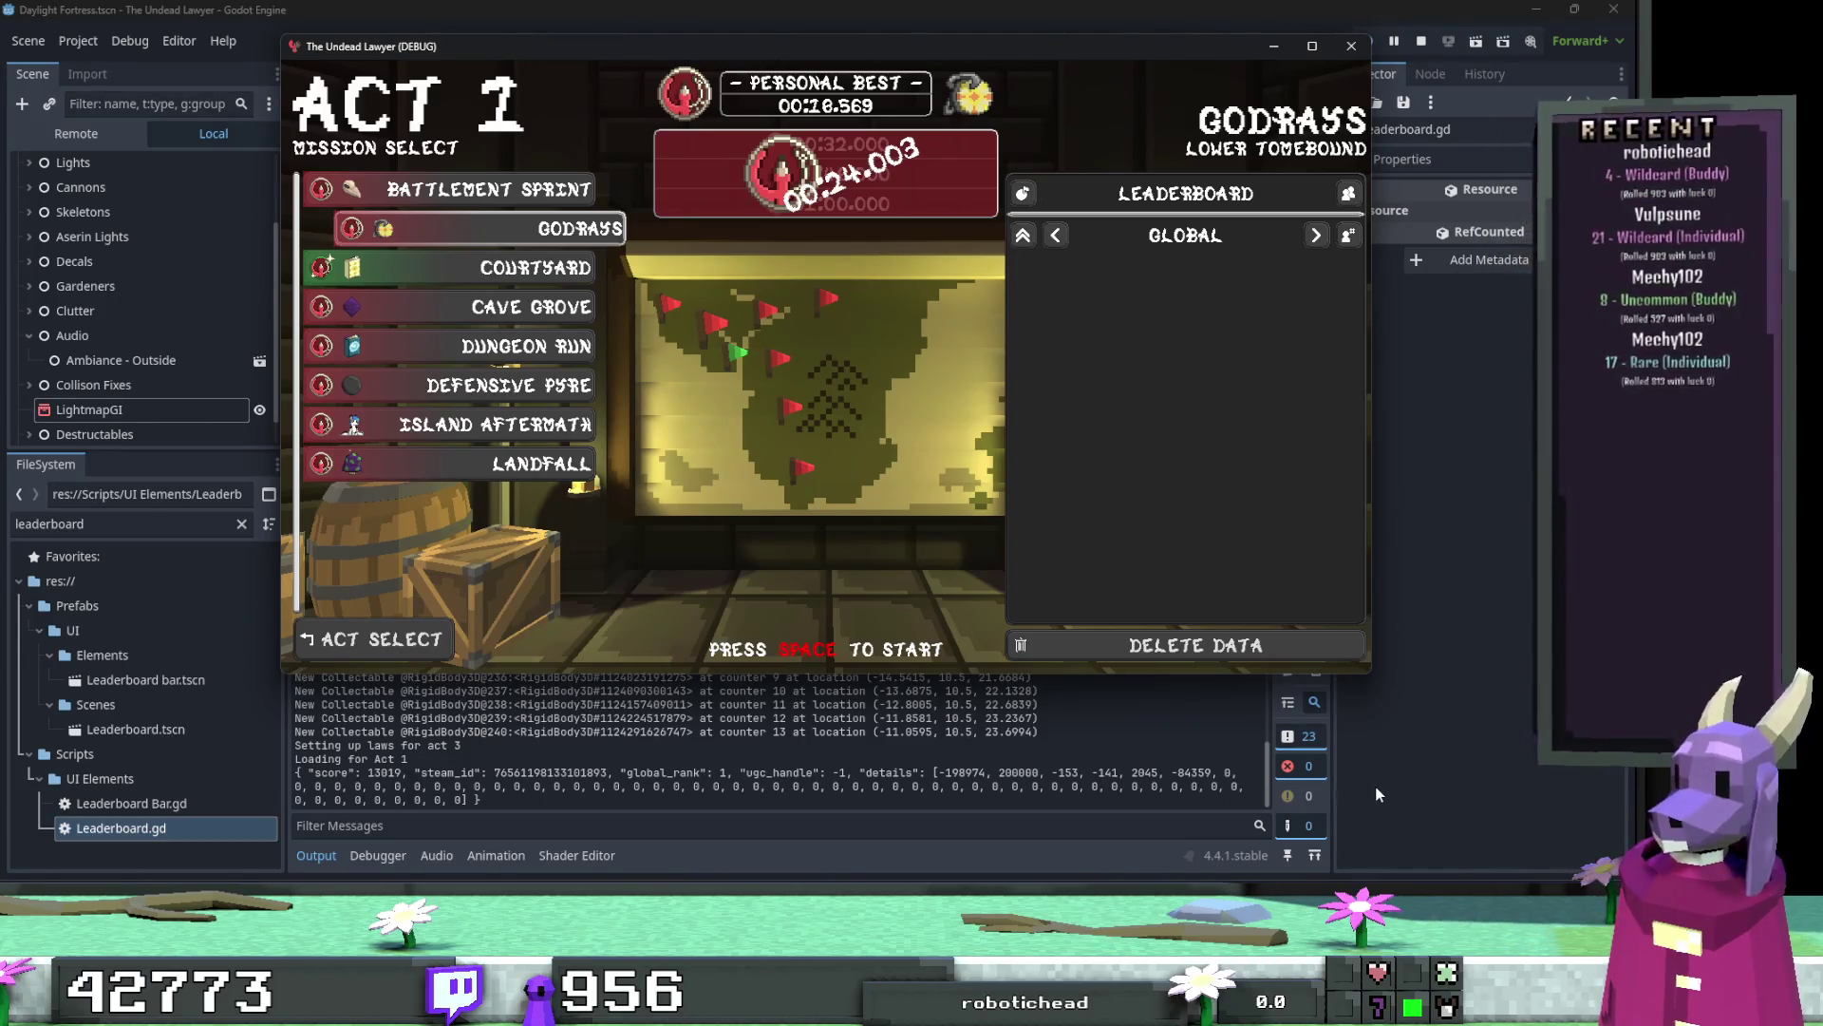
pyautogui.press('F8')
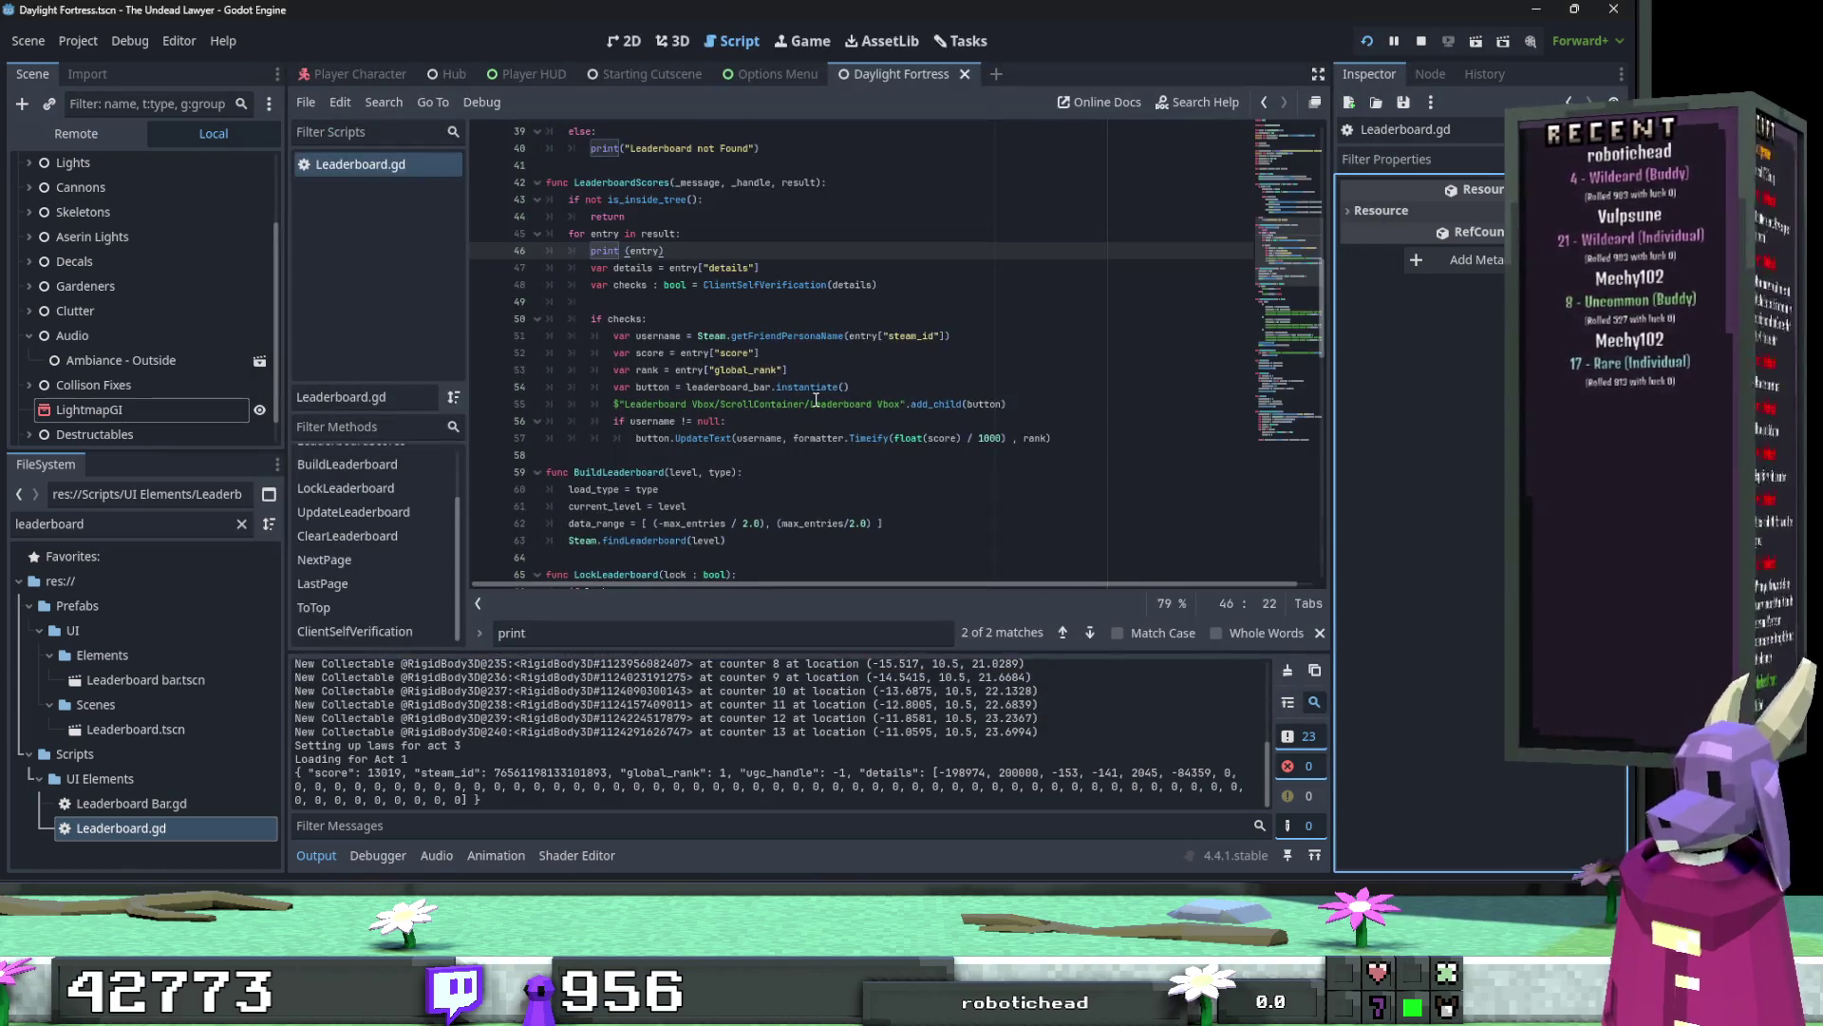
# Step: Highlight the username, checks, and ClientSelfVerification uses in the row-building code
pyautogui.click(746, 403)
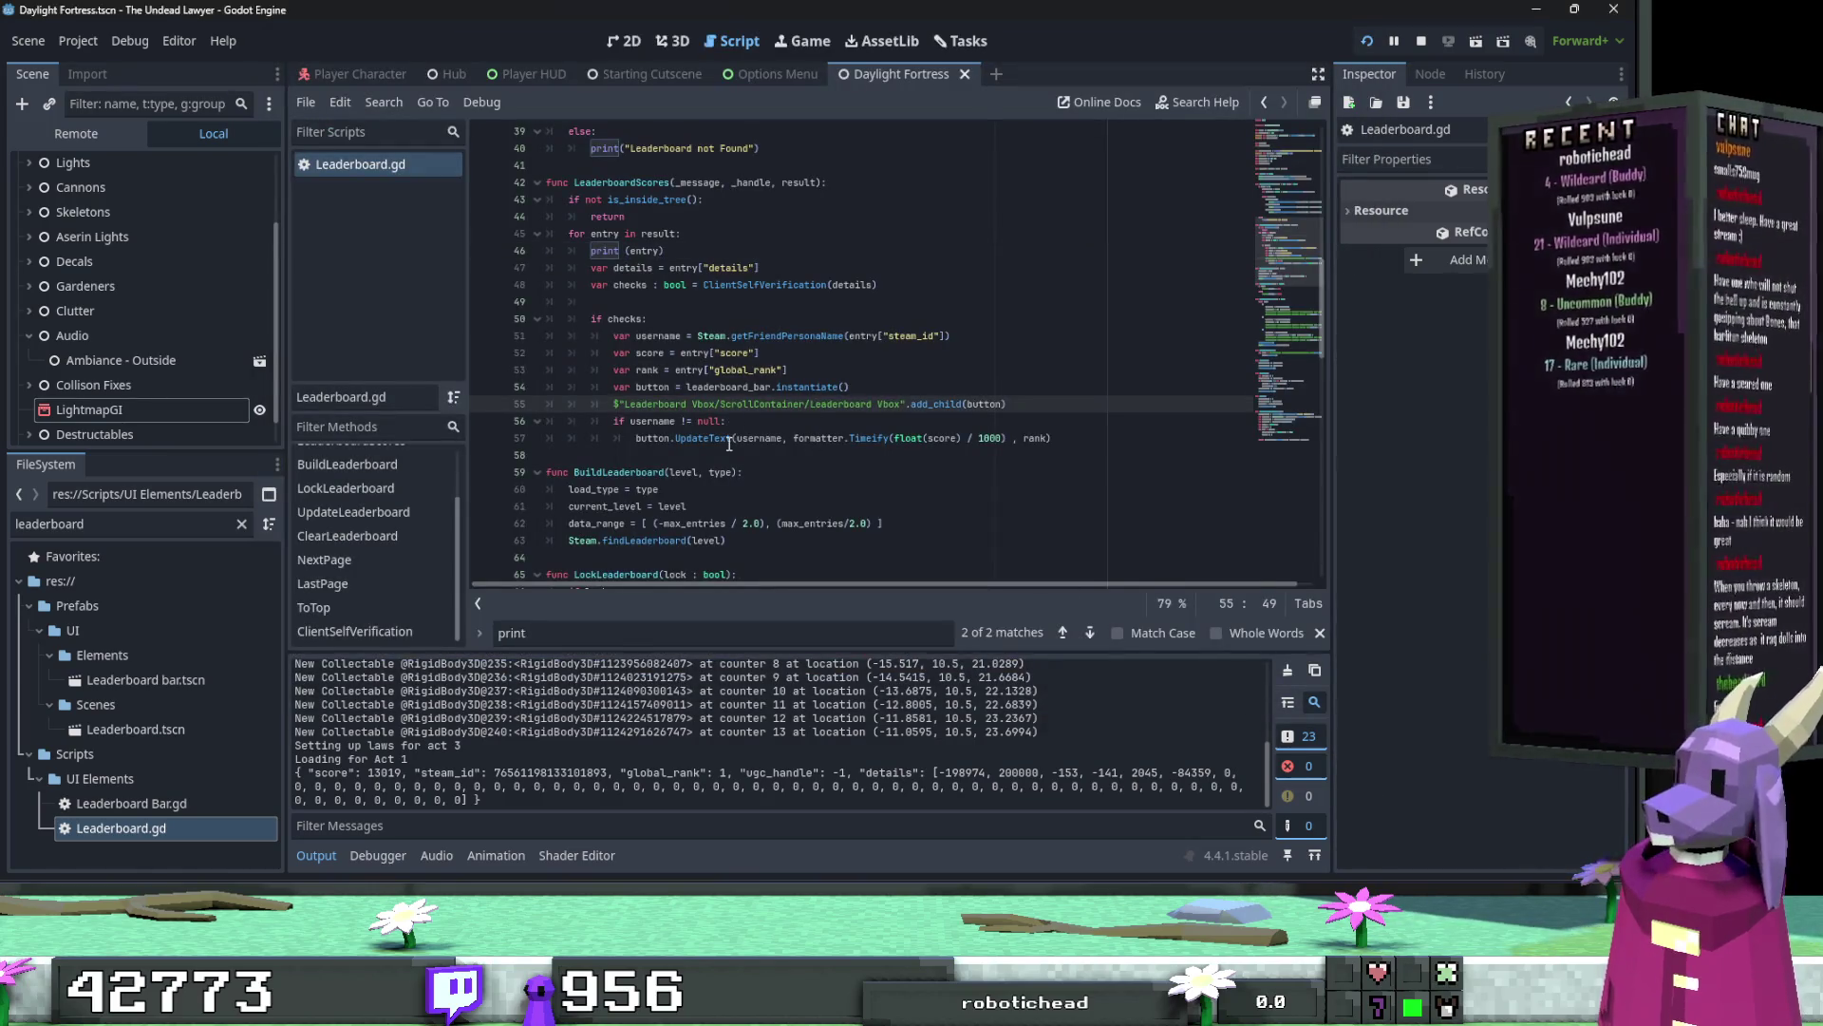
pyautogui.doubleClick(651, 421)
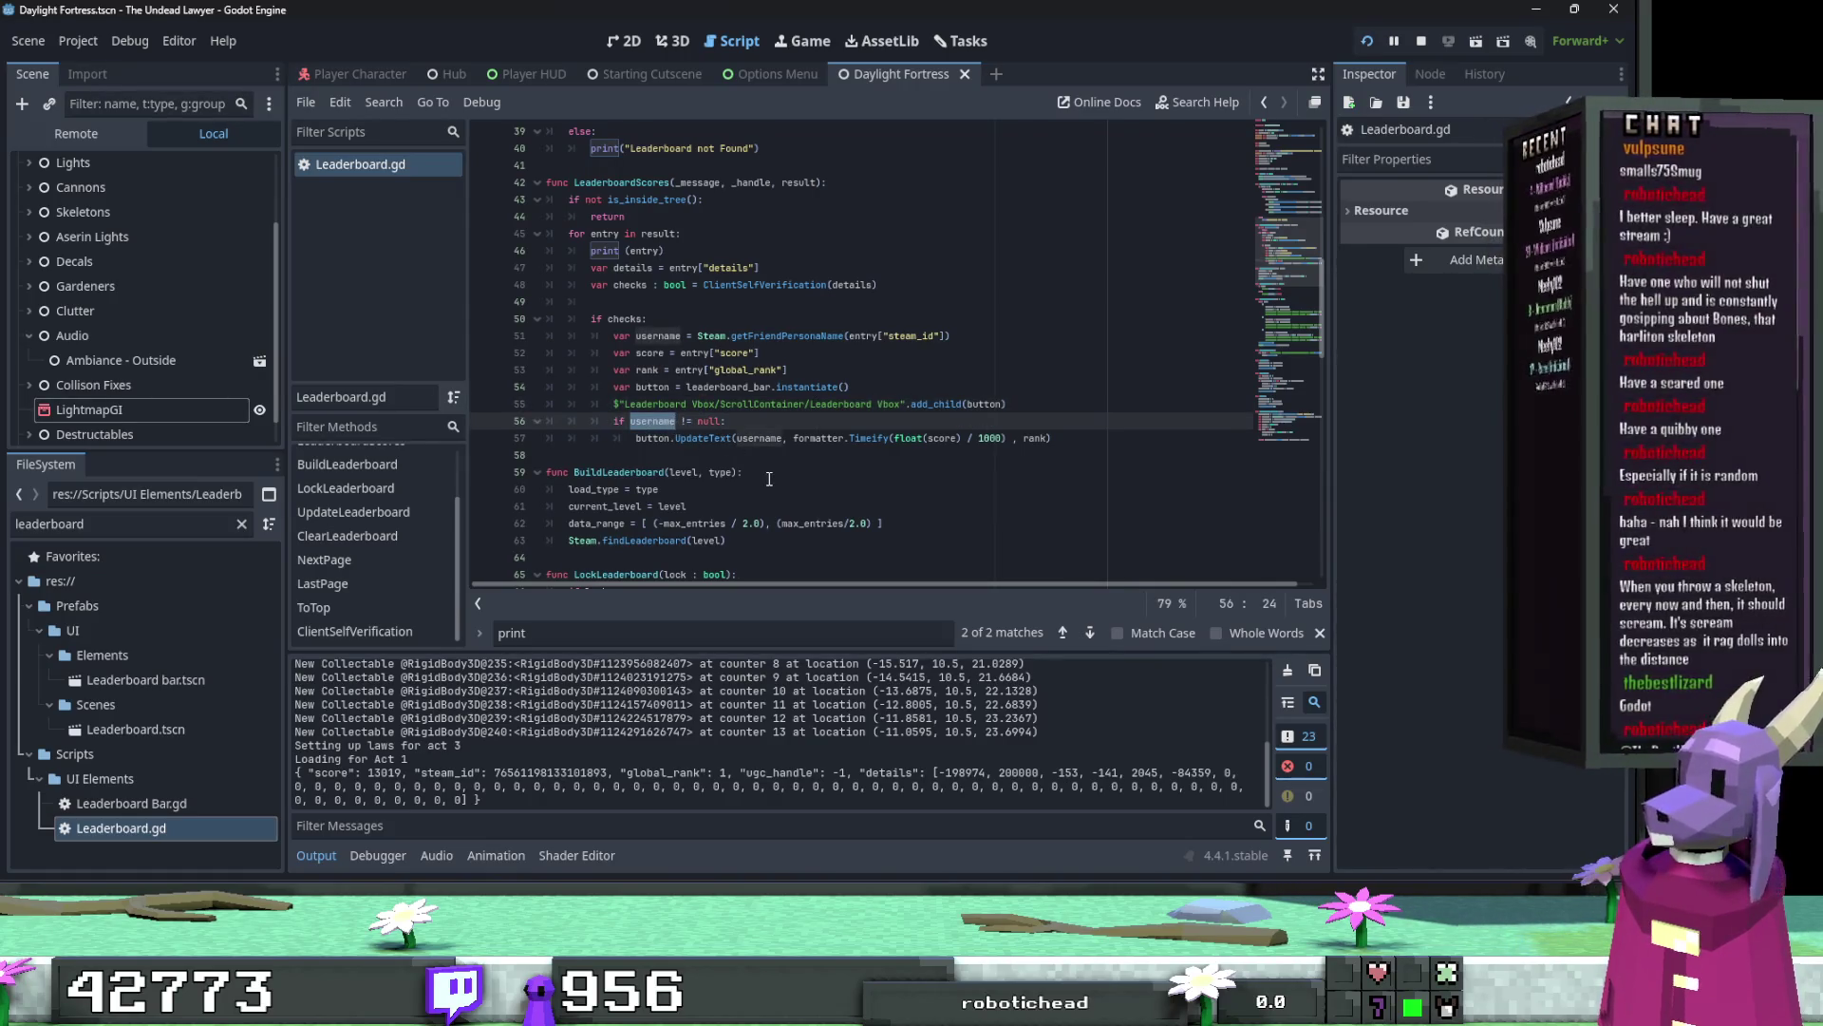
pyautogui.doubleClick(630, 319)
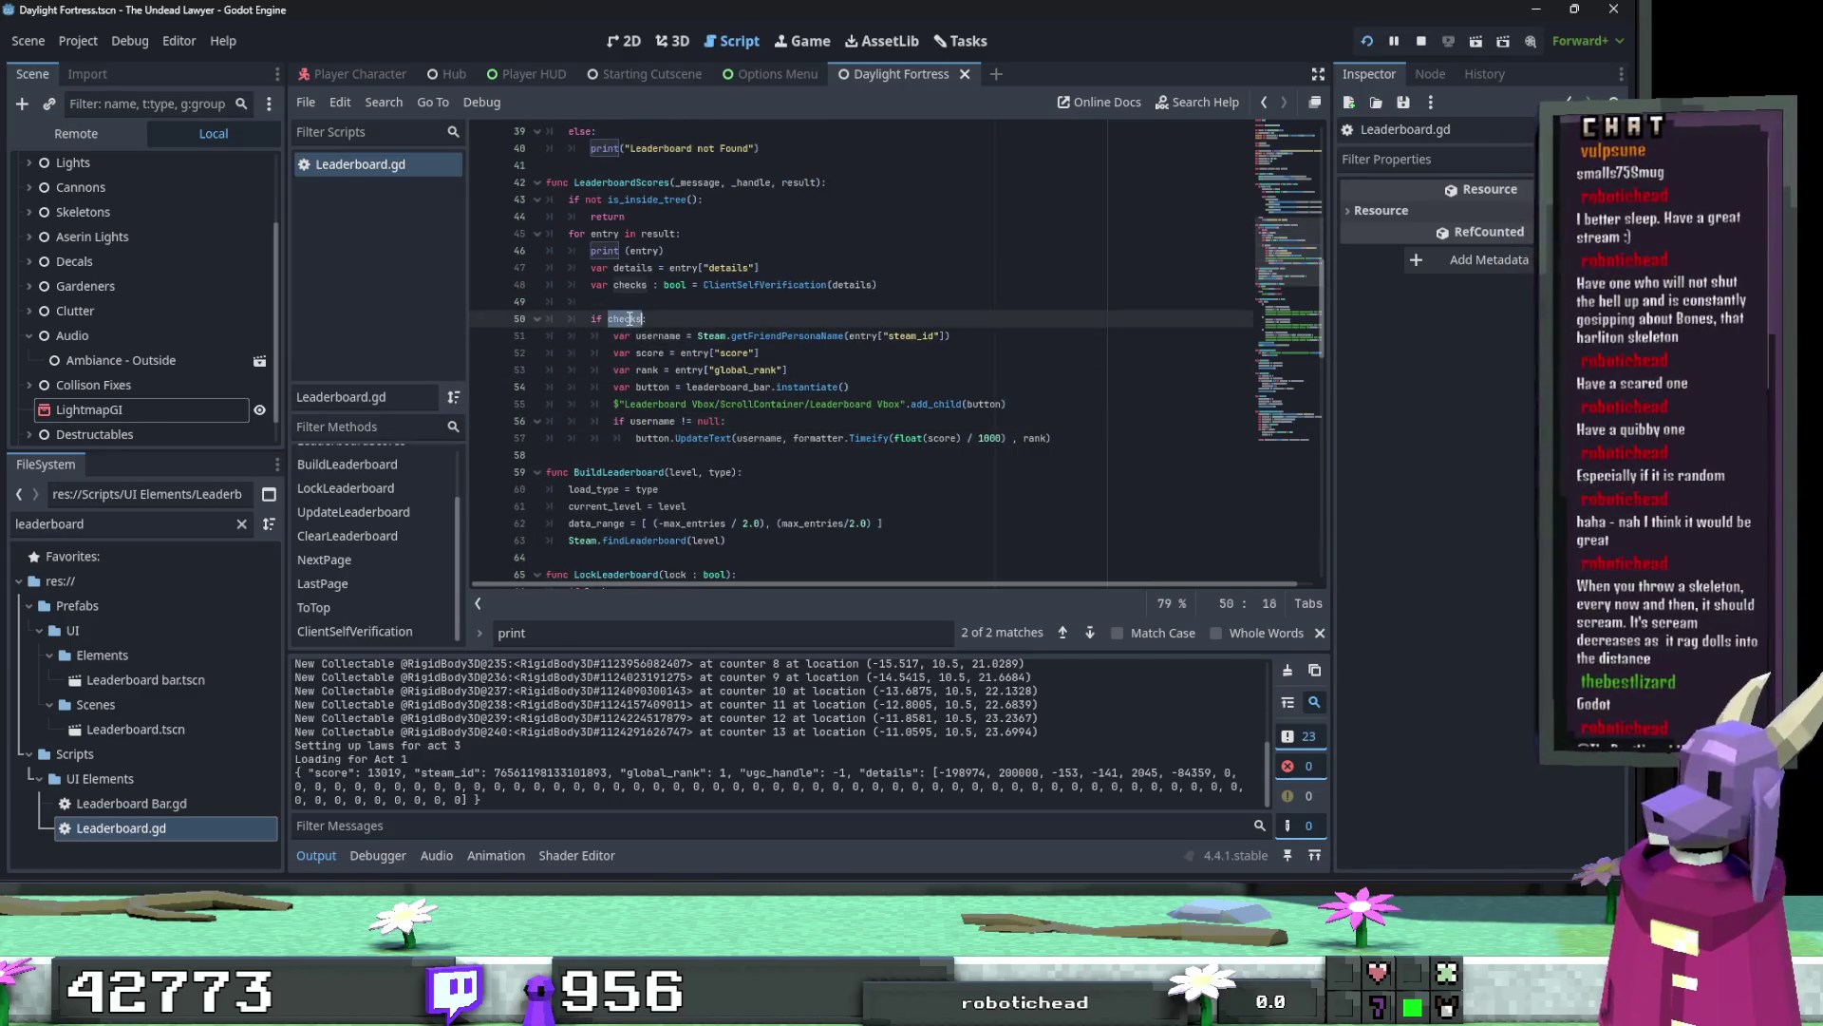
pyautogui.doubleClick(723, 285)
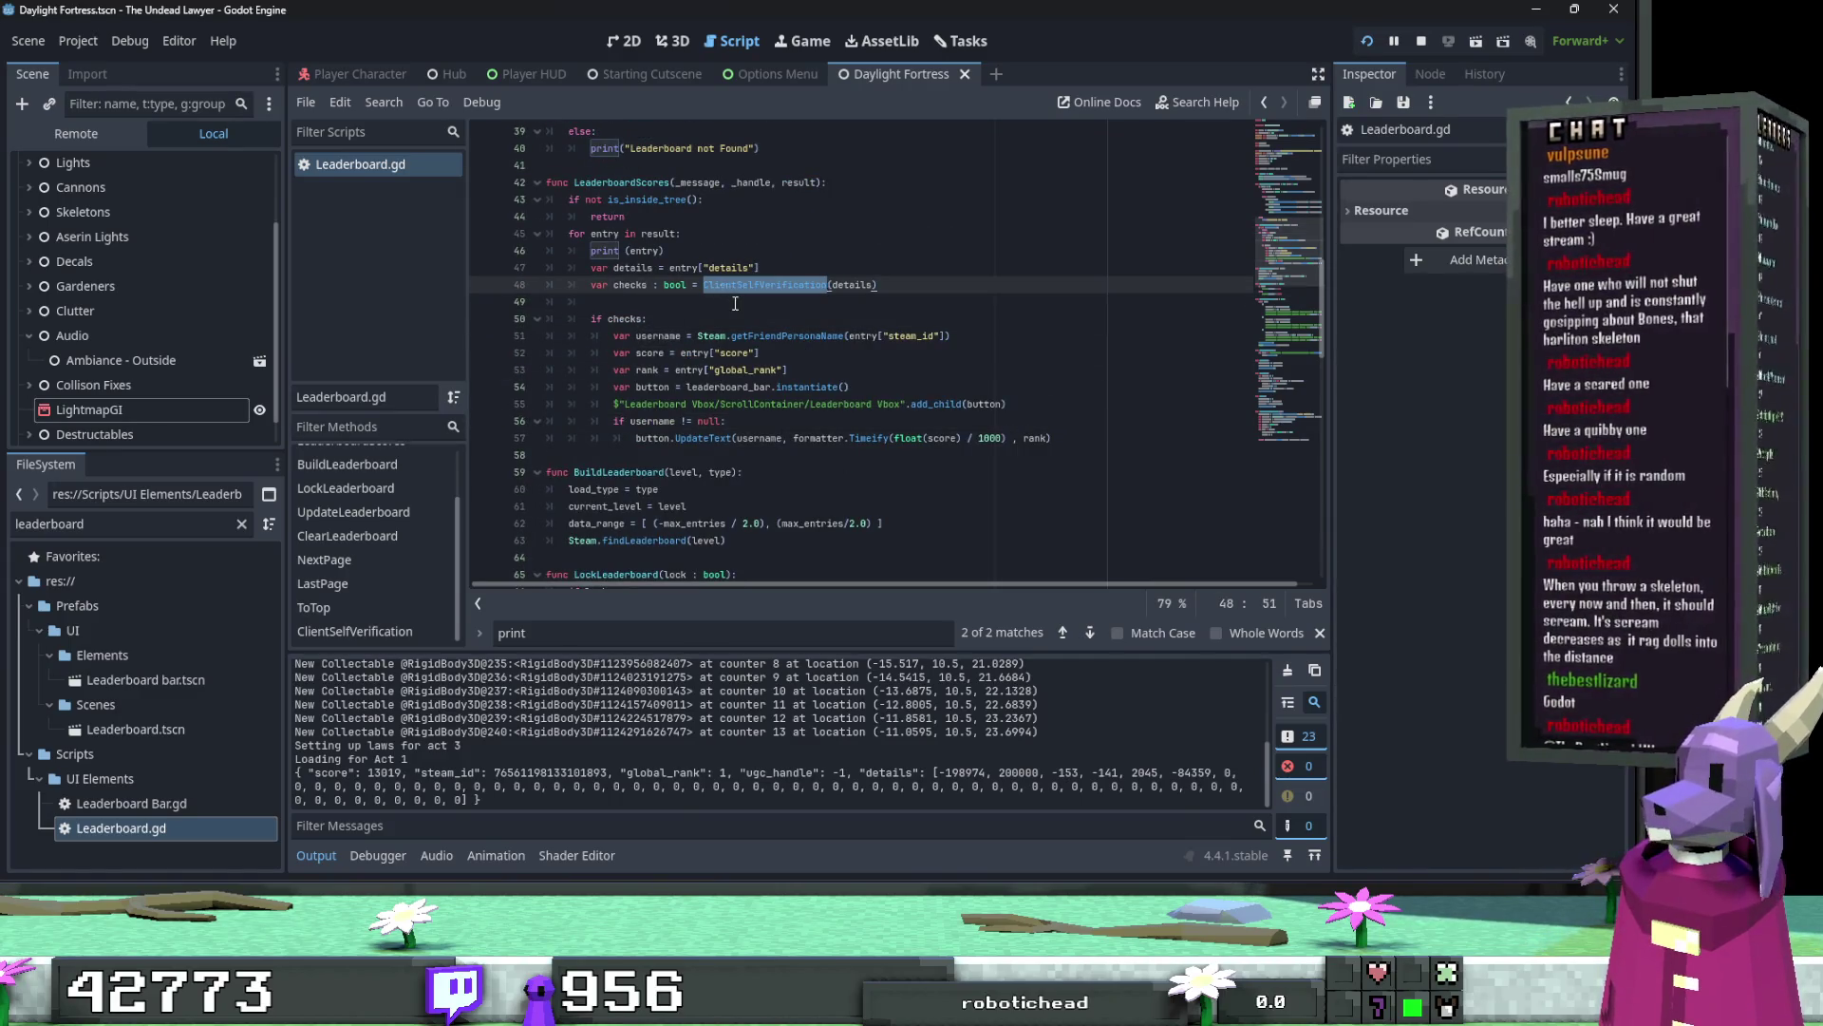
# Step: Find the ClientSelfVerification definition and place the caret near its return line
pyautogui.scroll(-13, 735, 303)
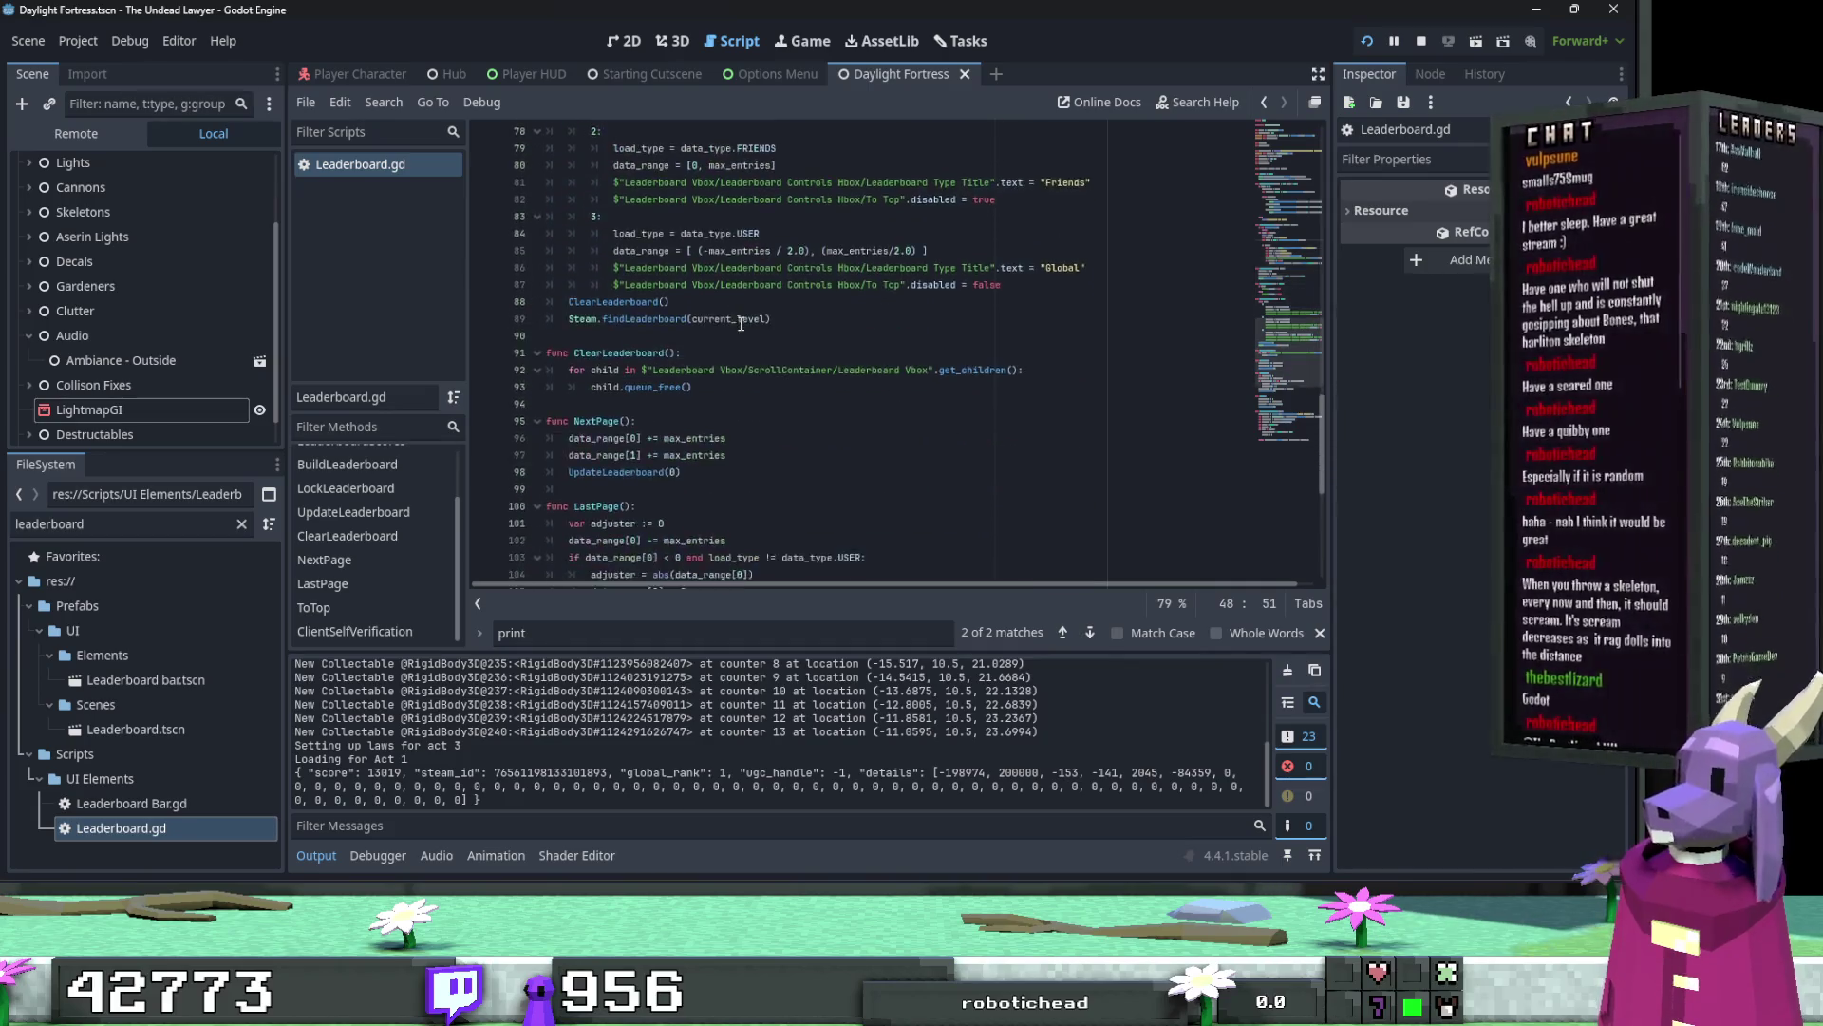
pyautogui.scroll(11, 741, 324)
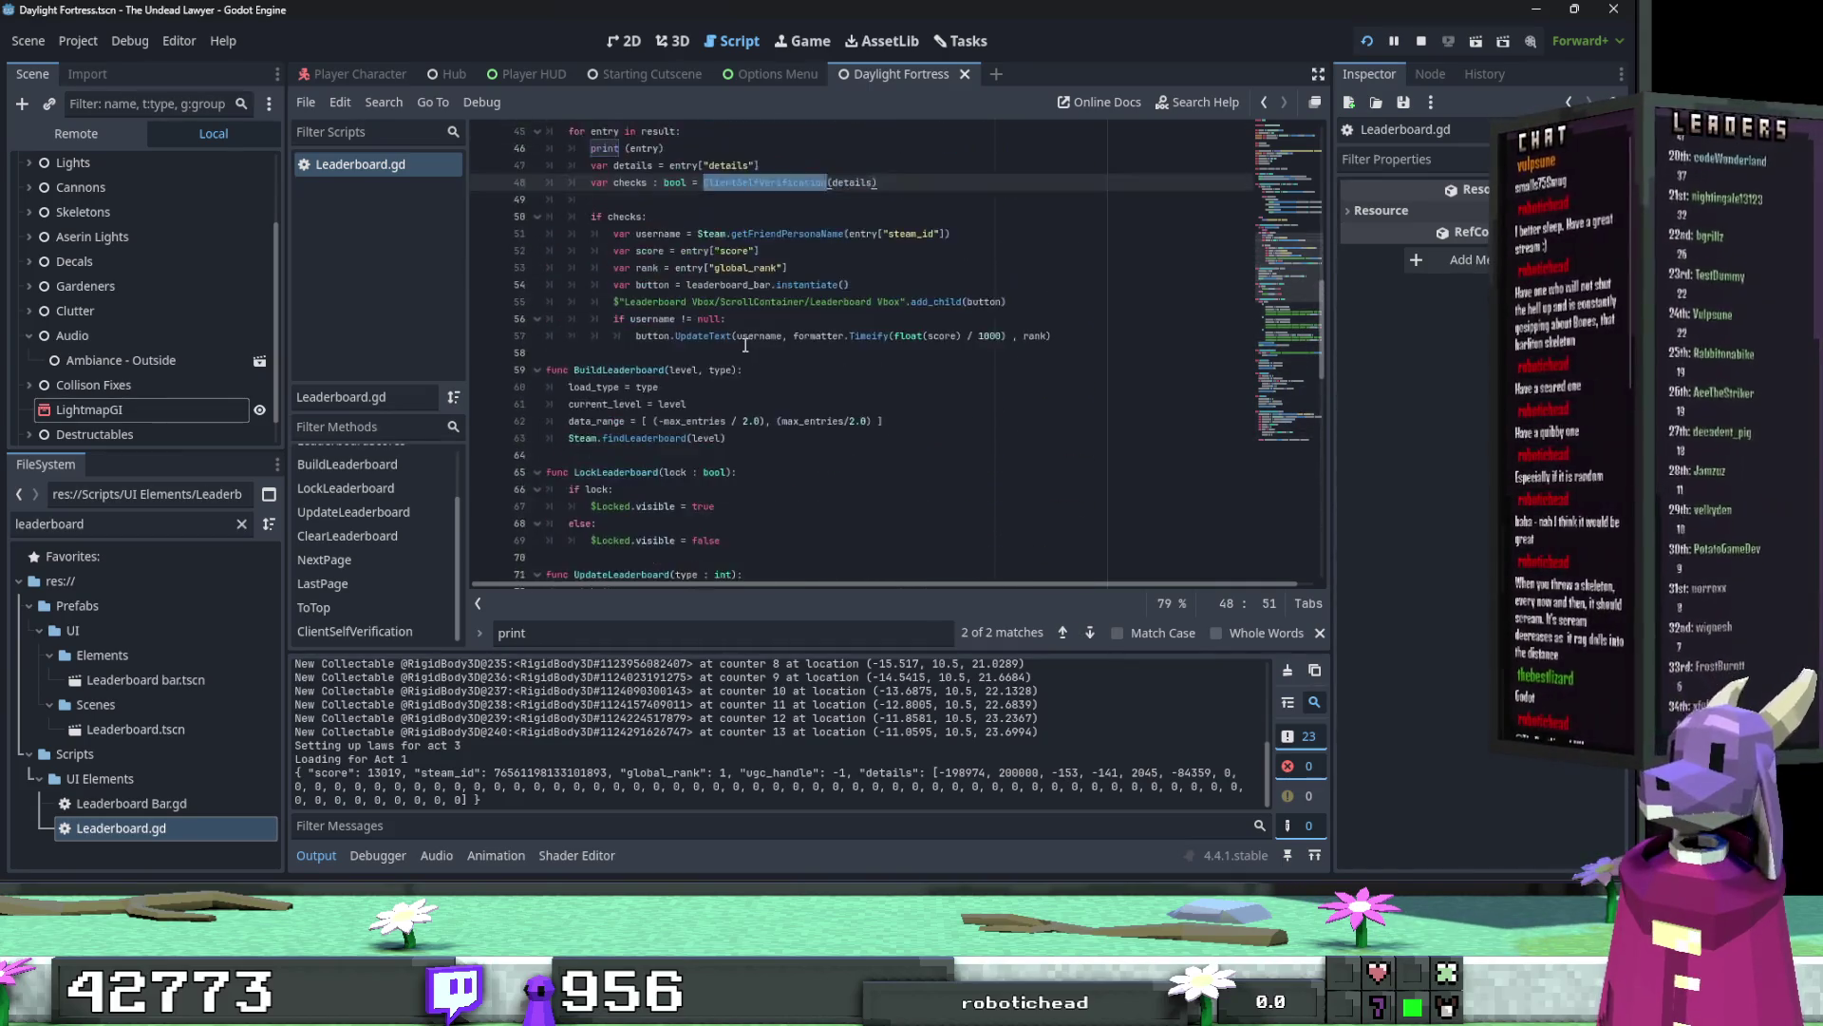
pyautogui.scroll(2, 745, 345)
pyautogui.hotkey('ctrl', 'f')
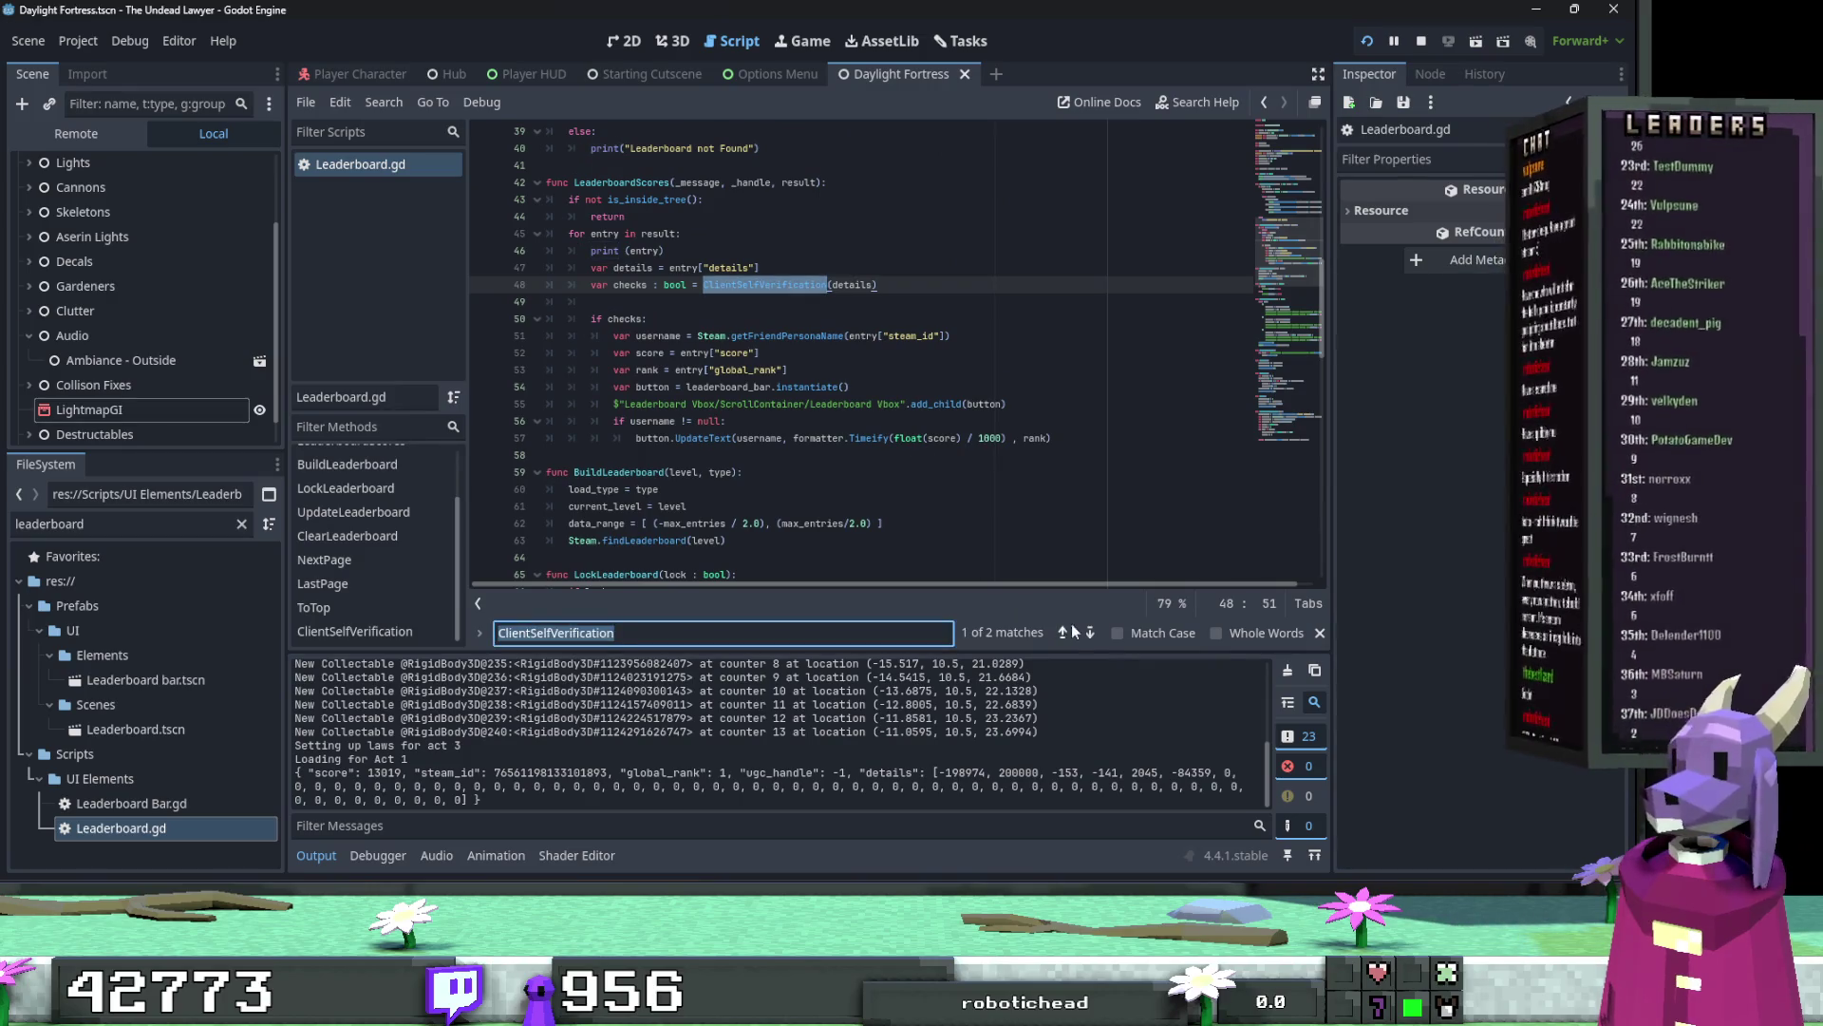
pyautogui.click(1085, 633)
pyautogui.click(835, 521)
pyautogui.write('print ()')
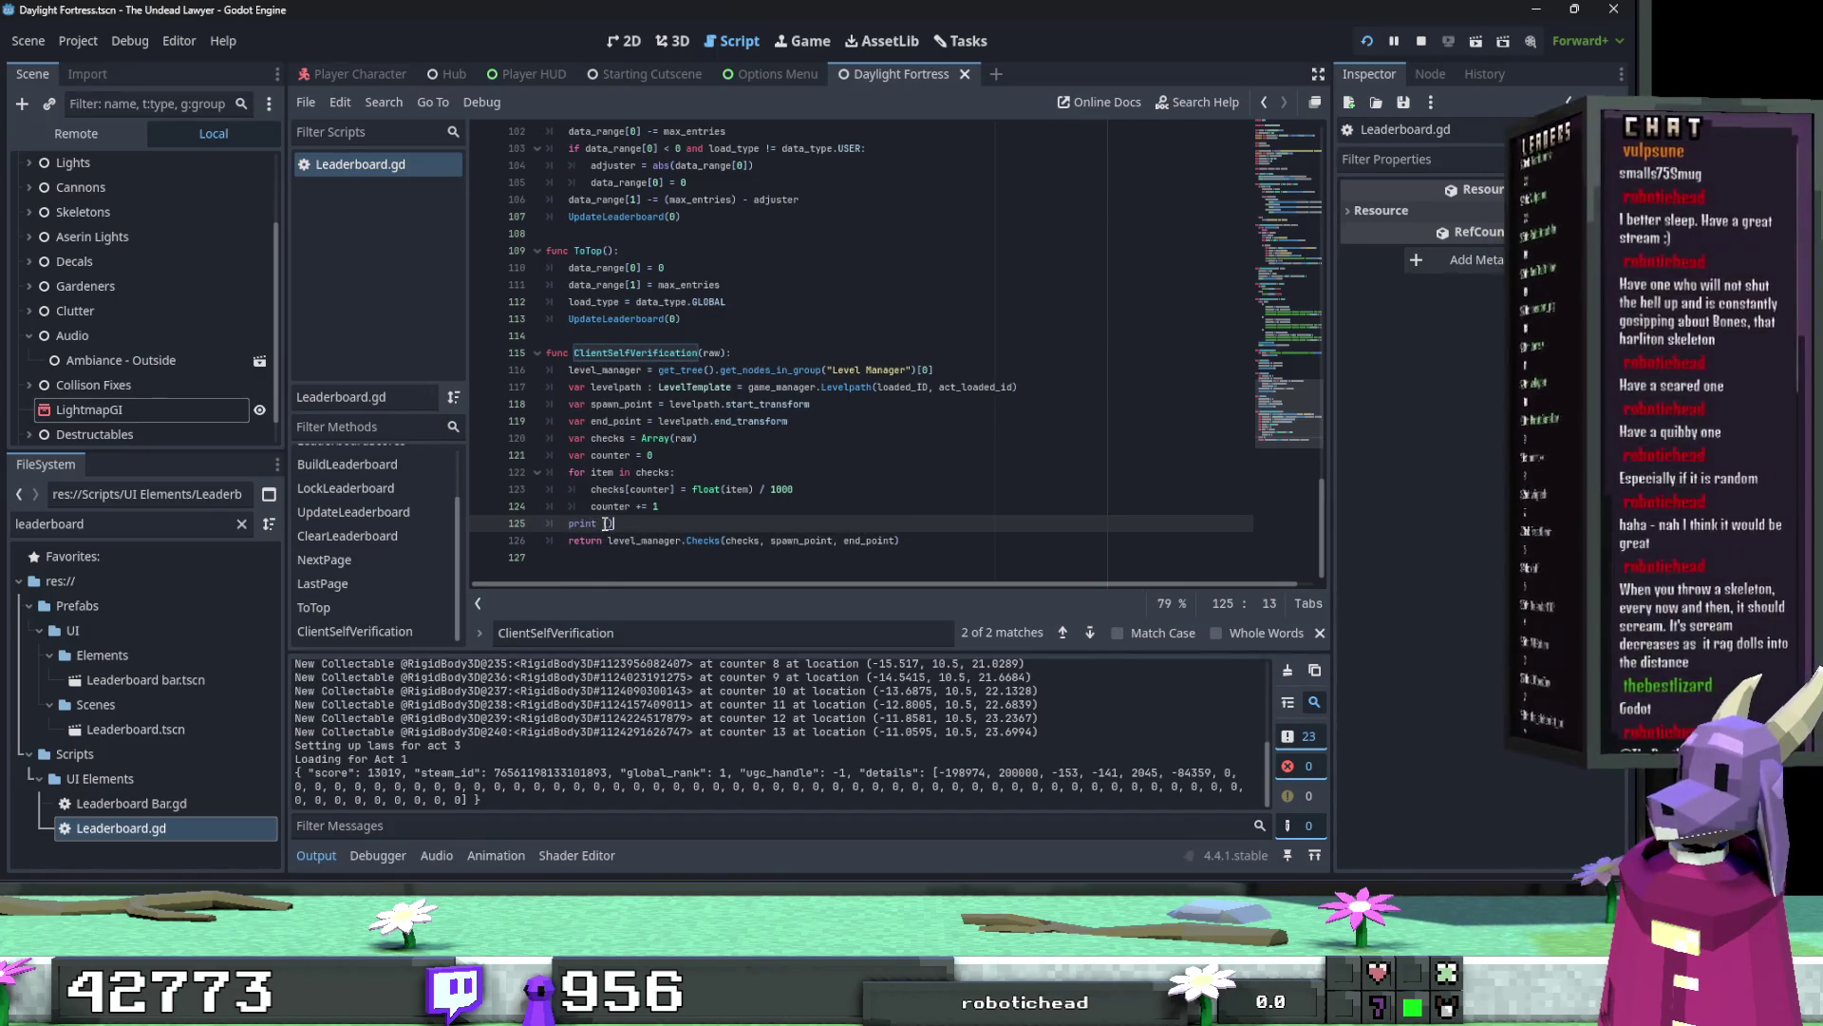
# Step: Print level_manager.Checks(checks, spawn_point, end_point) before the return, add a blank line, and save
pyautogui.click(899, 541)
pyautogui.keyDown('shift'); pyautogui.click(608, 541); pyautogui.keyUp('shift')
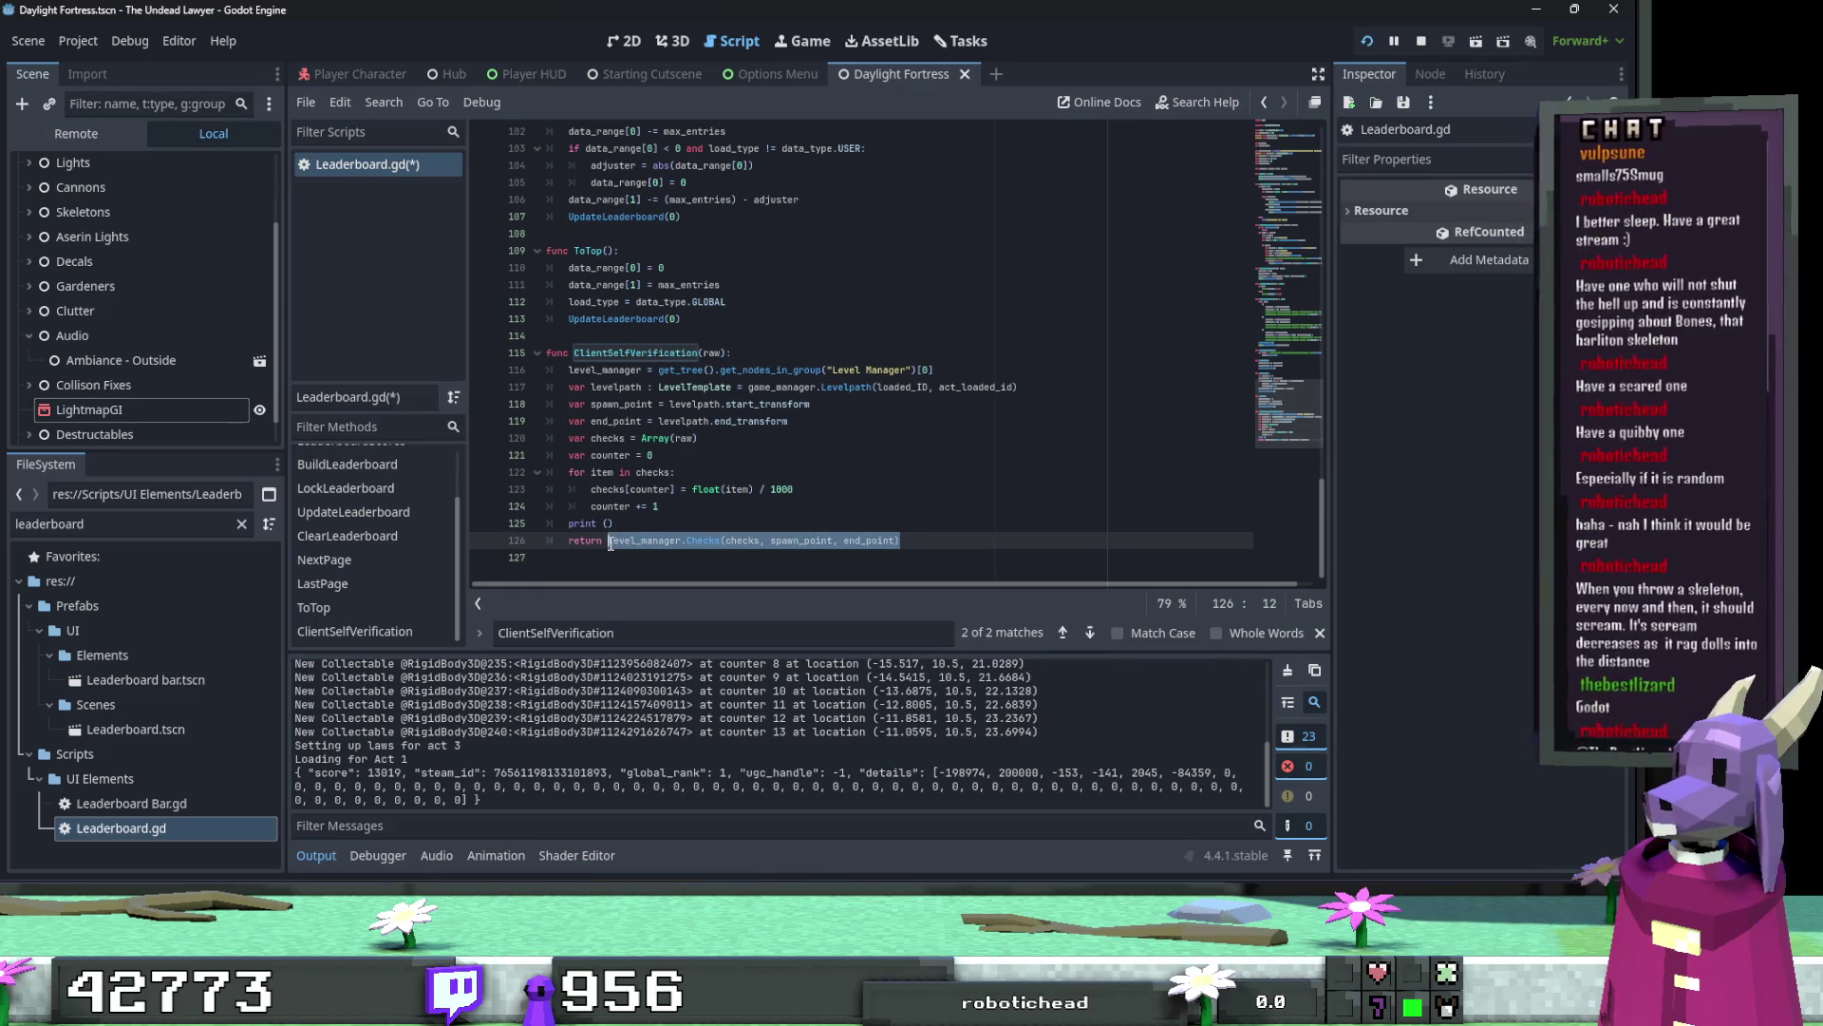
pyautogui.hotkey('ctrl', 'c')
pyautogui.click(613, 523)
pyautogui.hotkey('ctrl', 'v')
pyautogui.hotkey('ctrl', 's')
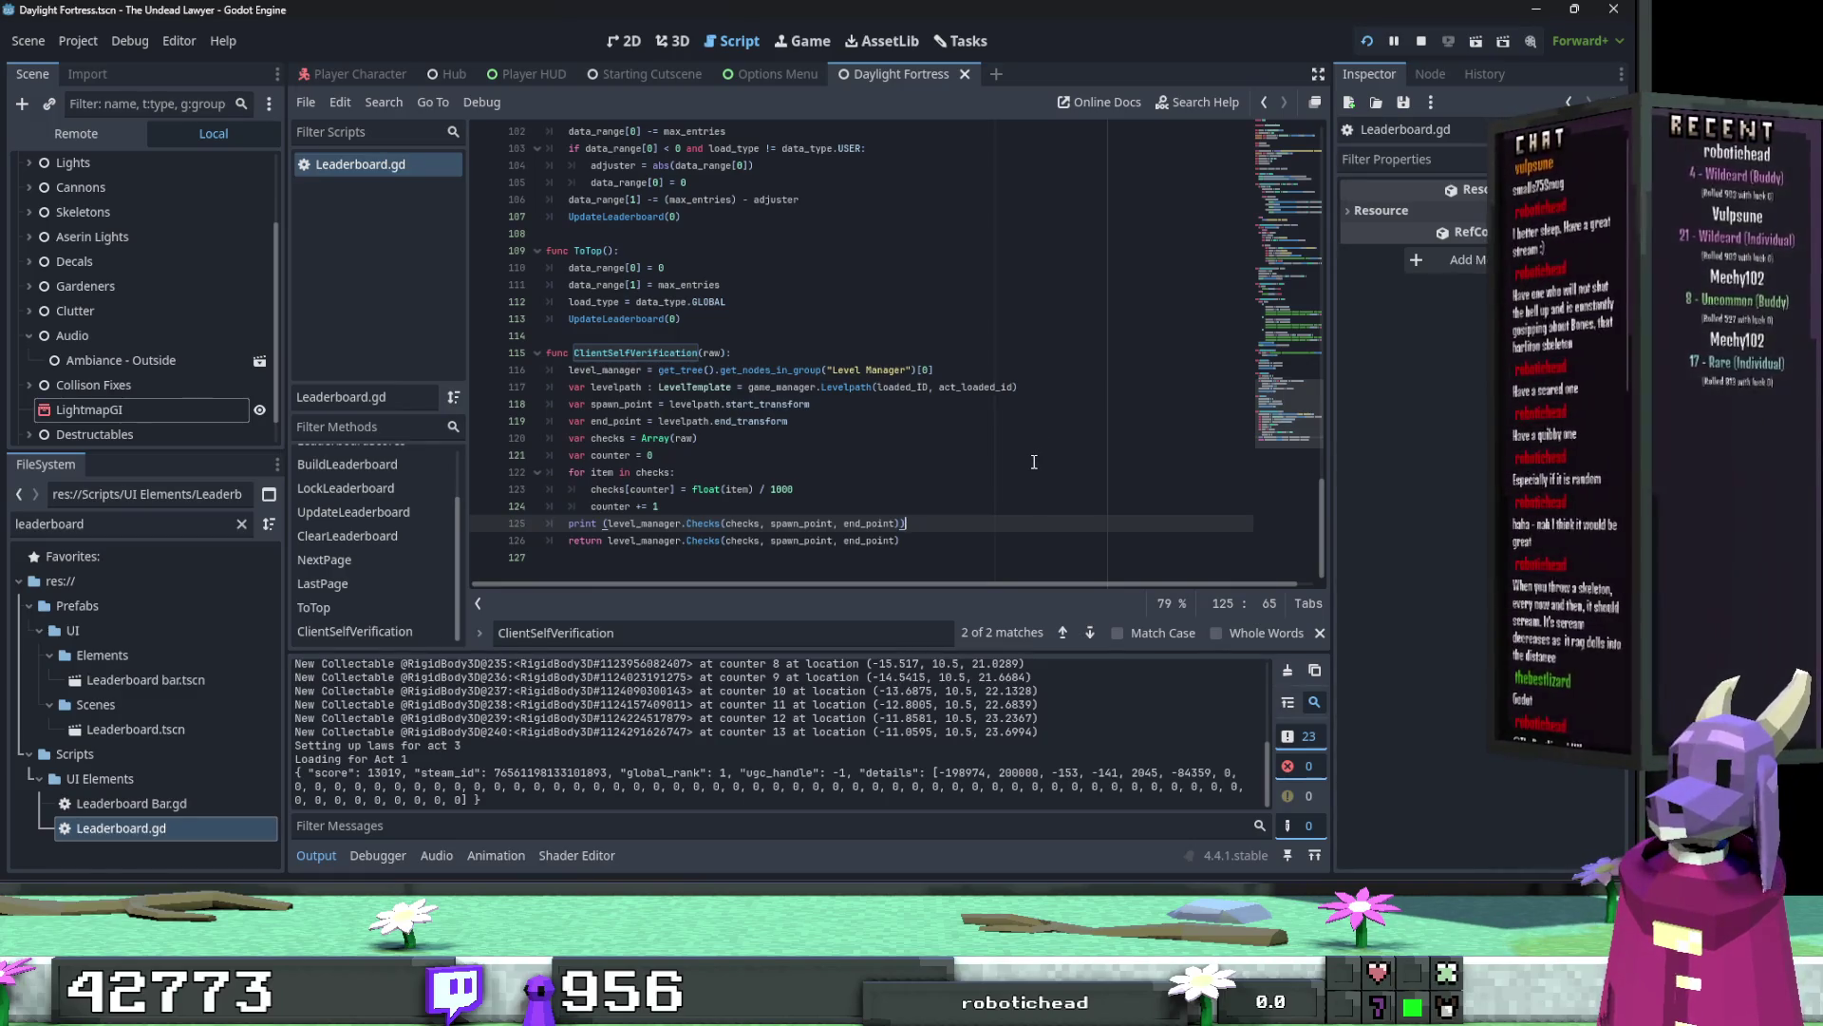
pyautogui.click(808, 509)
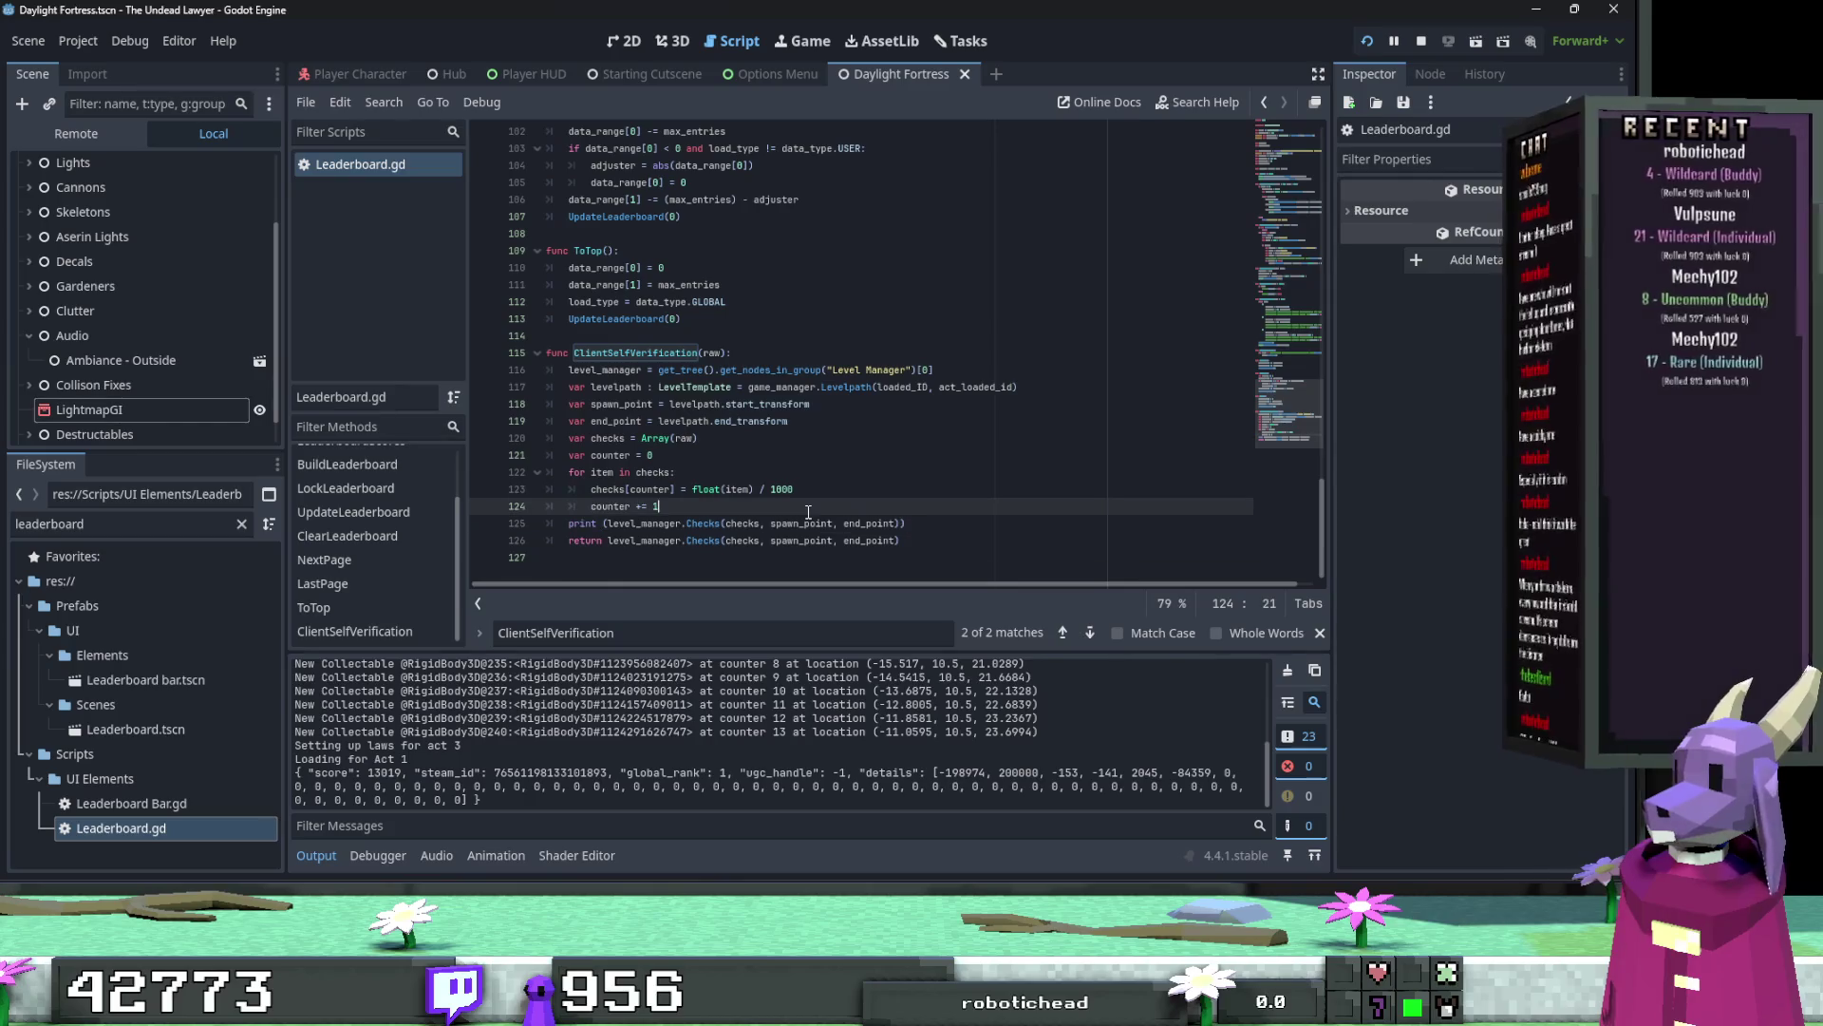
pyautogui.press('Return')
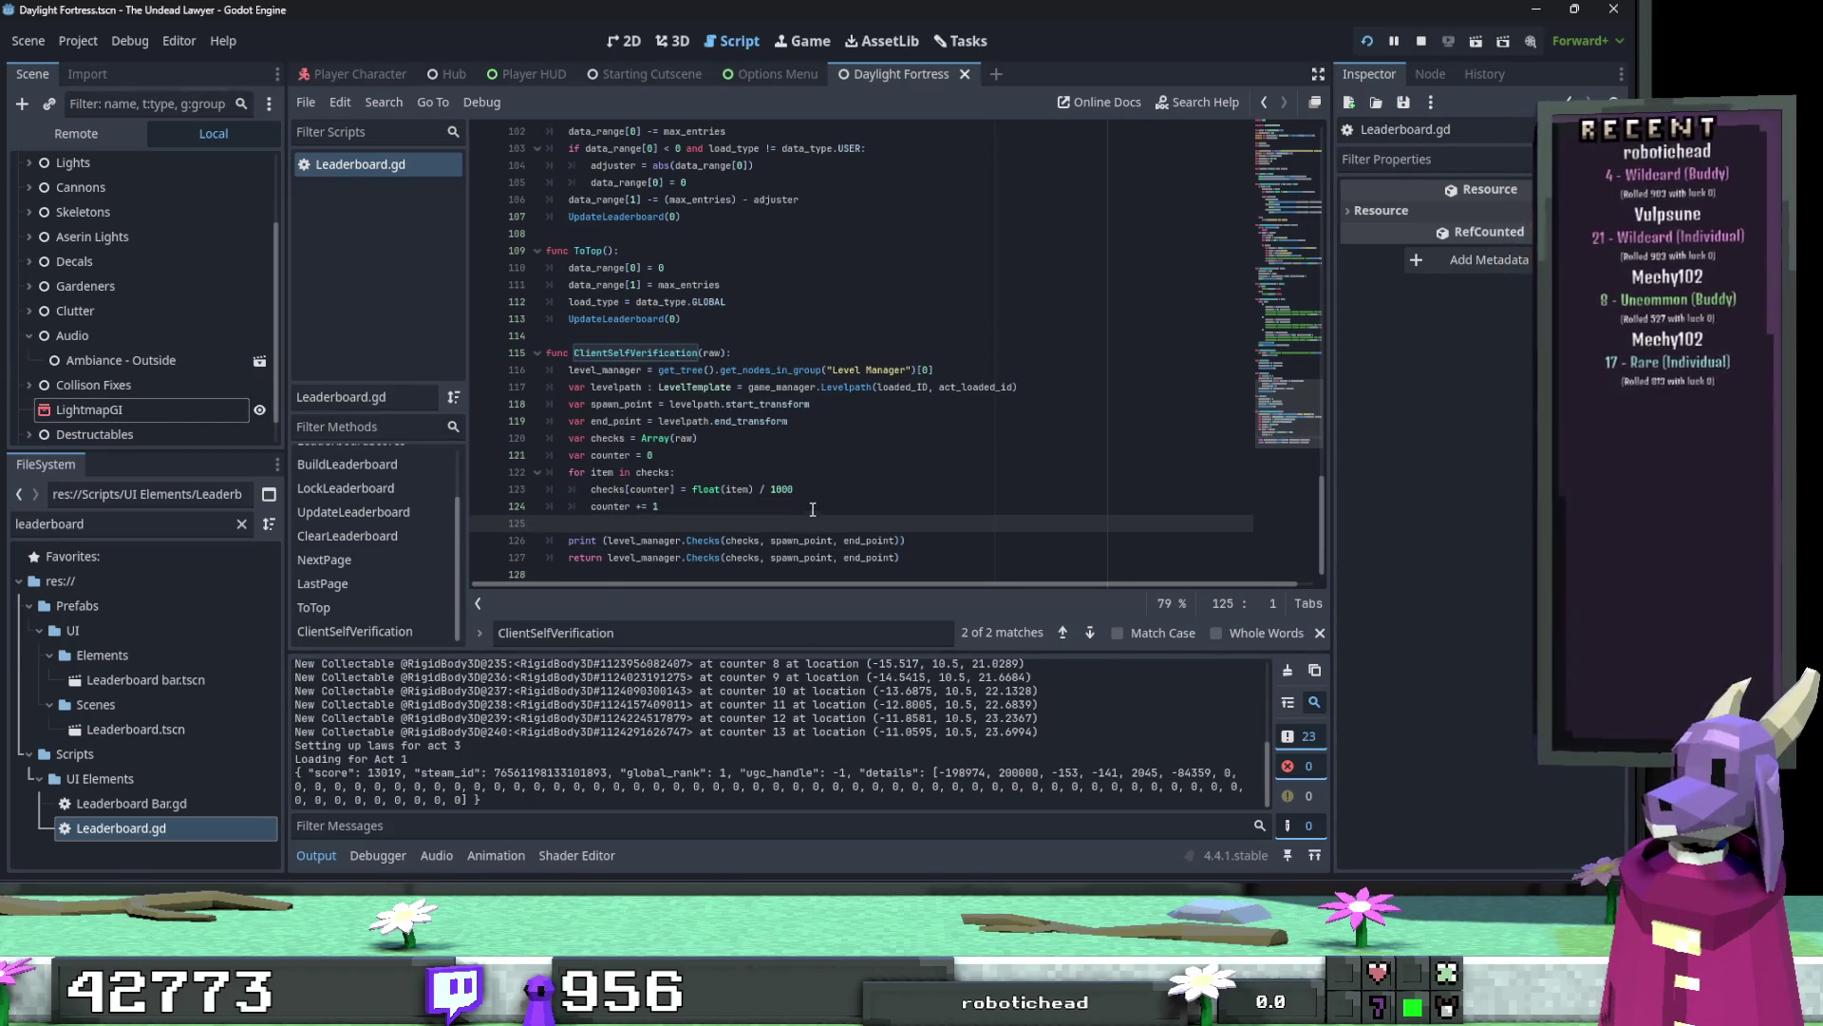
pyautogui.scroll(-1, 906, 460)
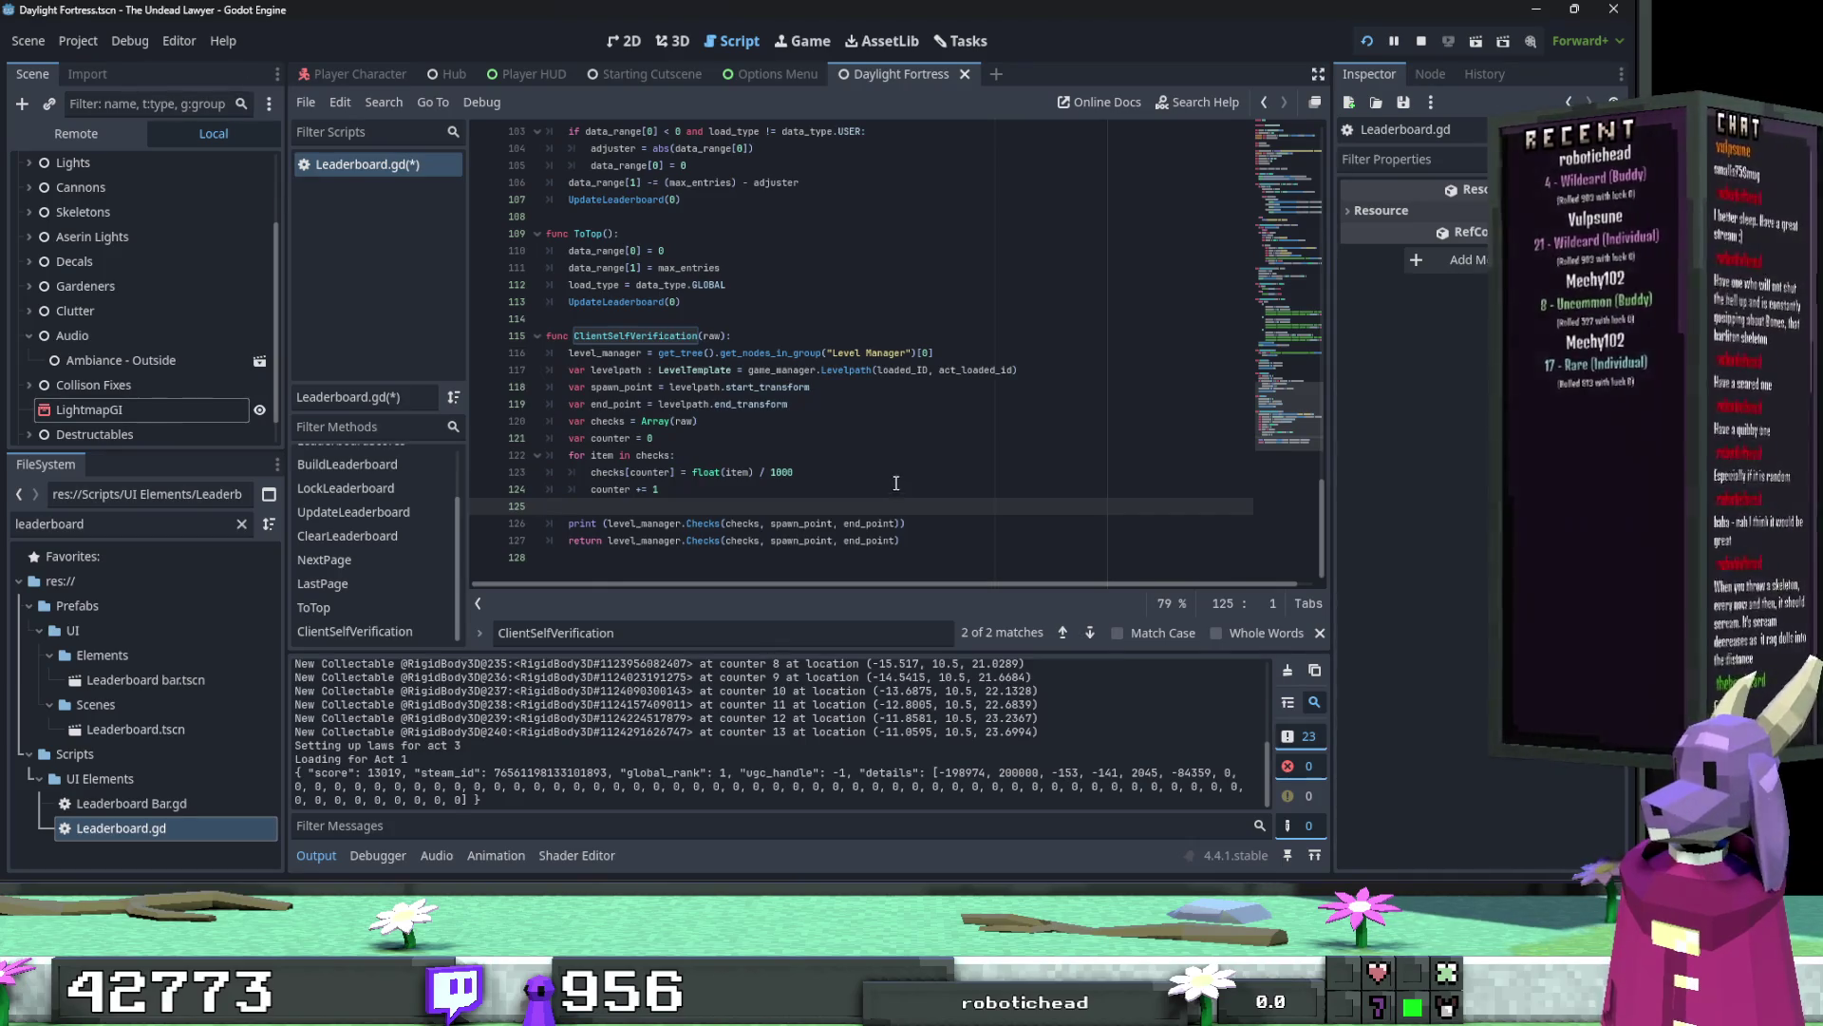
# Step: Restart the game and open Act 1's Godrays mission to see the printed Checks result
pyautogui.click(1422, 43)
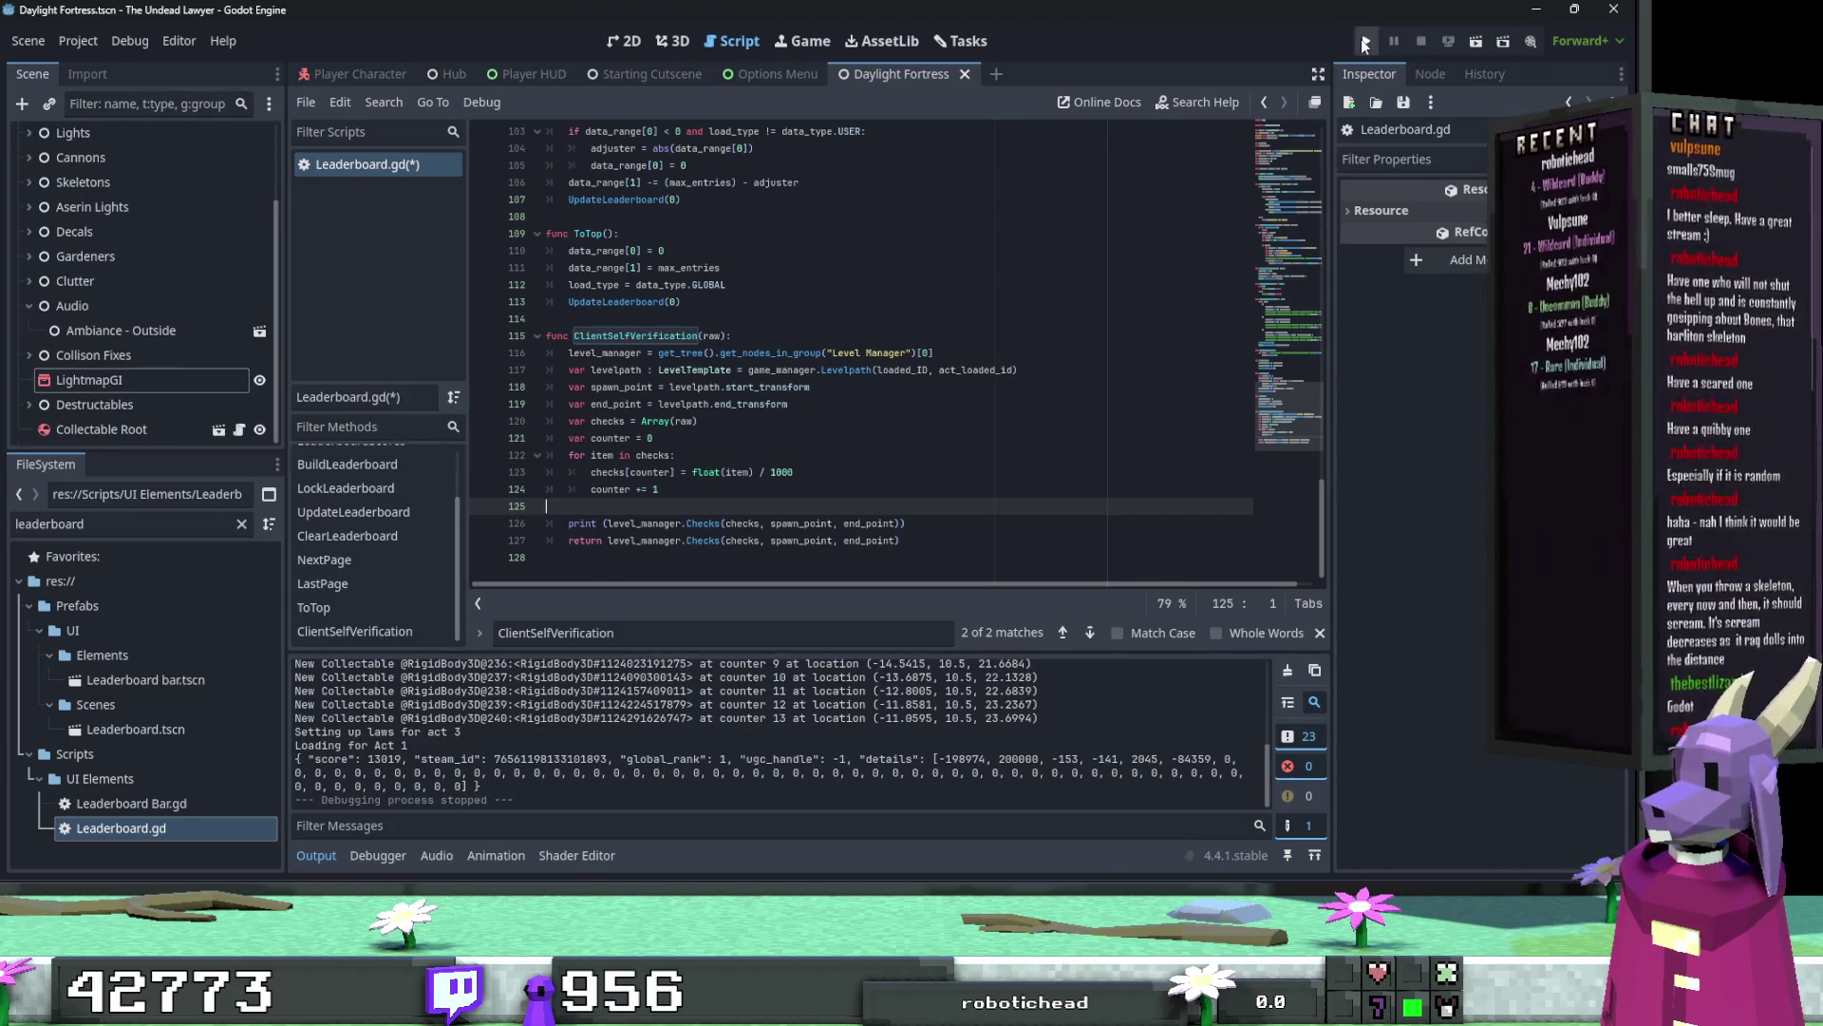
pyautogui.click(1365, 42)
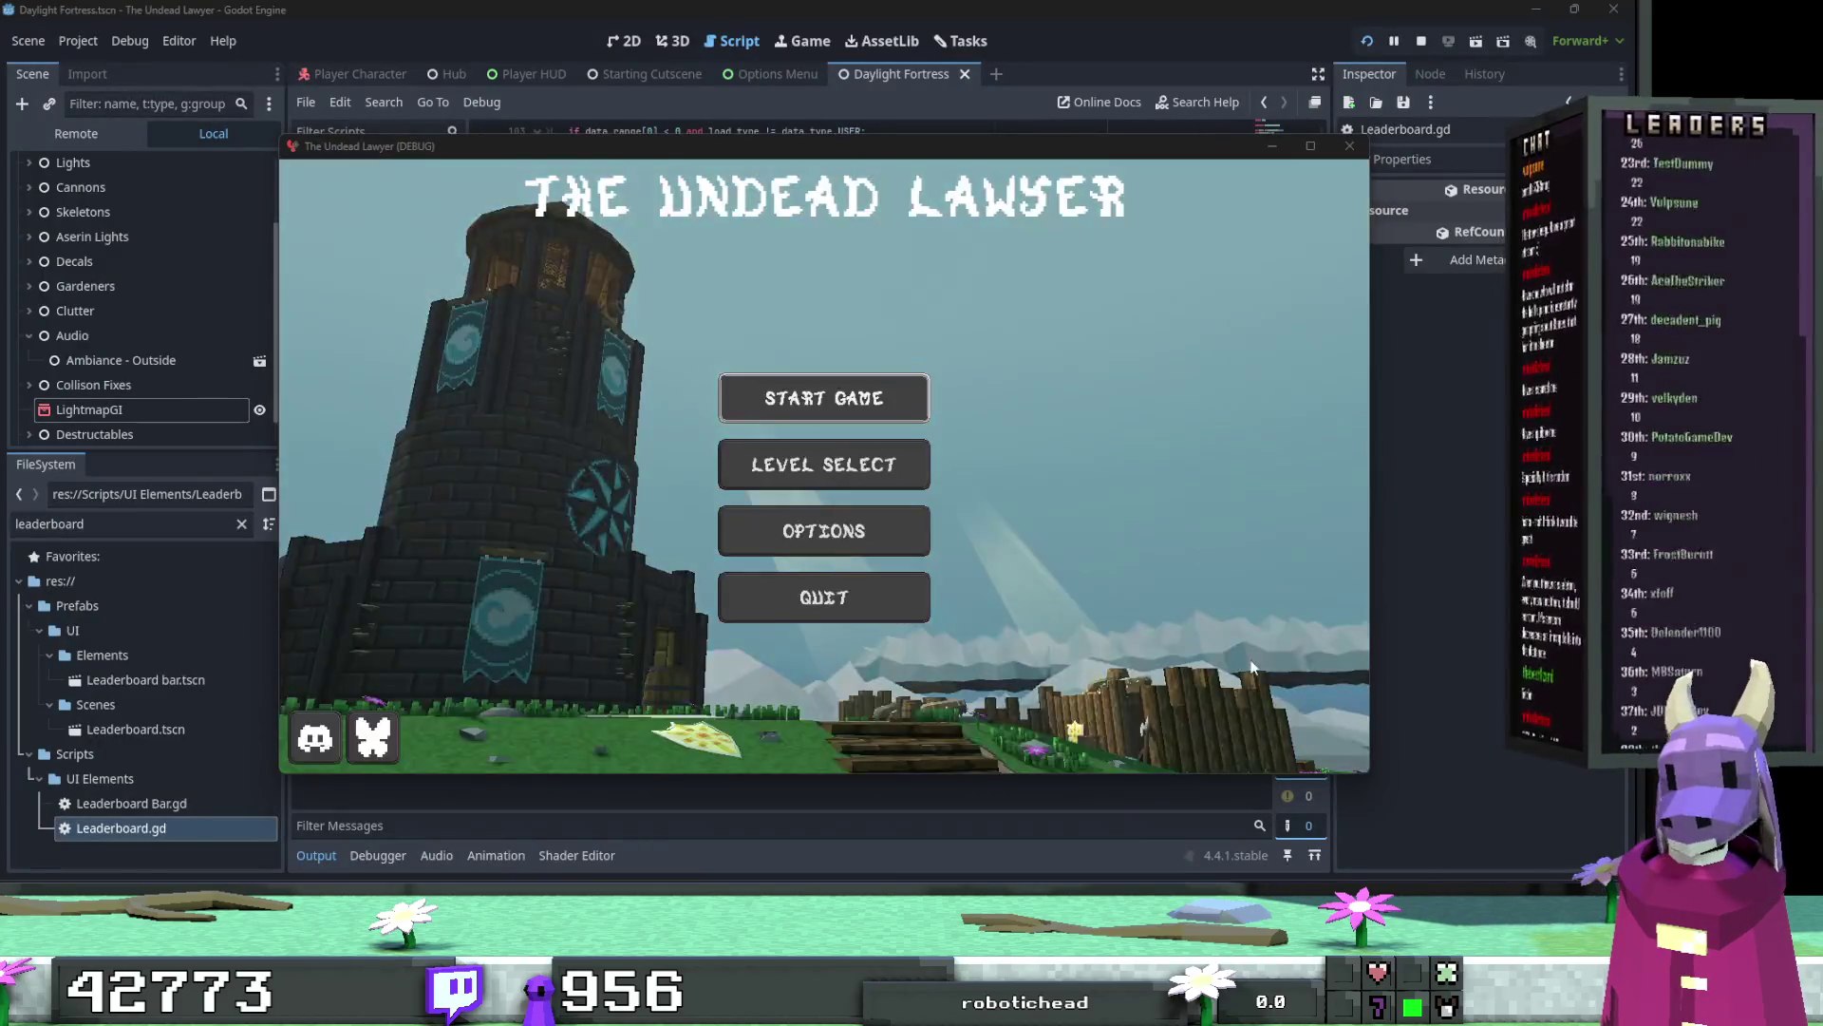
pyautogui.click(736, 380)
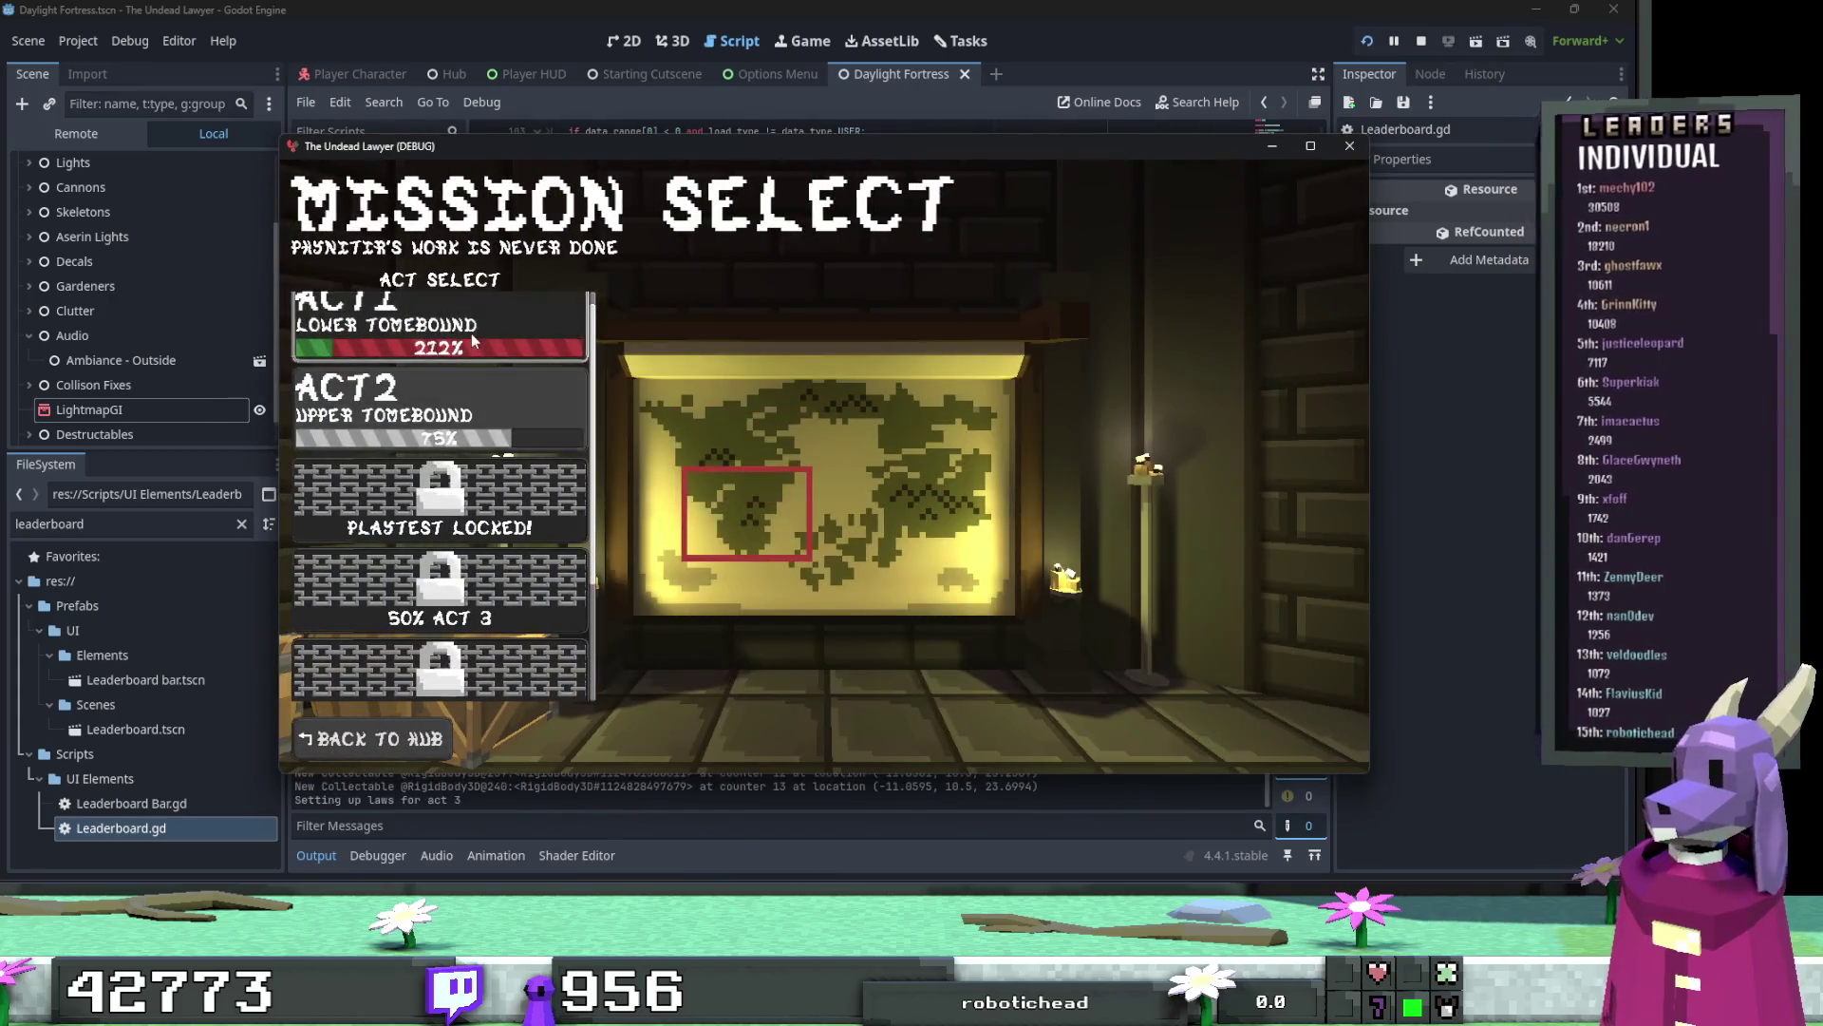
pyautogui.click(454, 346)
pyautogui.click(454, 341)
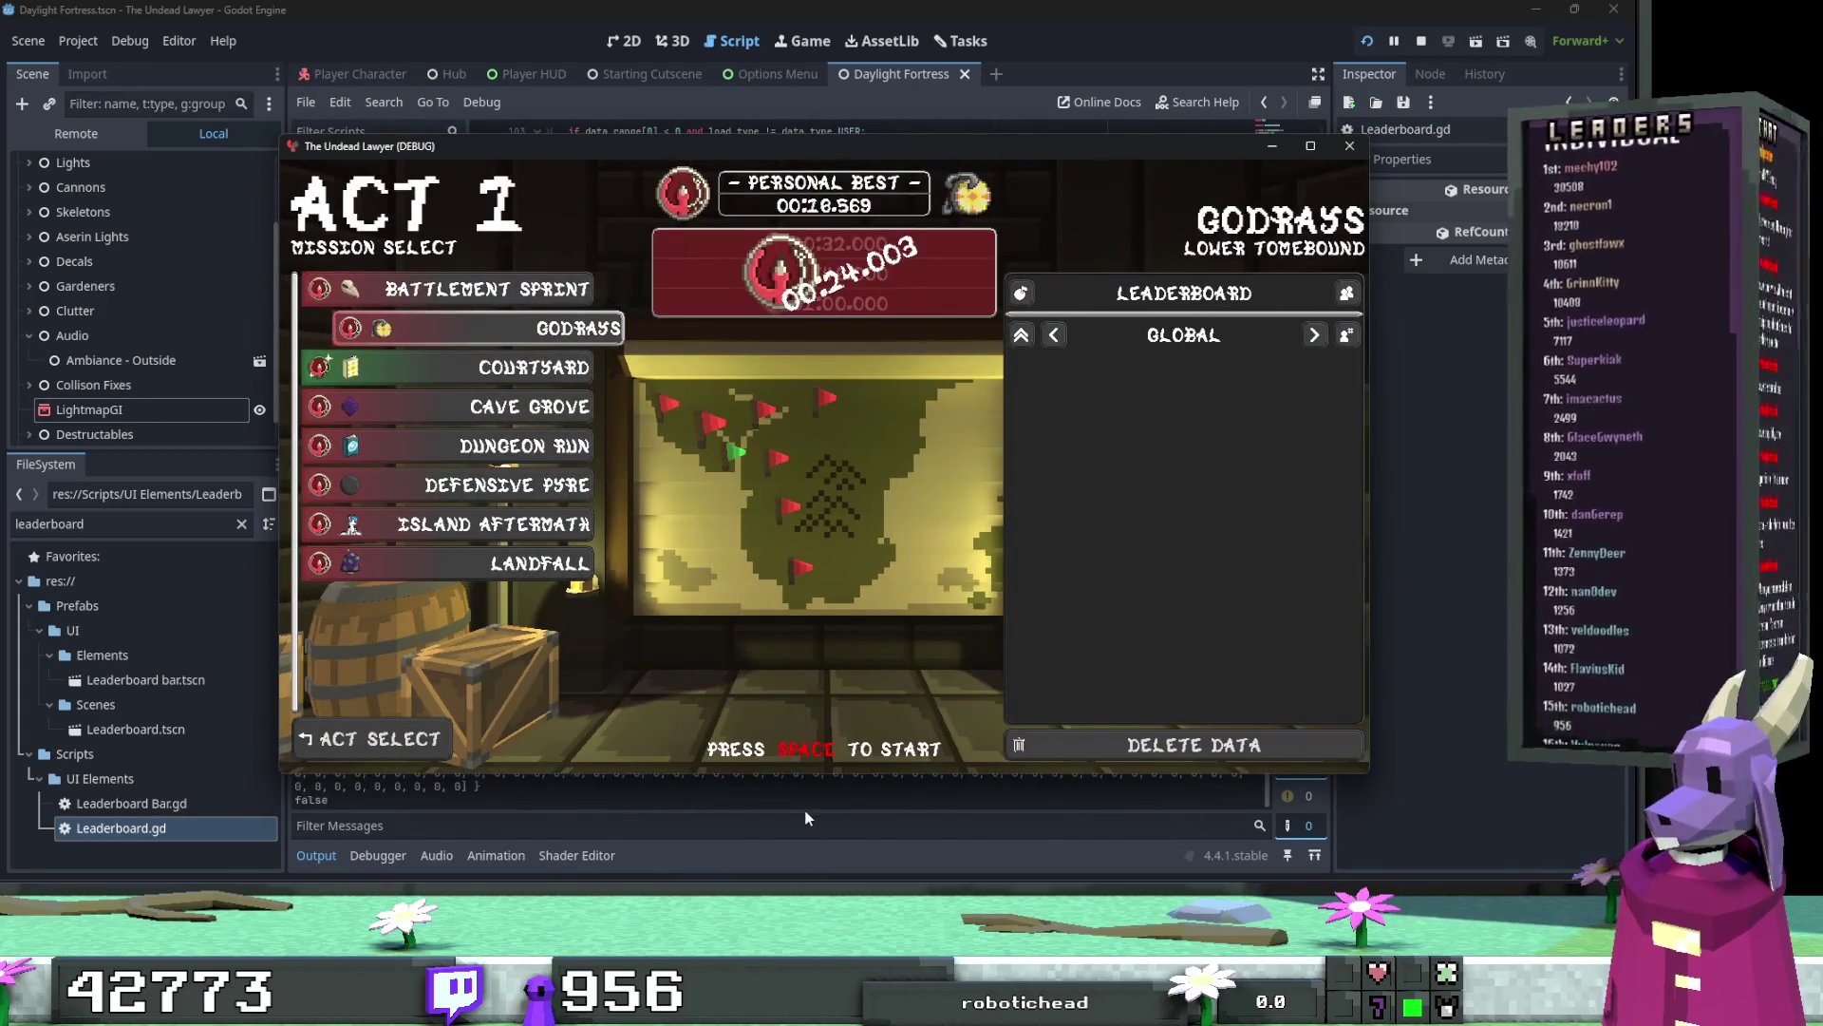
pyautogui.click(803, 822)
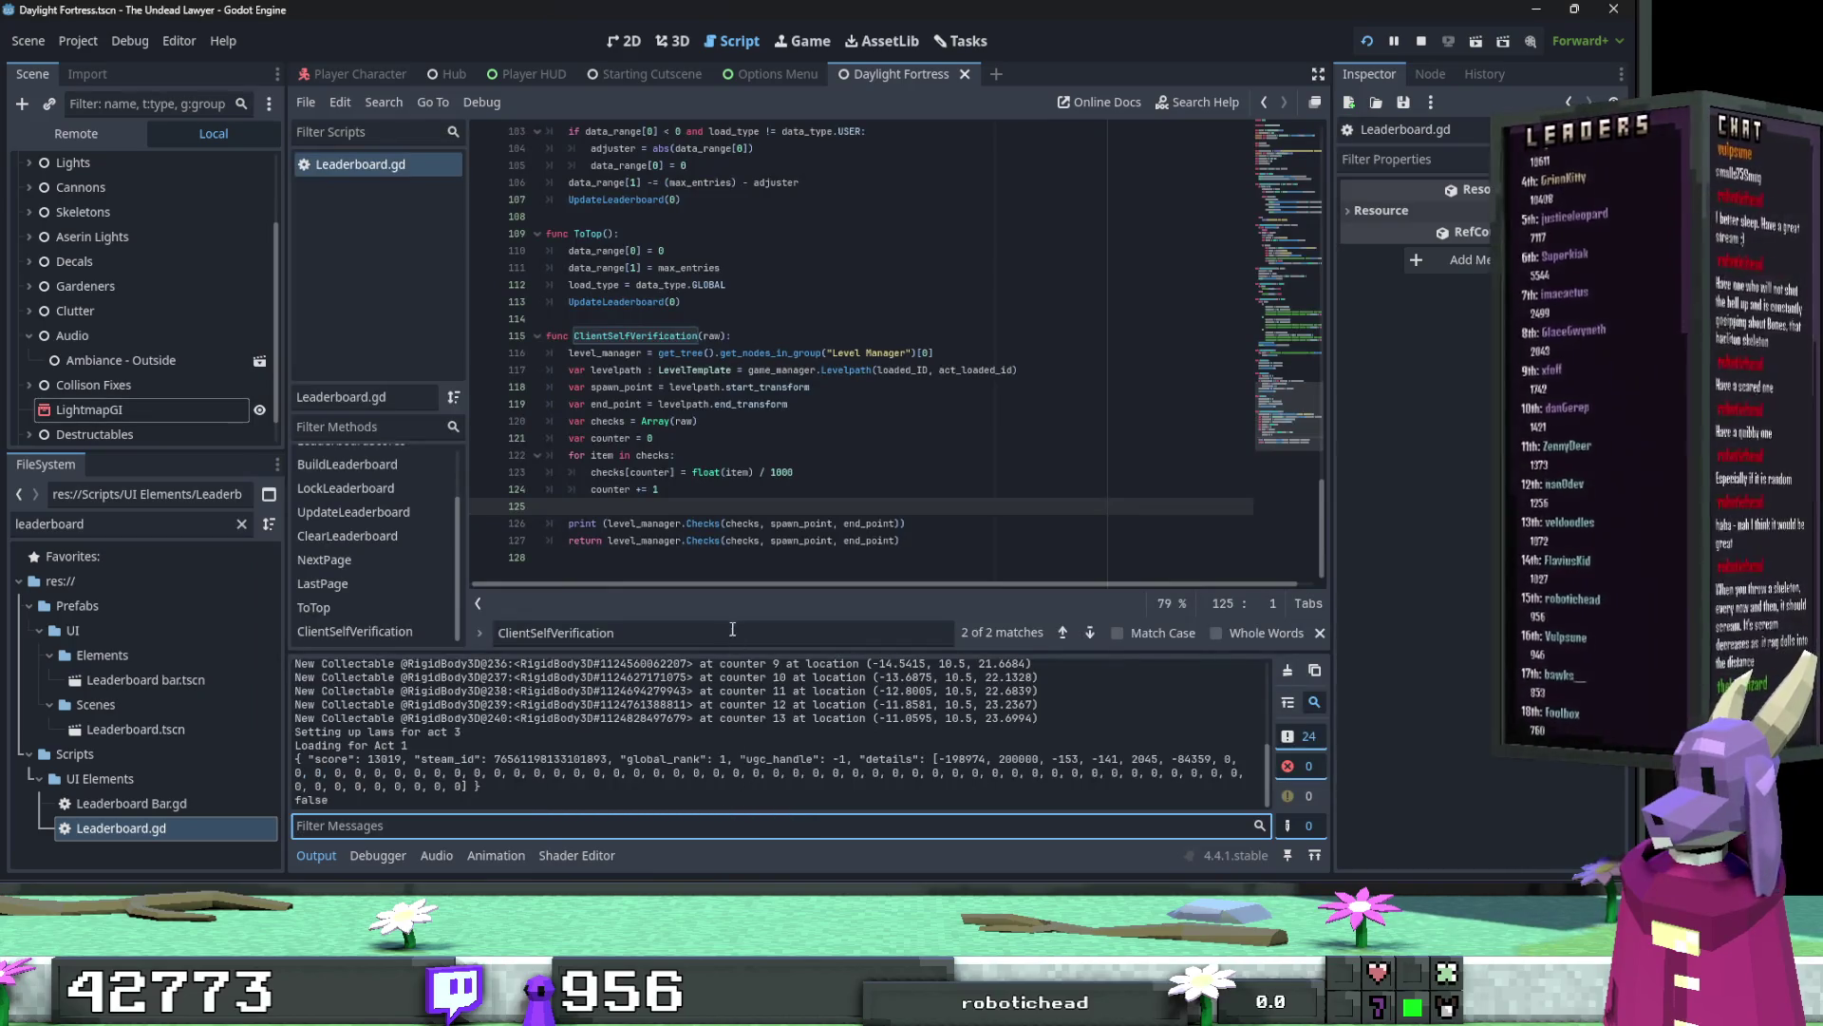
# Step: Delete the print(level_manager.Checks...) line and look up where level_manager is declared
pyautogui.moveTo(898, 525); pyautogui.dragTo(560, 525)
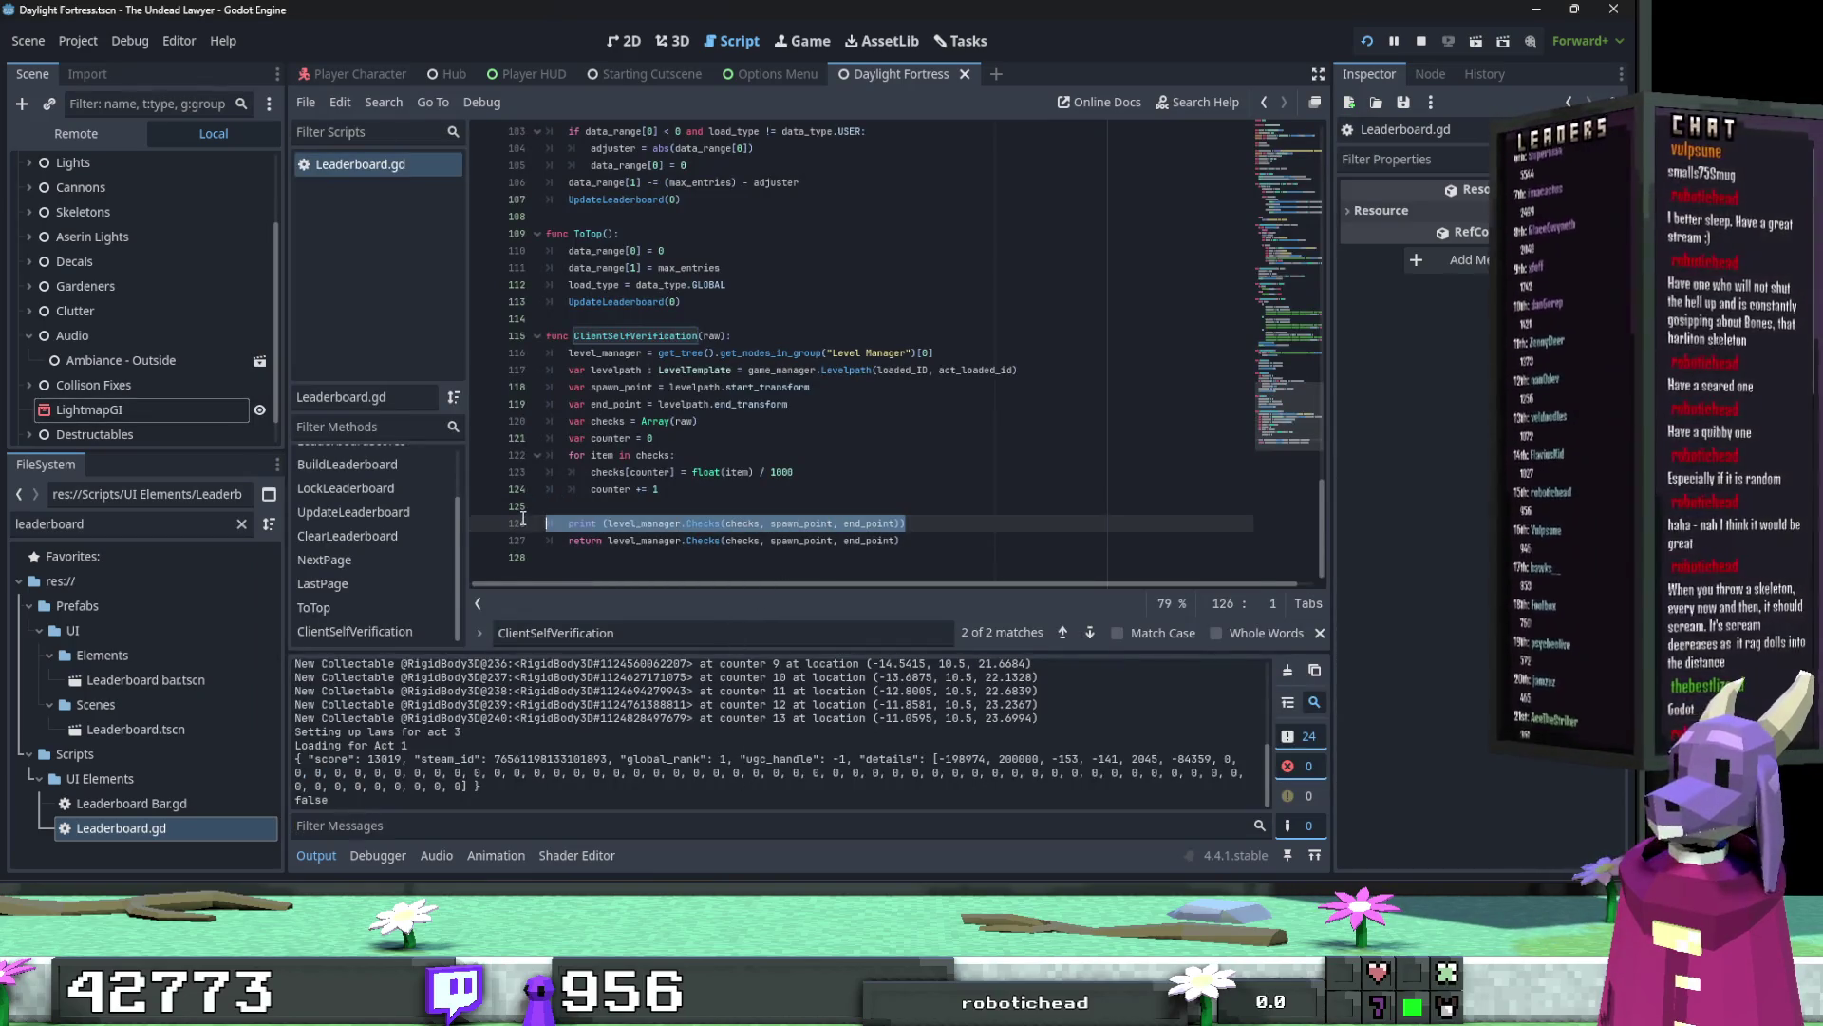
pyautogui.press('BackSpace')
pyautogui.press('BackSpace')
pyautogui.keyDown('ctrl'); pyautogui.click(606, 525); pyautogui.keyUp('ctrl')
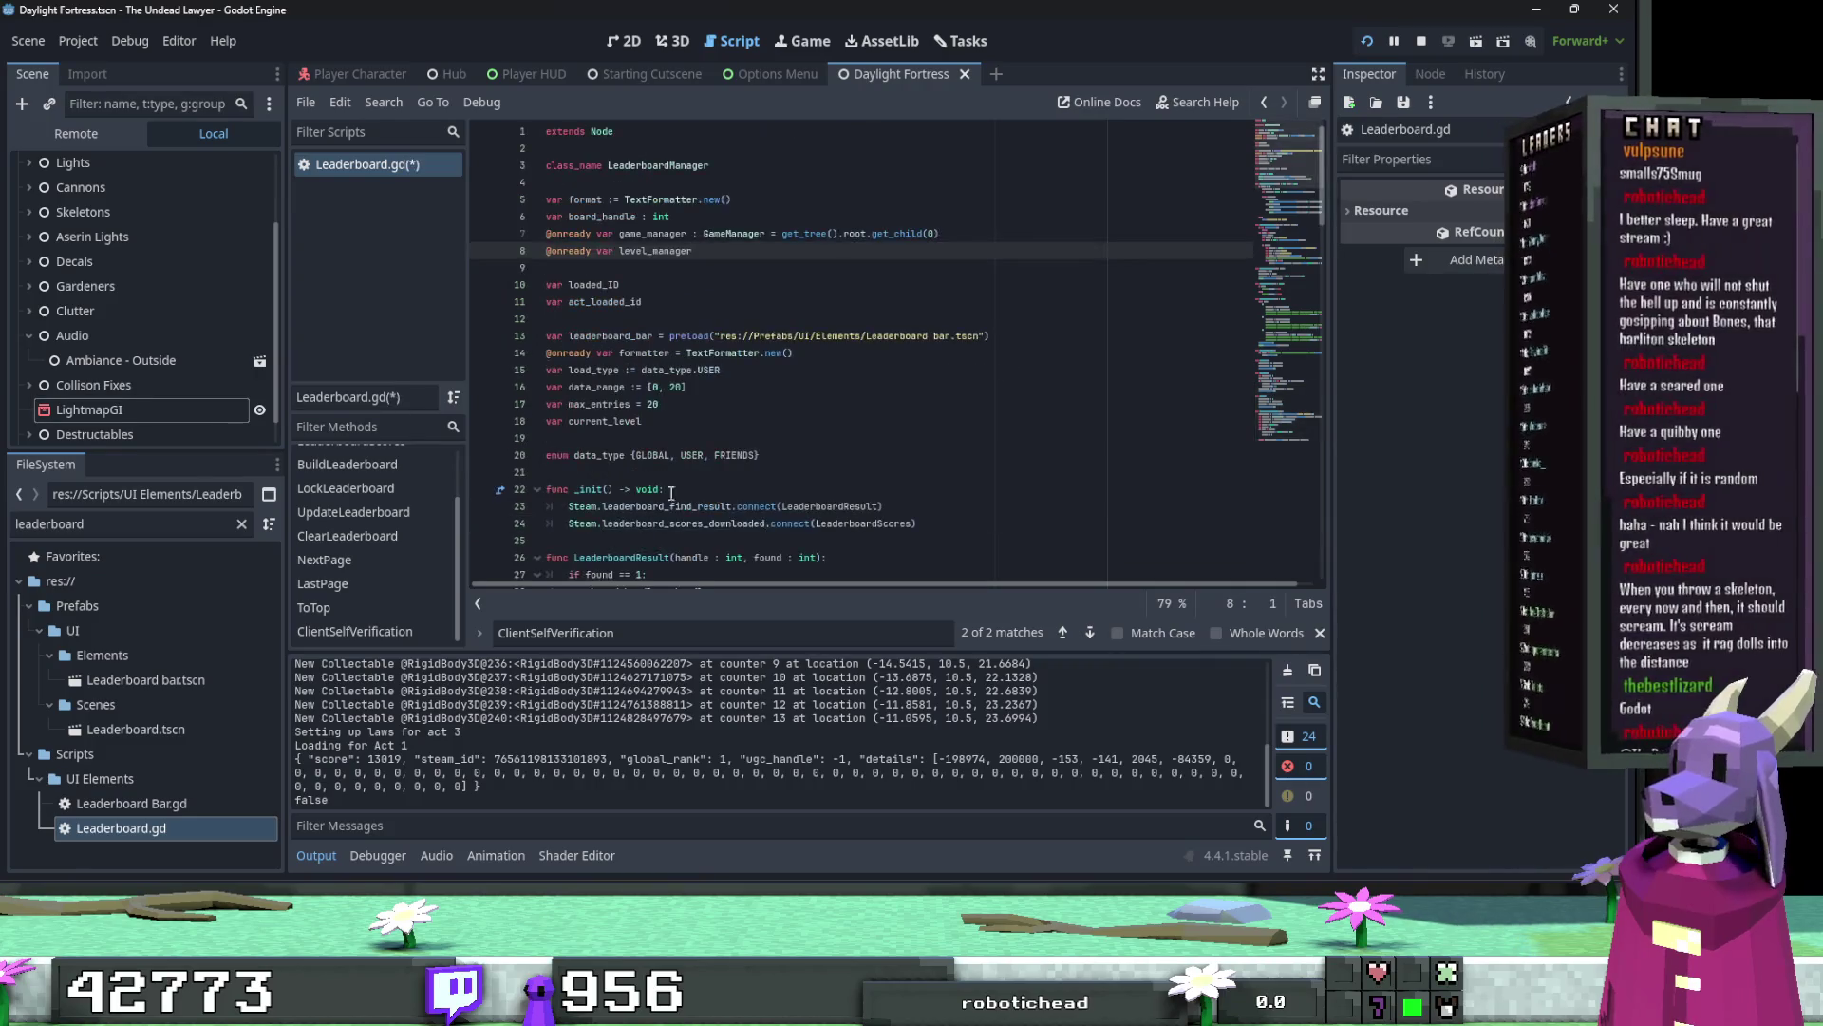
pyautogui.scroll(-8, 831, 432)
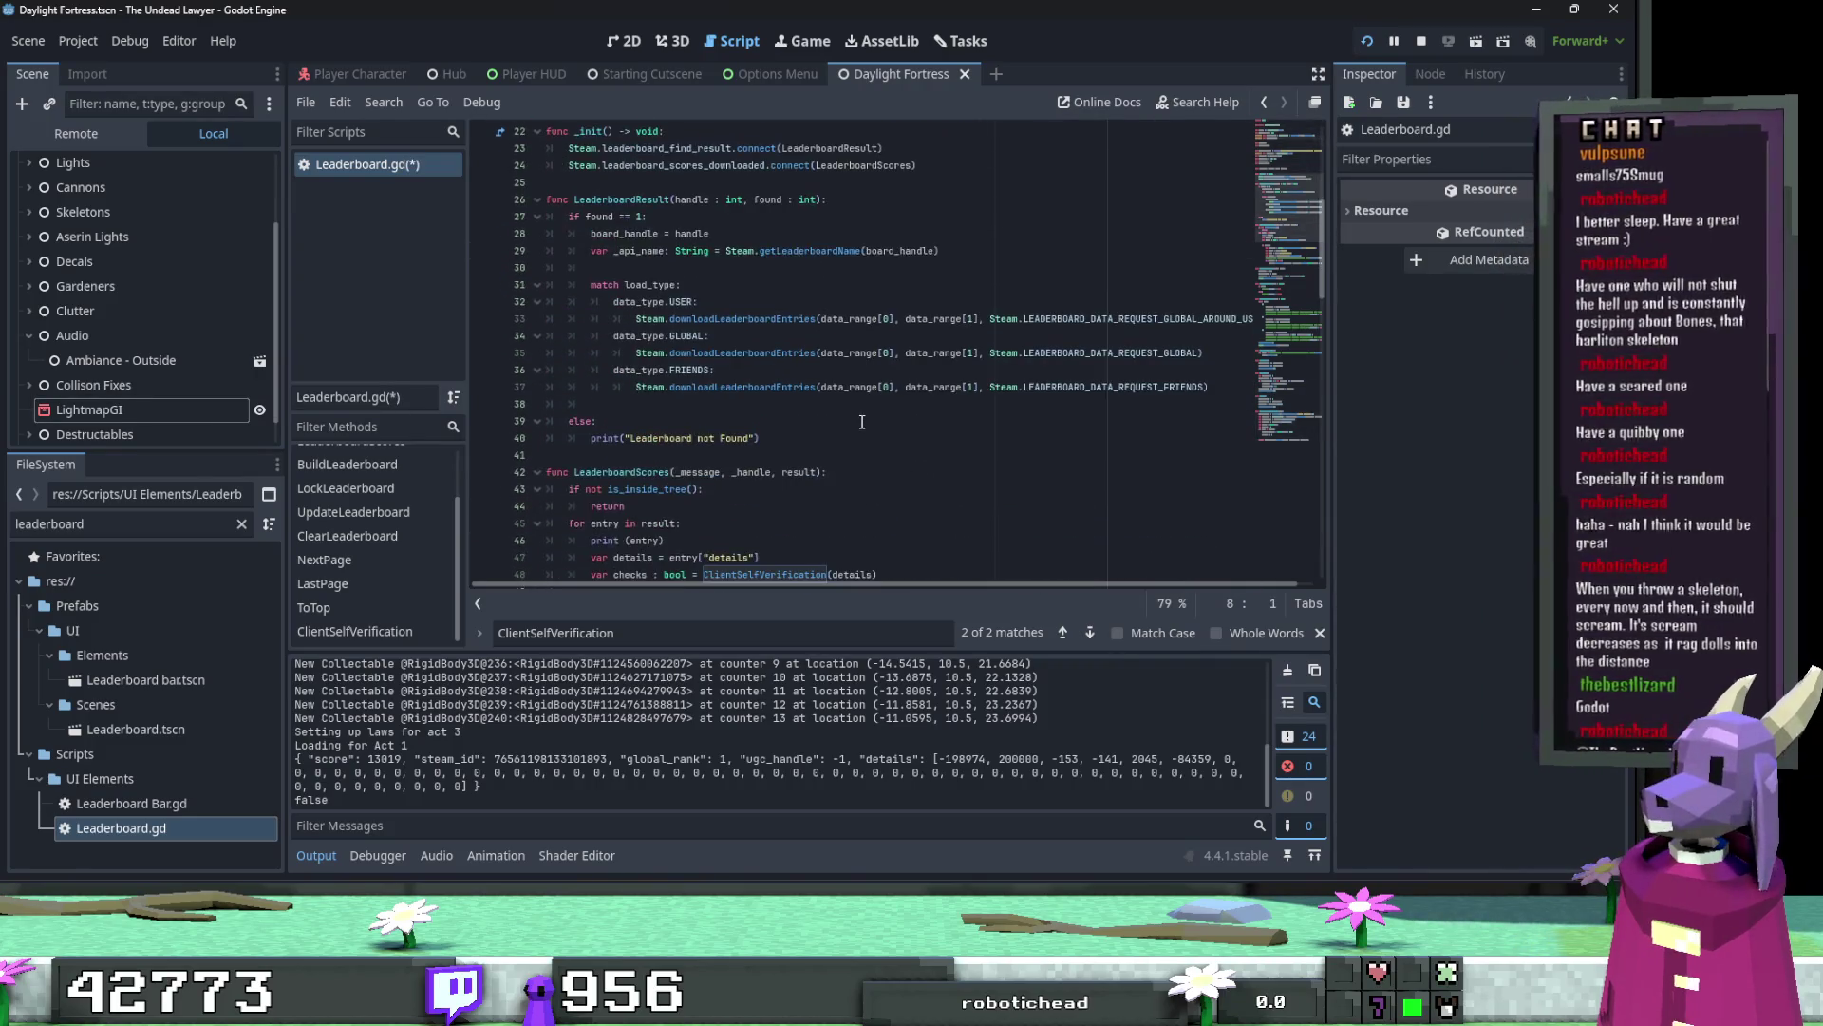
pyautogui.scroll(-3, 862, 422)
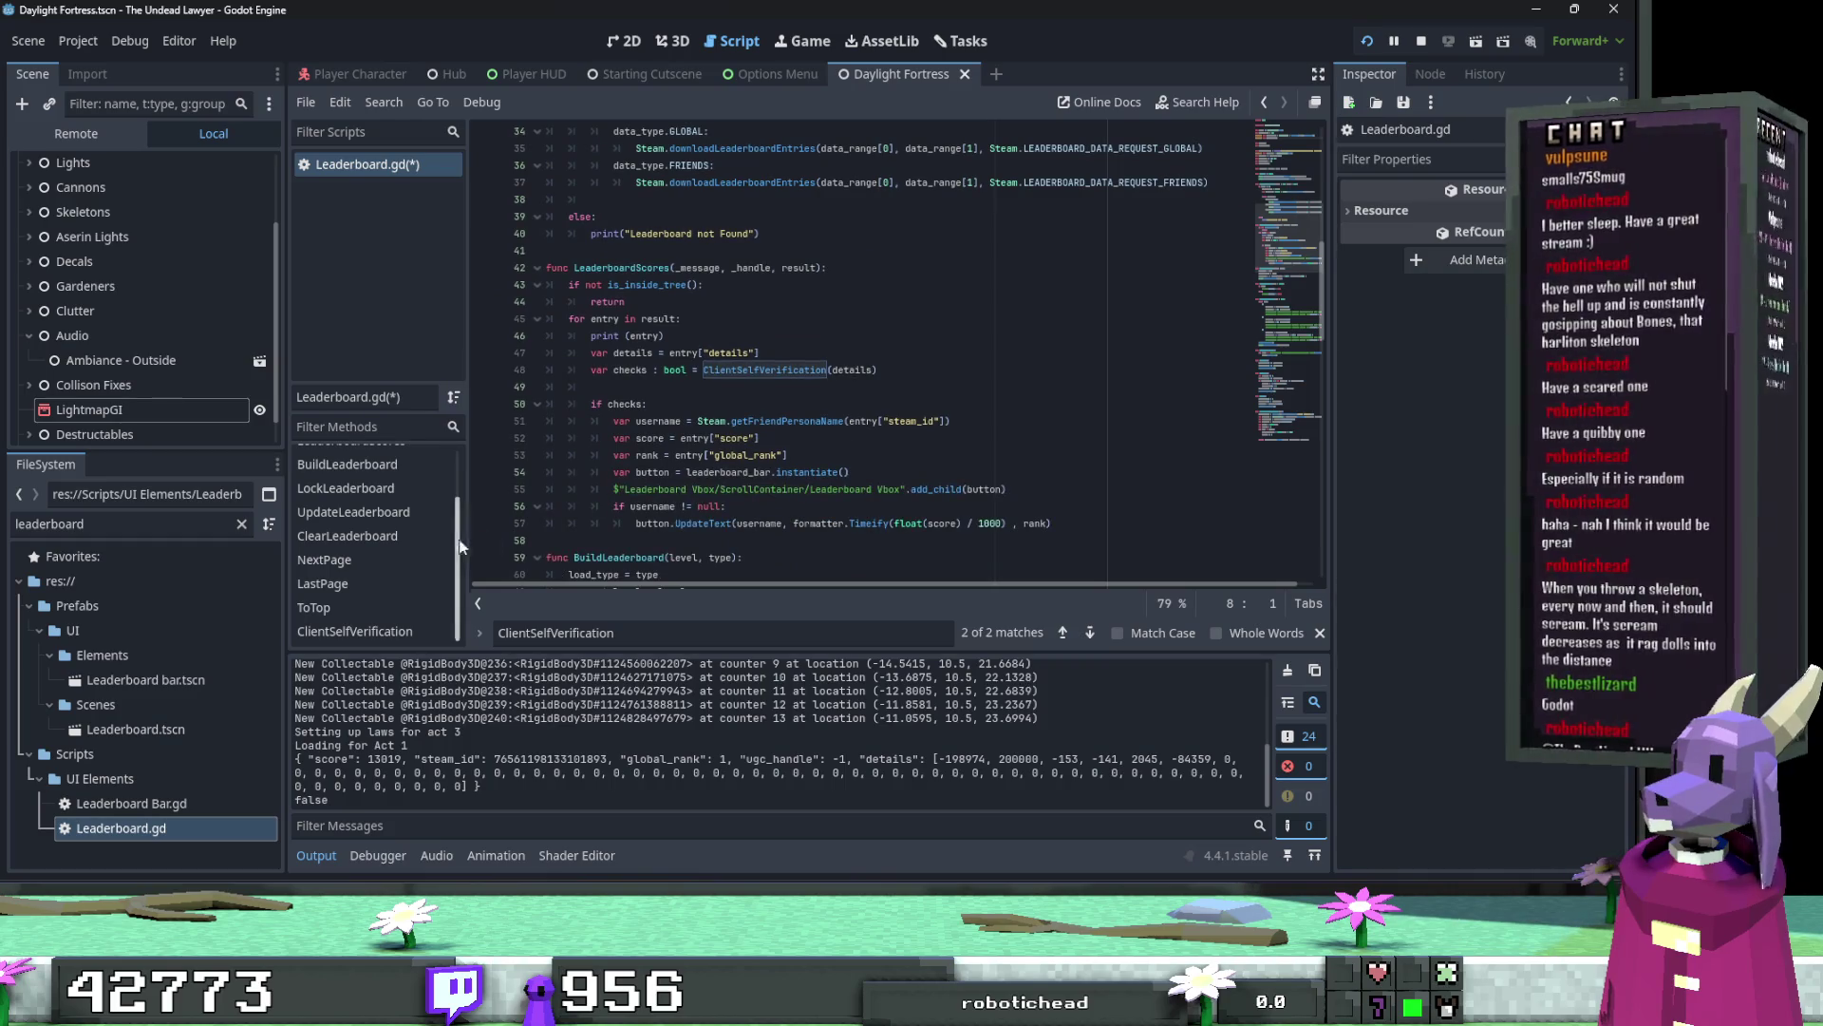
pyautogui.scroll(-20, 684, 281)
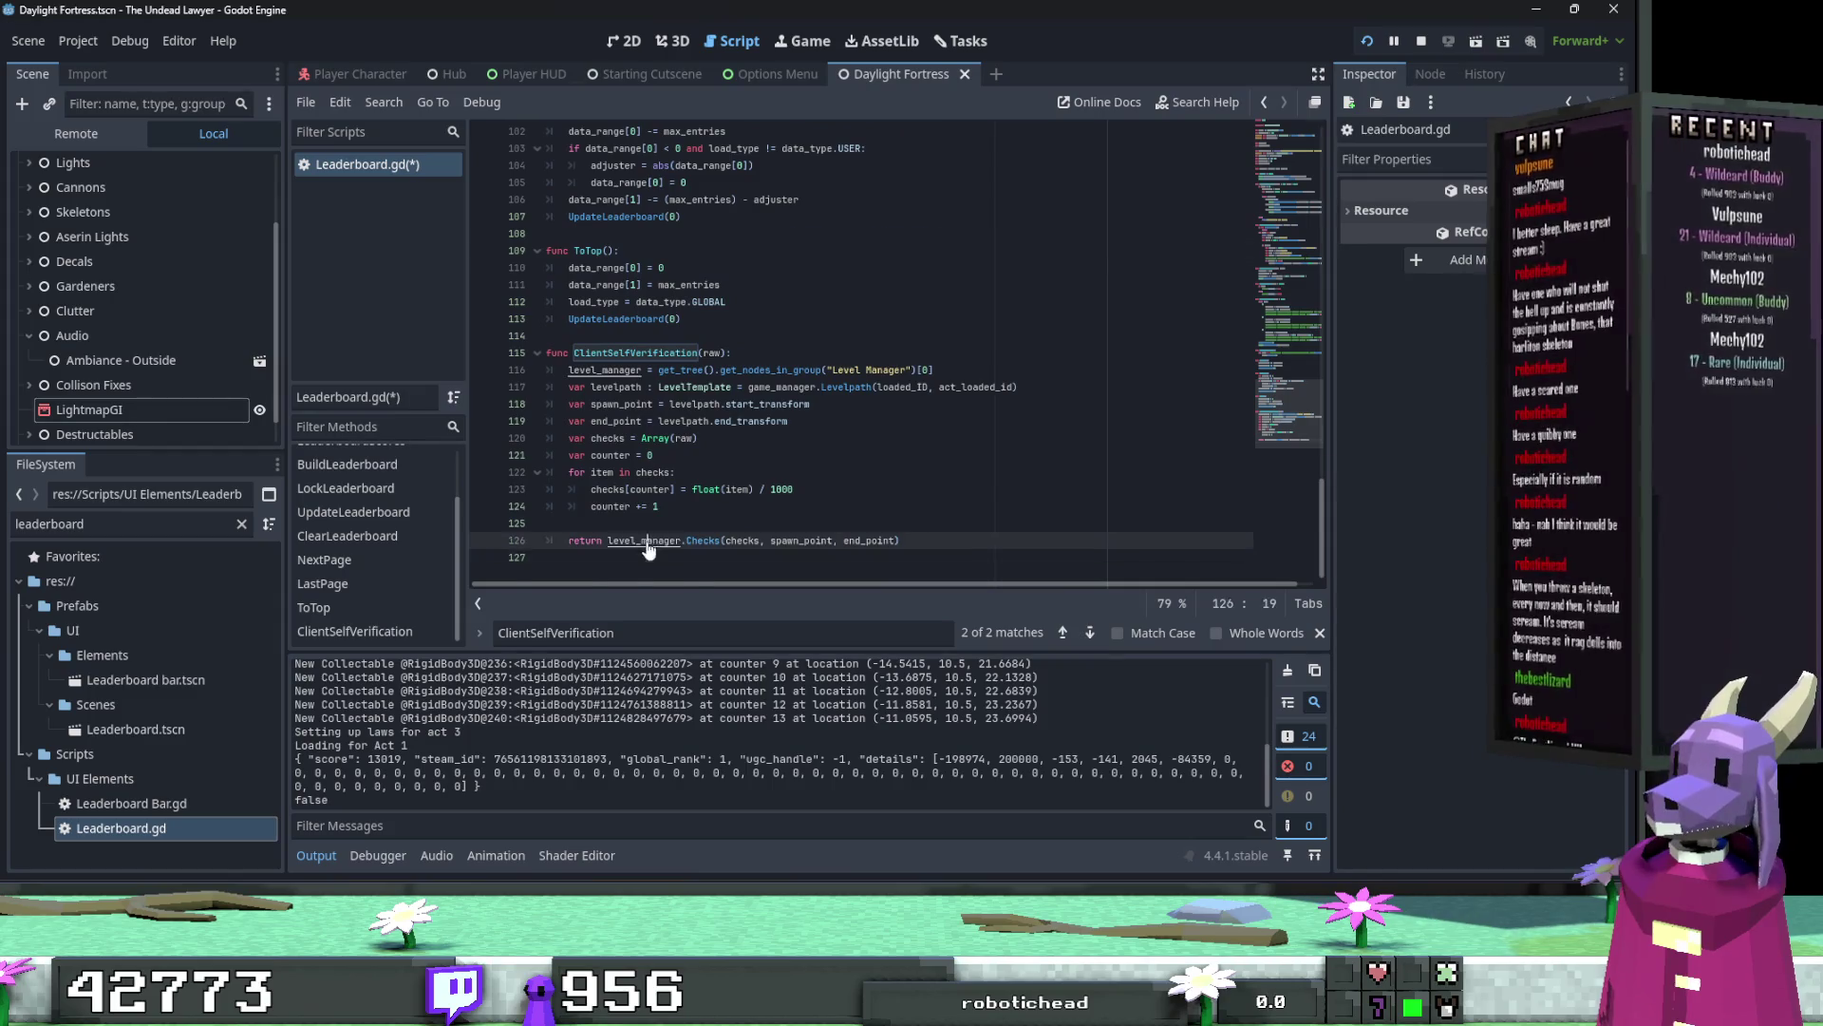
pyautogui.scroll(20, 700, 259)
pyautogui.doubleClick(12, 525)
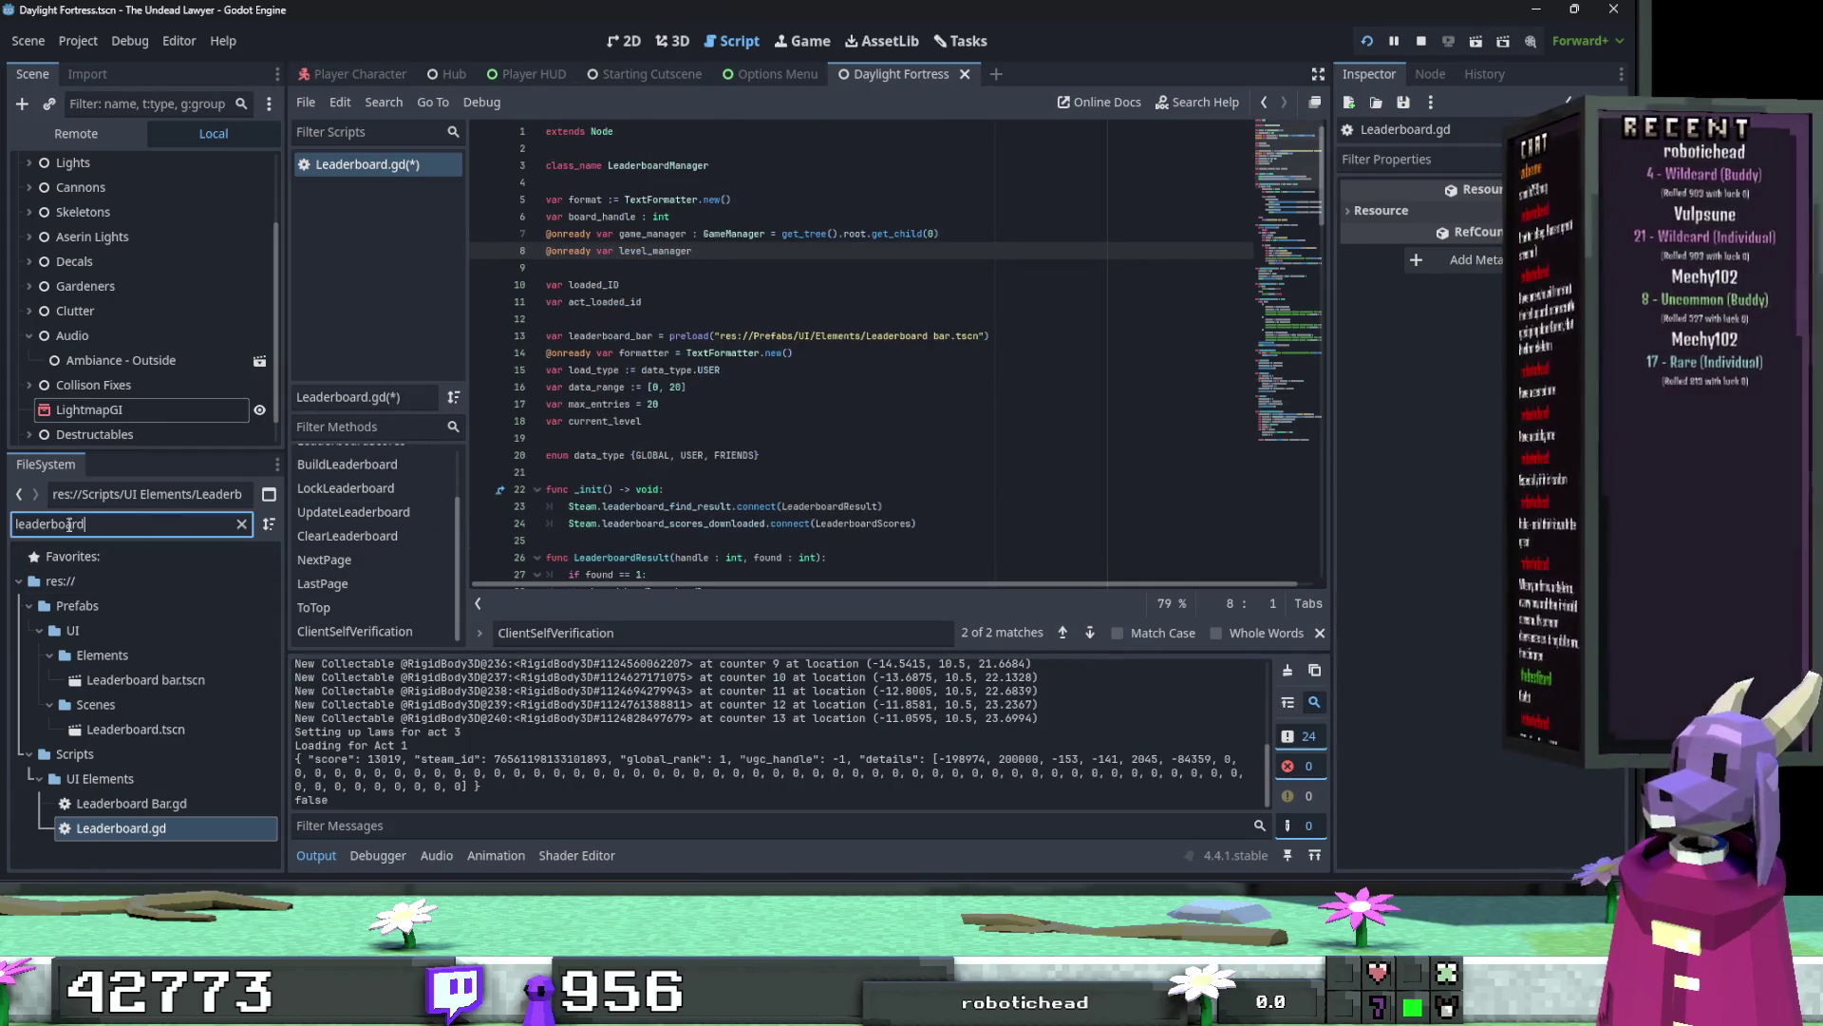
pyautogui.write('level manager')
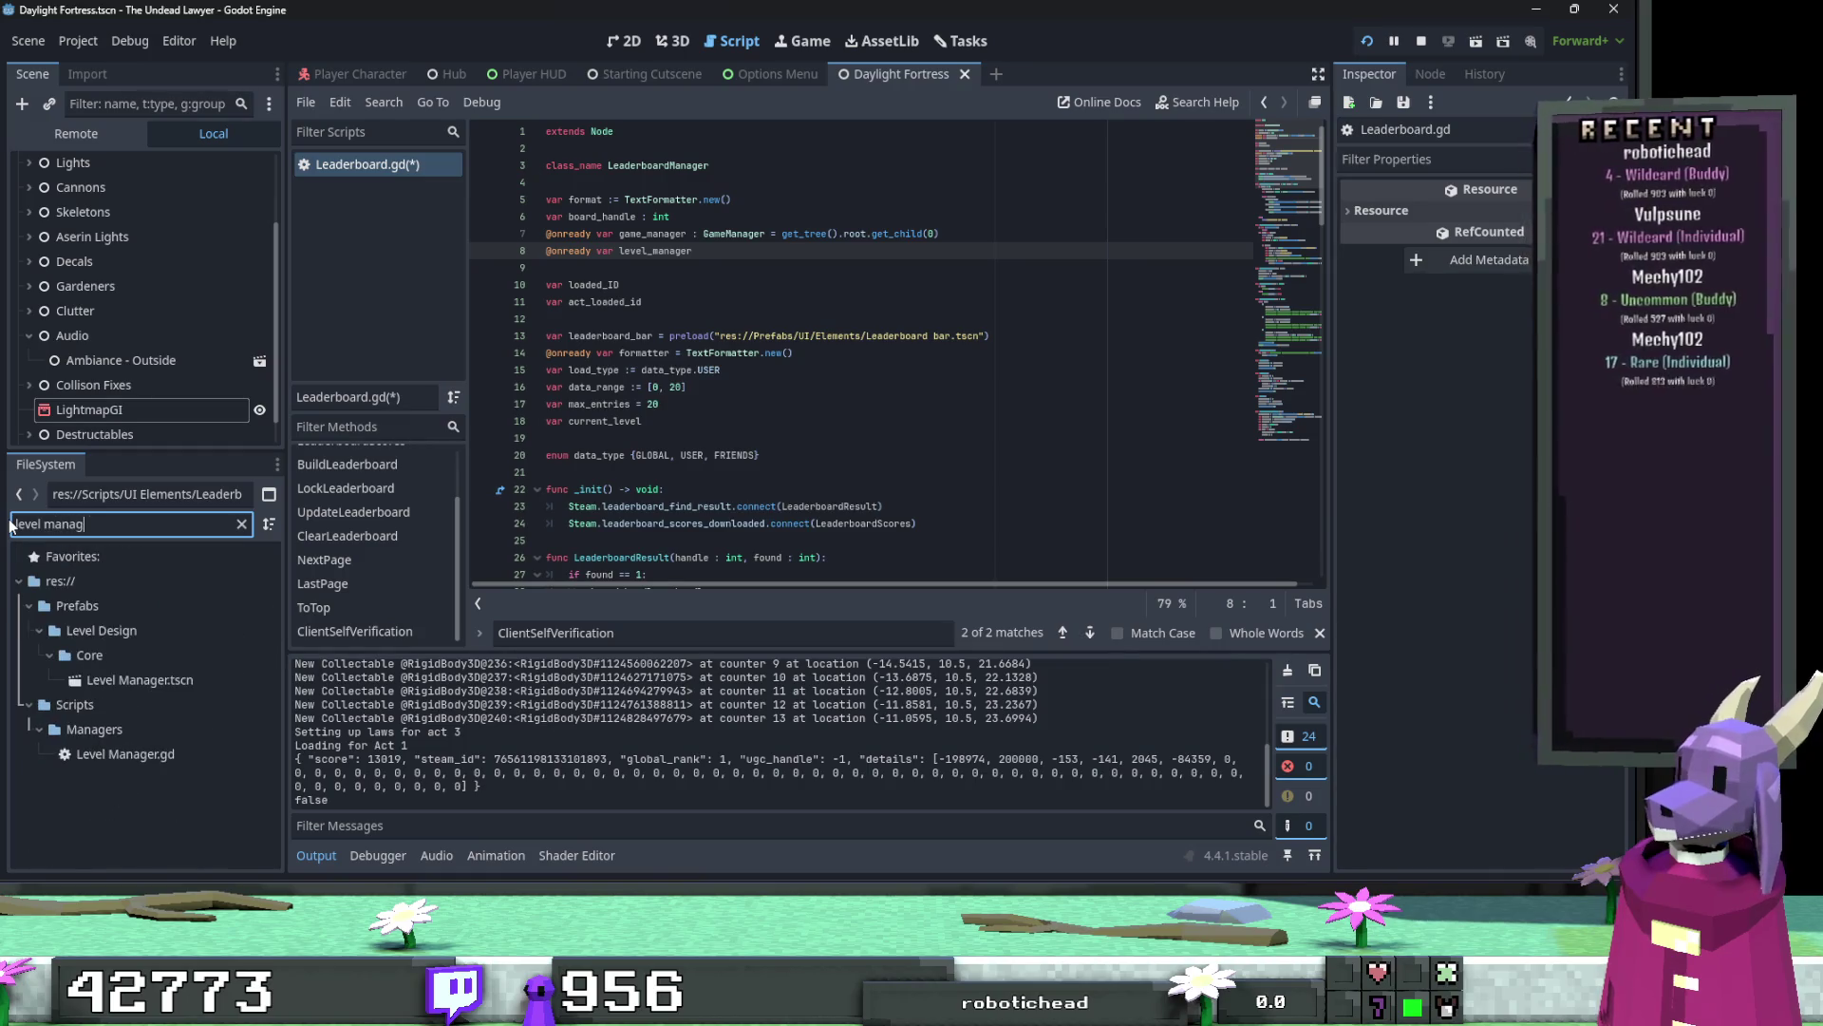
pyautogui.doubleClick(182, 760)
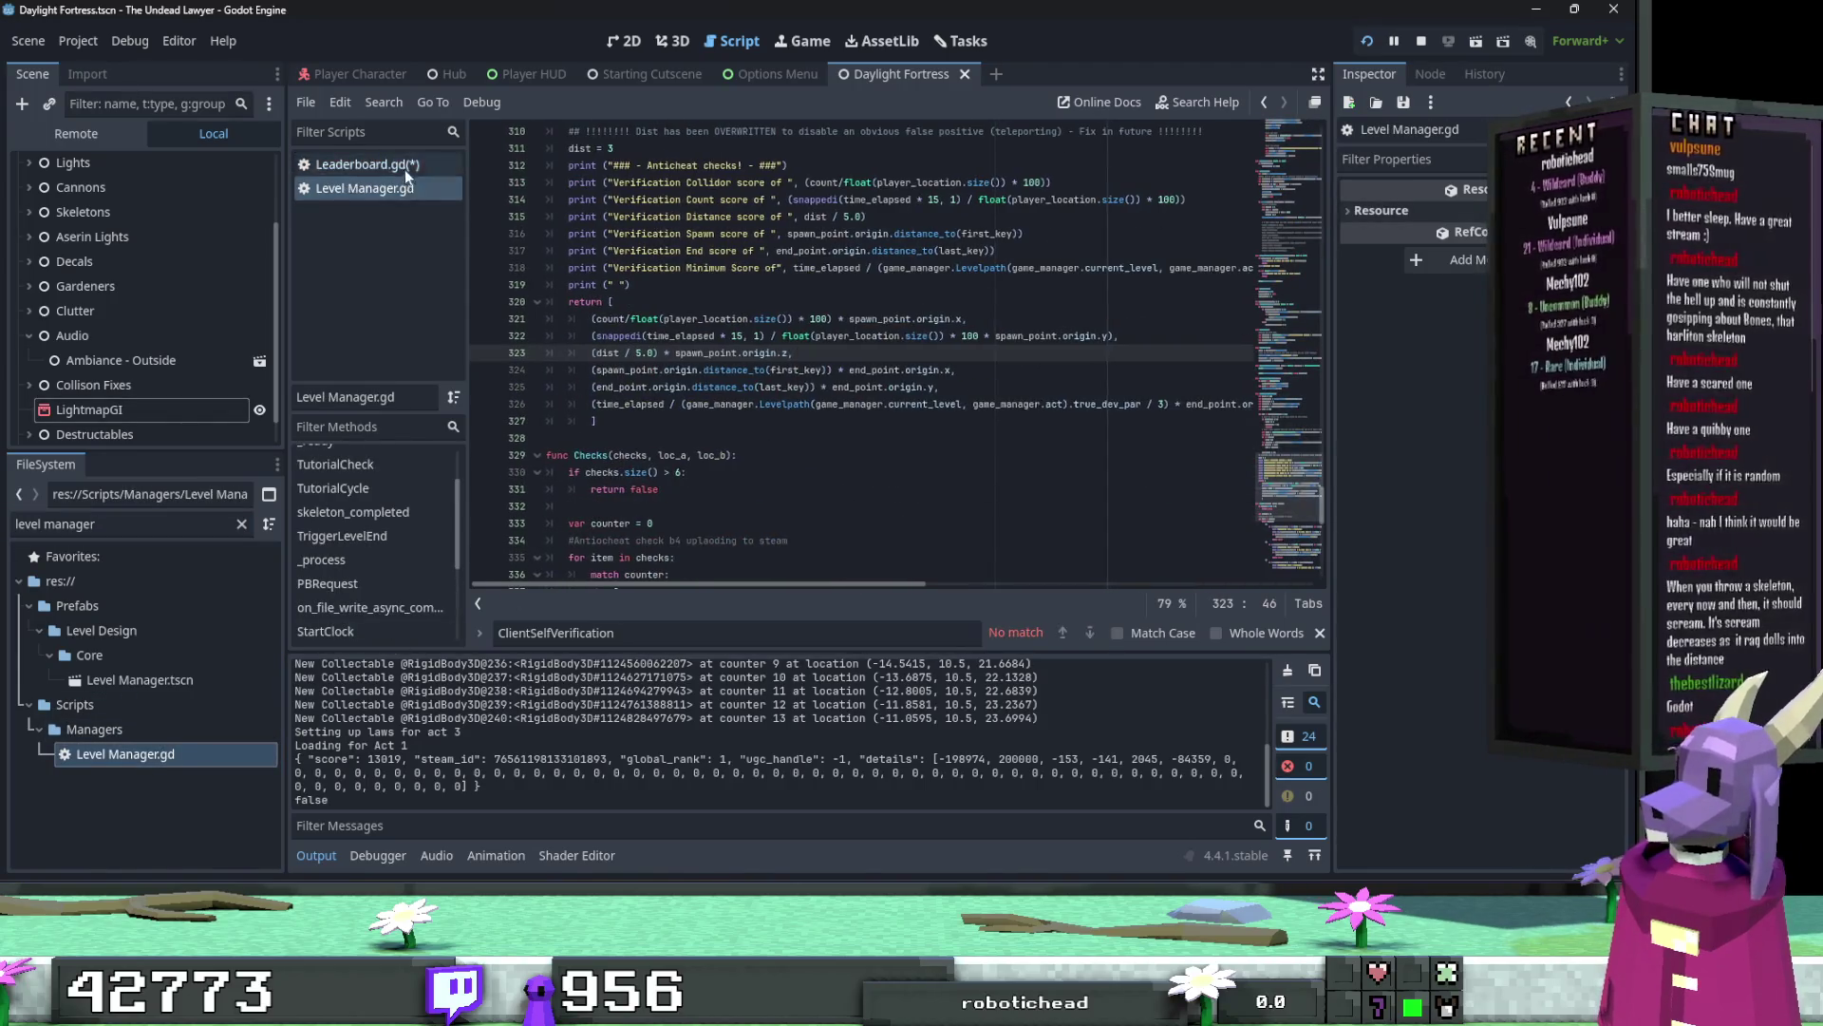
pyautogui.click(404, 165)
pyautogui.scroll(-5, 807, 411)
pyautogui.moveTo(1313, 320)
pyautogui.mouseDown()
pyautogui.moveTo(1331, 549)
pyautogui.moveTo(1203, 605)
pyautogui.mouseUp()
pyautogui.keyDown('ctrl'); pyautogui.click(691, 542); pyautogui.keyUp('ctrl')
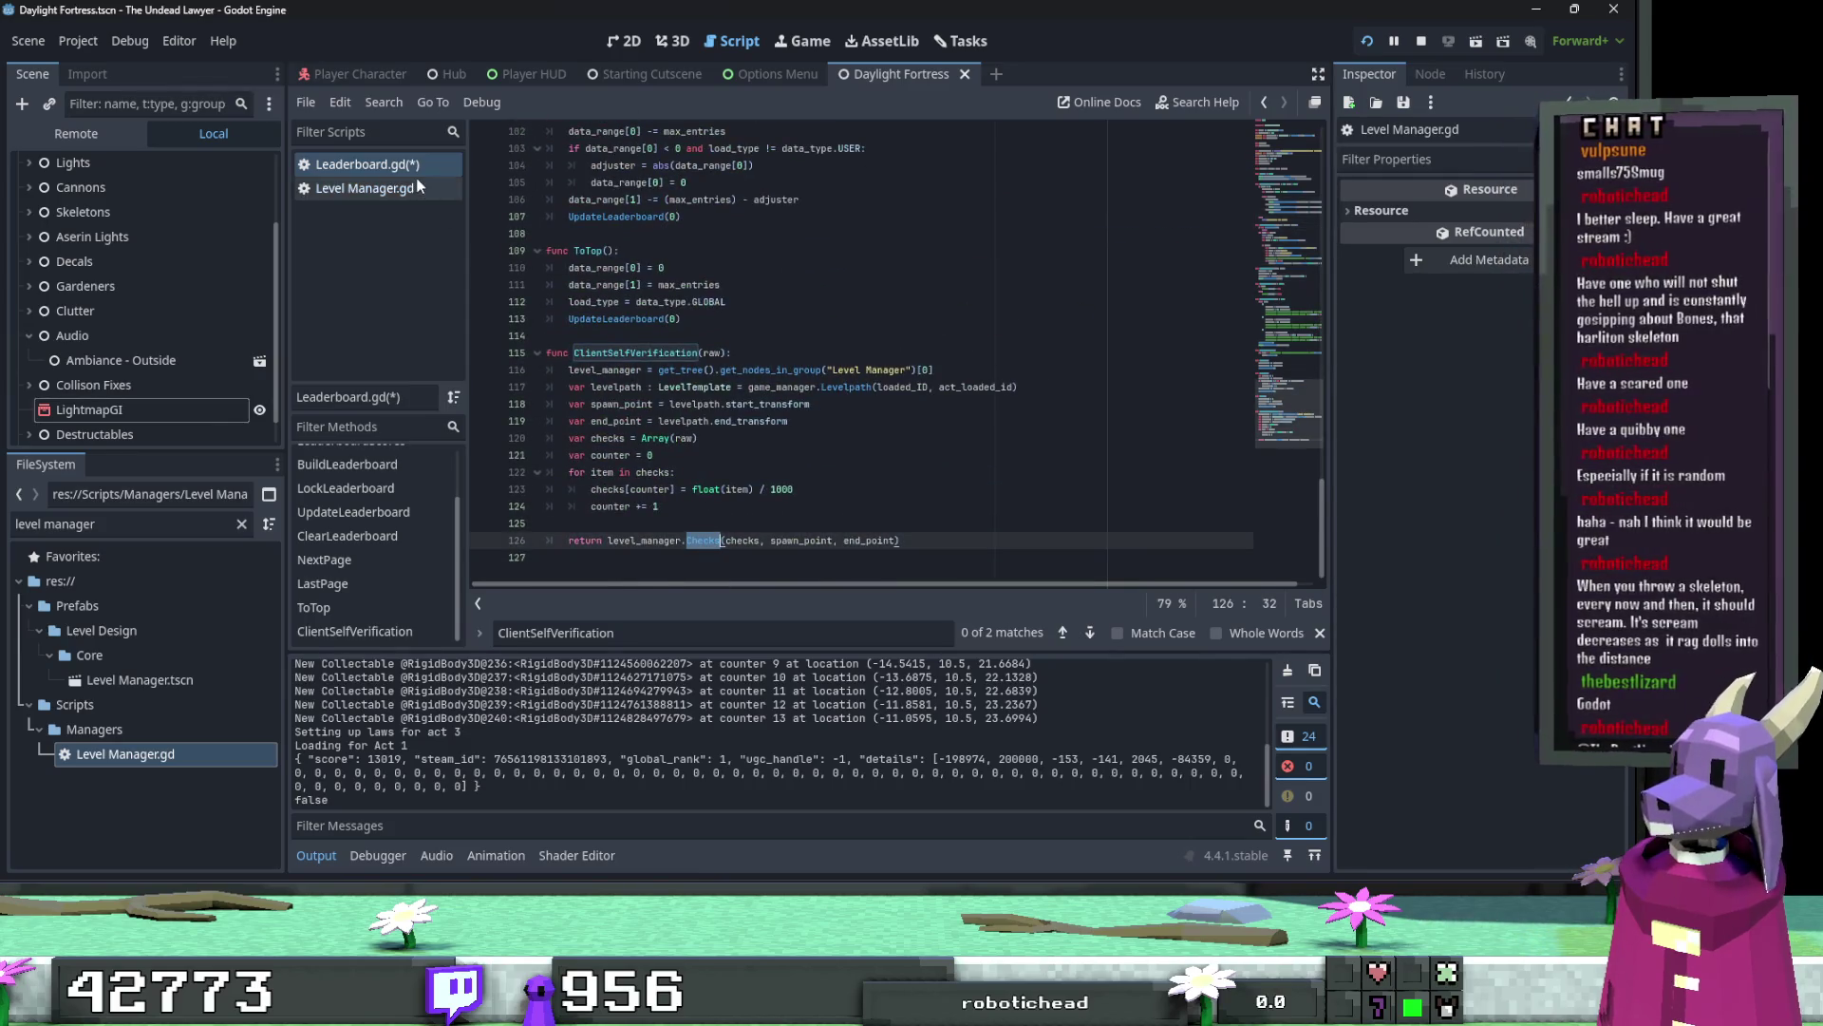
pyautogui.scroll(-3, 408, 583)
pyautogui.click(379, 629)
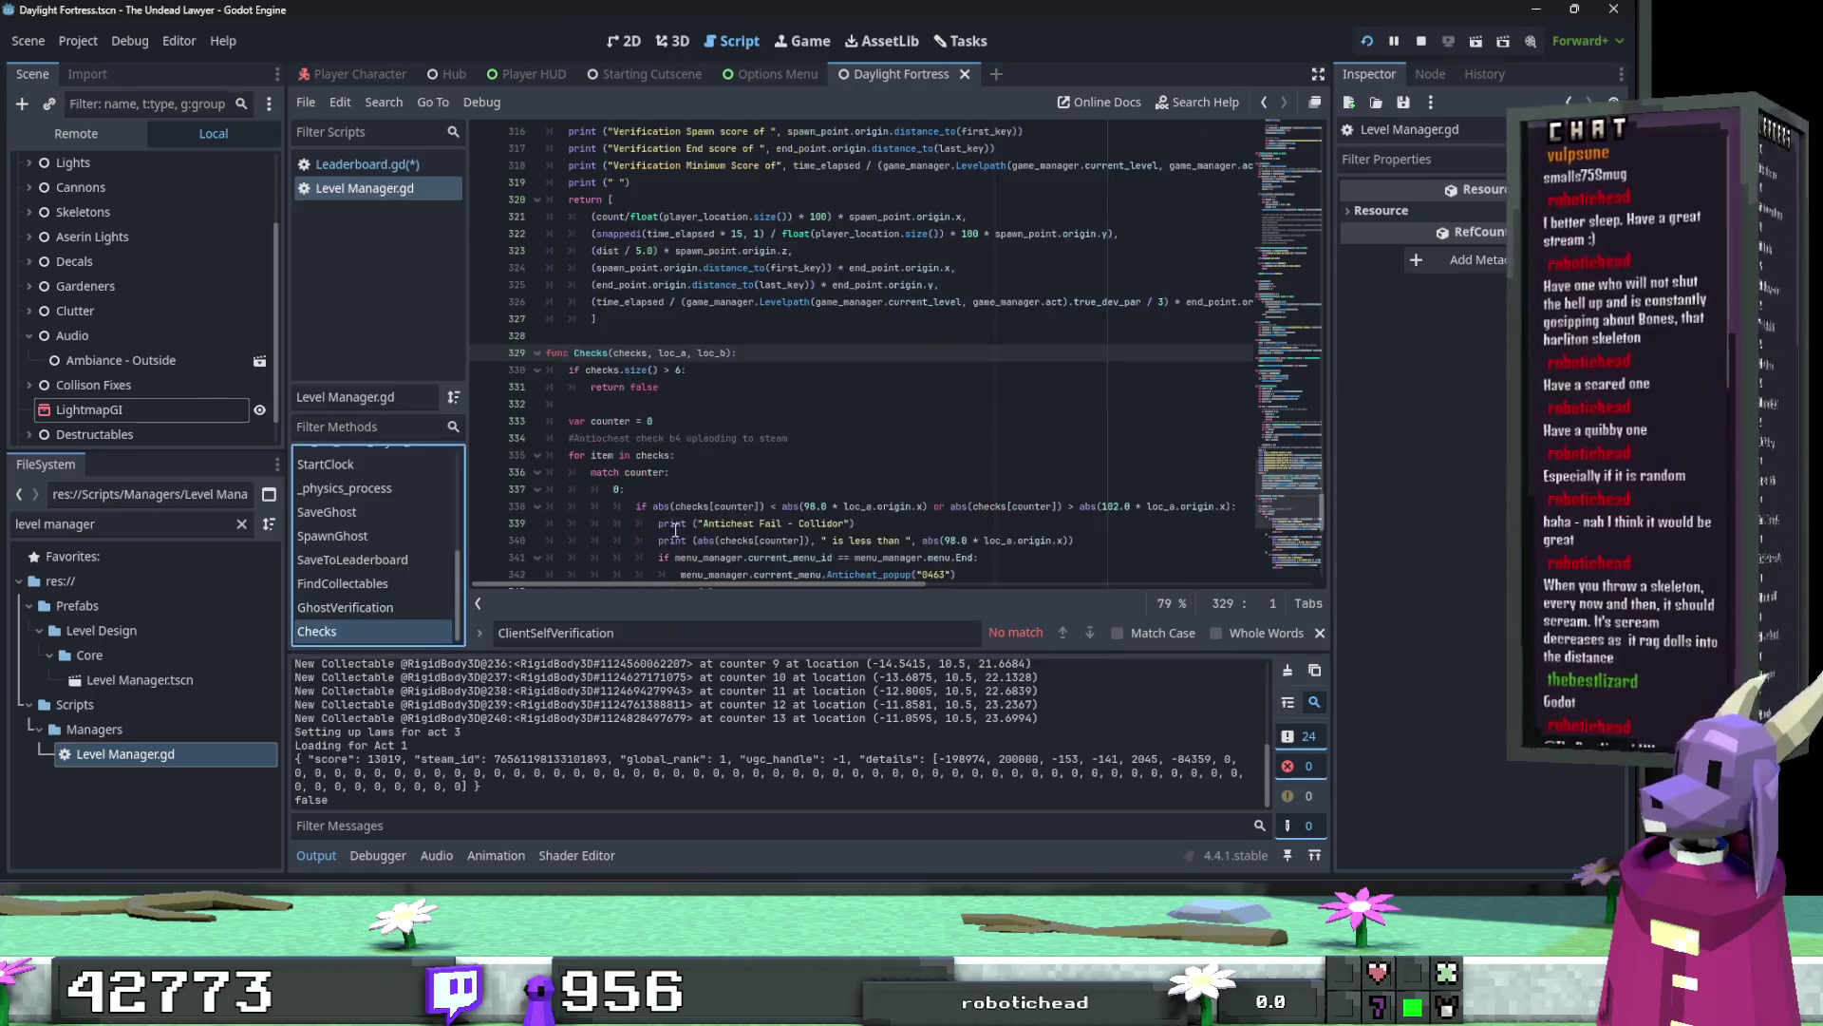
pyautogui.scroll(-5, 805, 481)
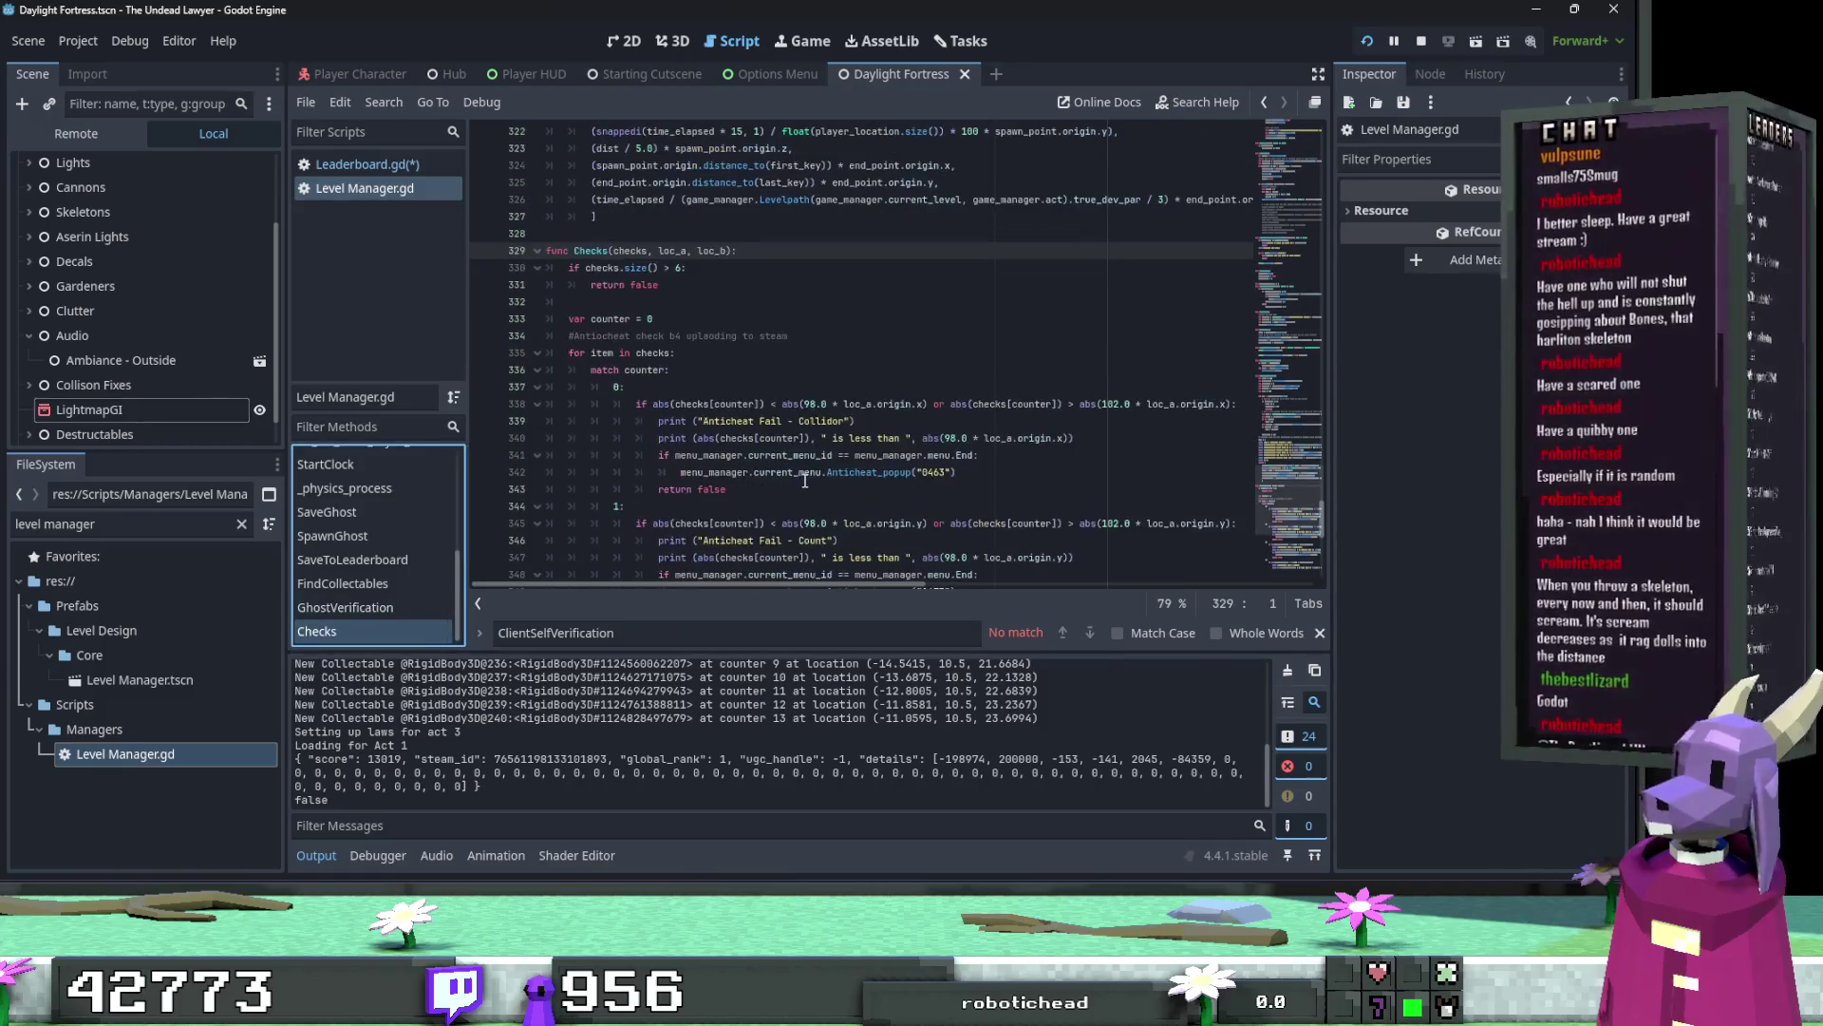
pyautogui.click(395, 163)
pyautogui.click(796, 516)
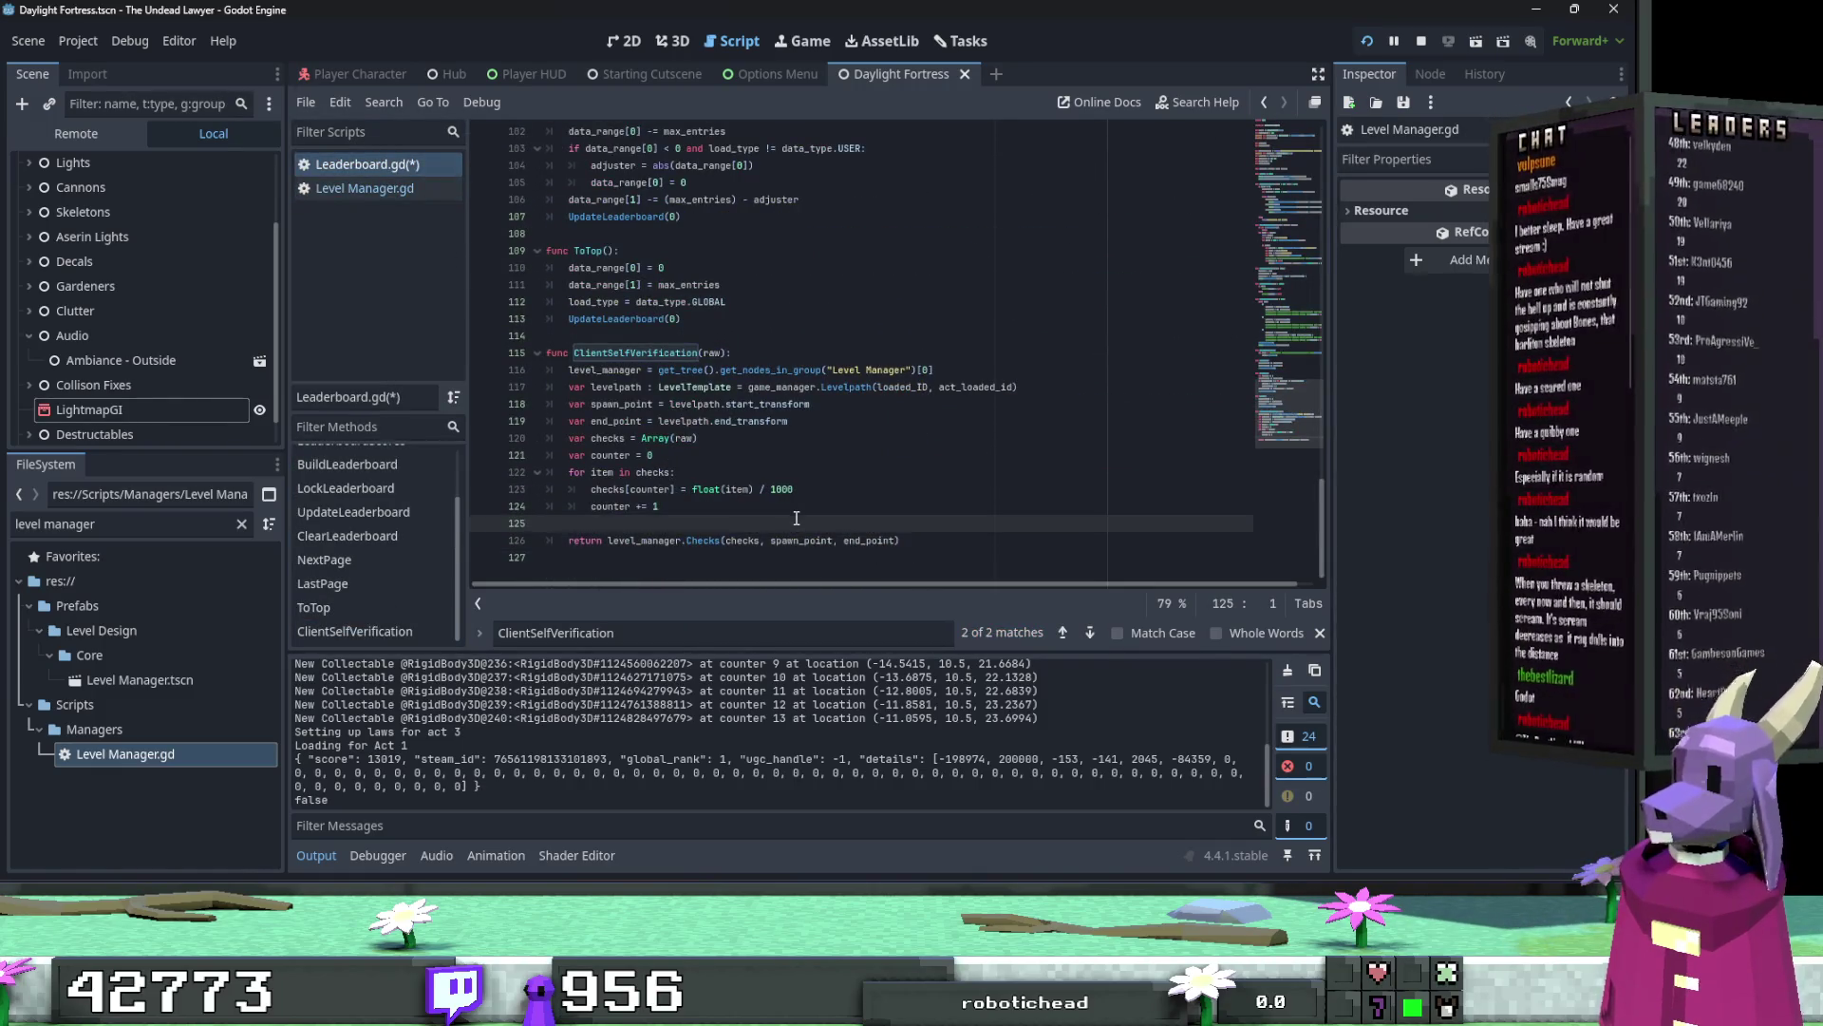
# Step: Add print(checks) on line 125 before the return, save, and stop the game
pyautogui.hotkey('ctrl', 's')
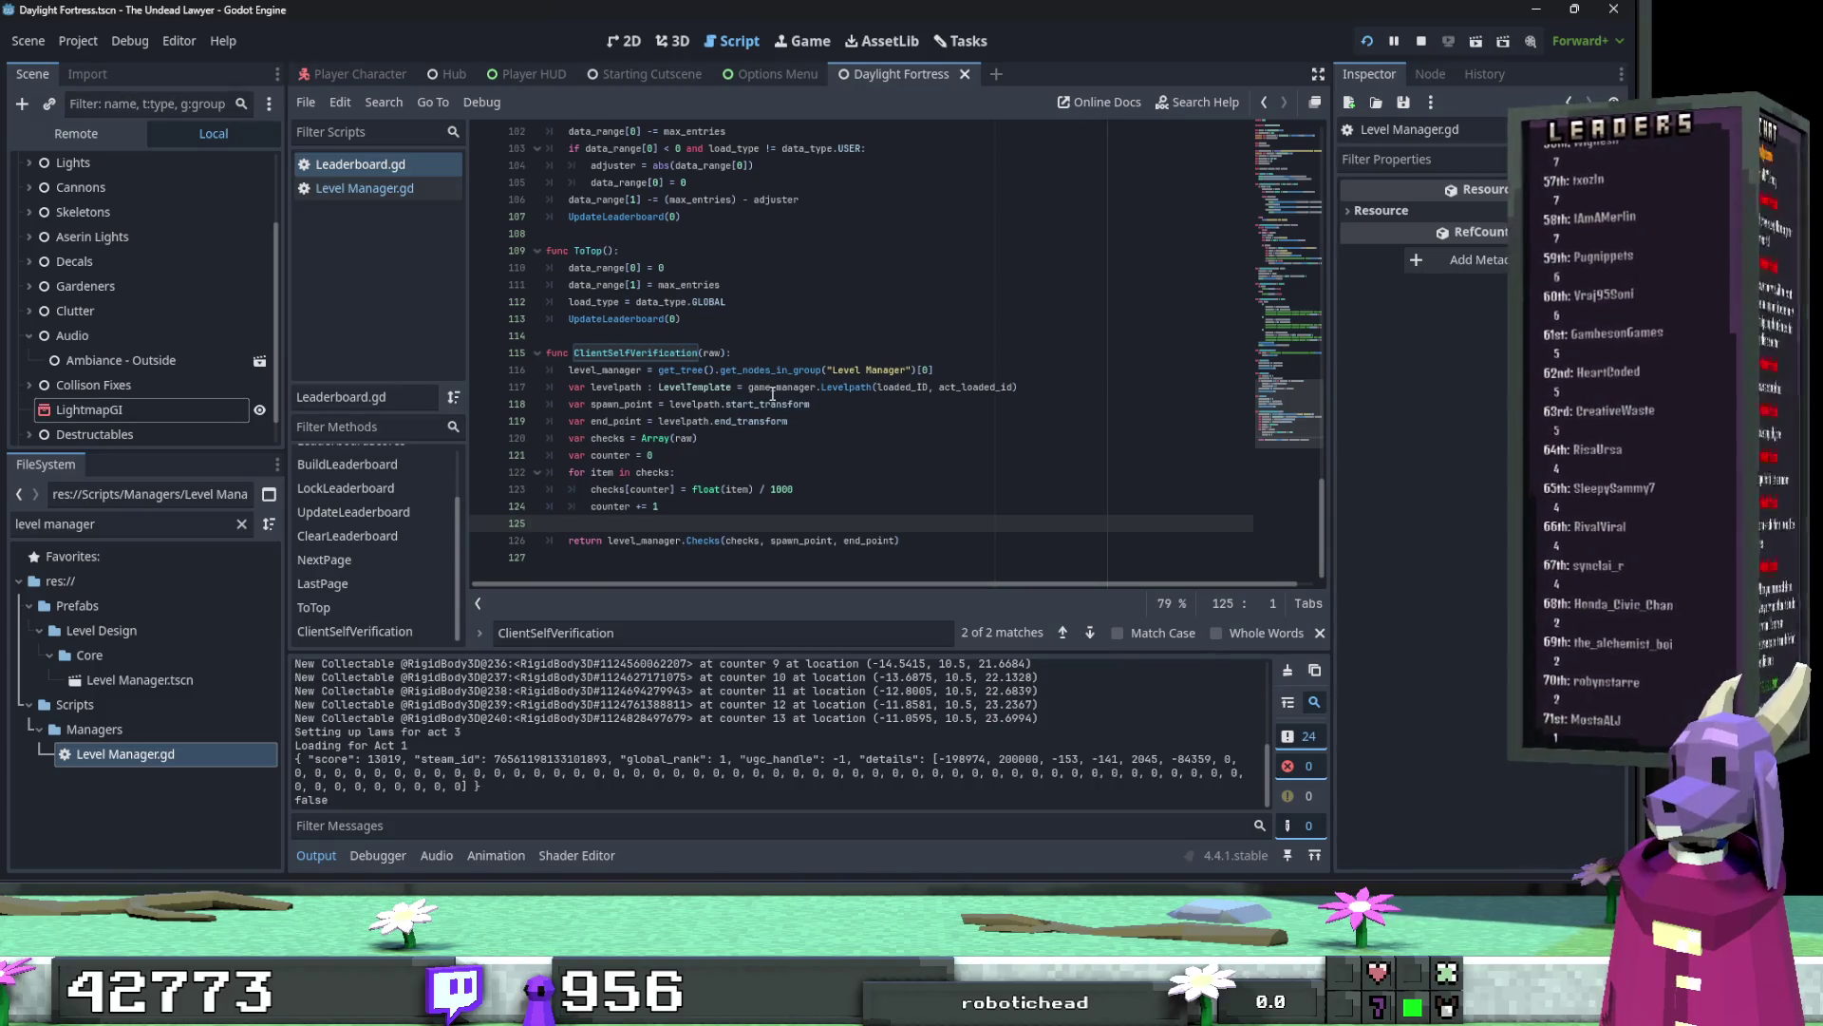
pyautogui.moveTo(774, 400)
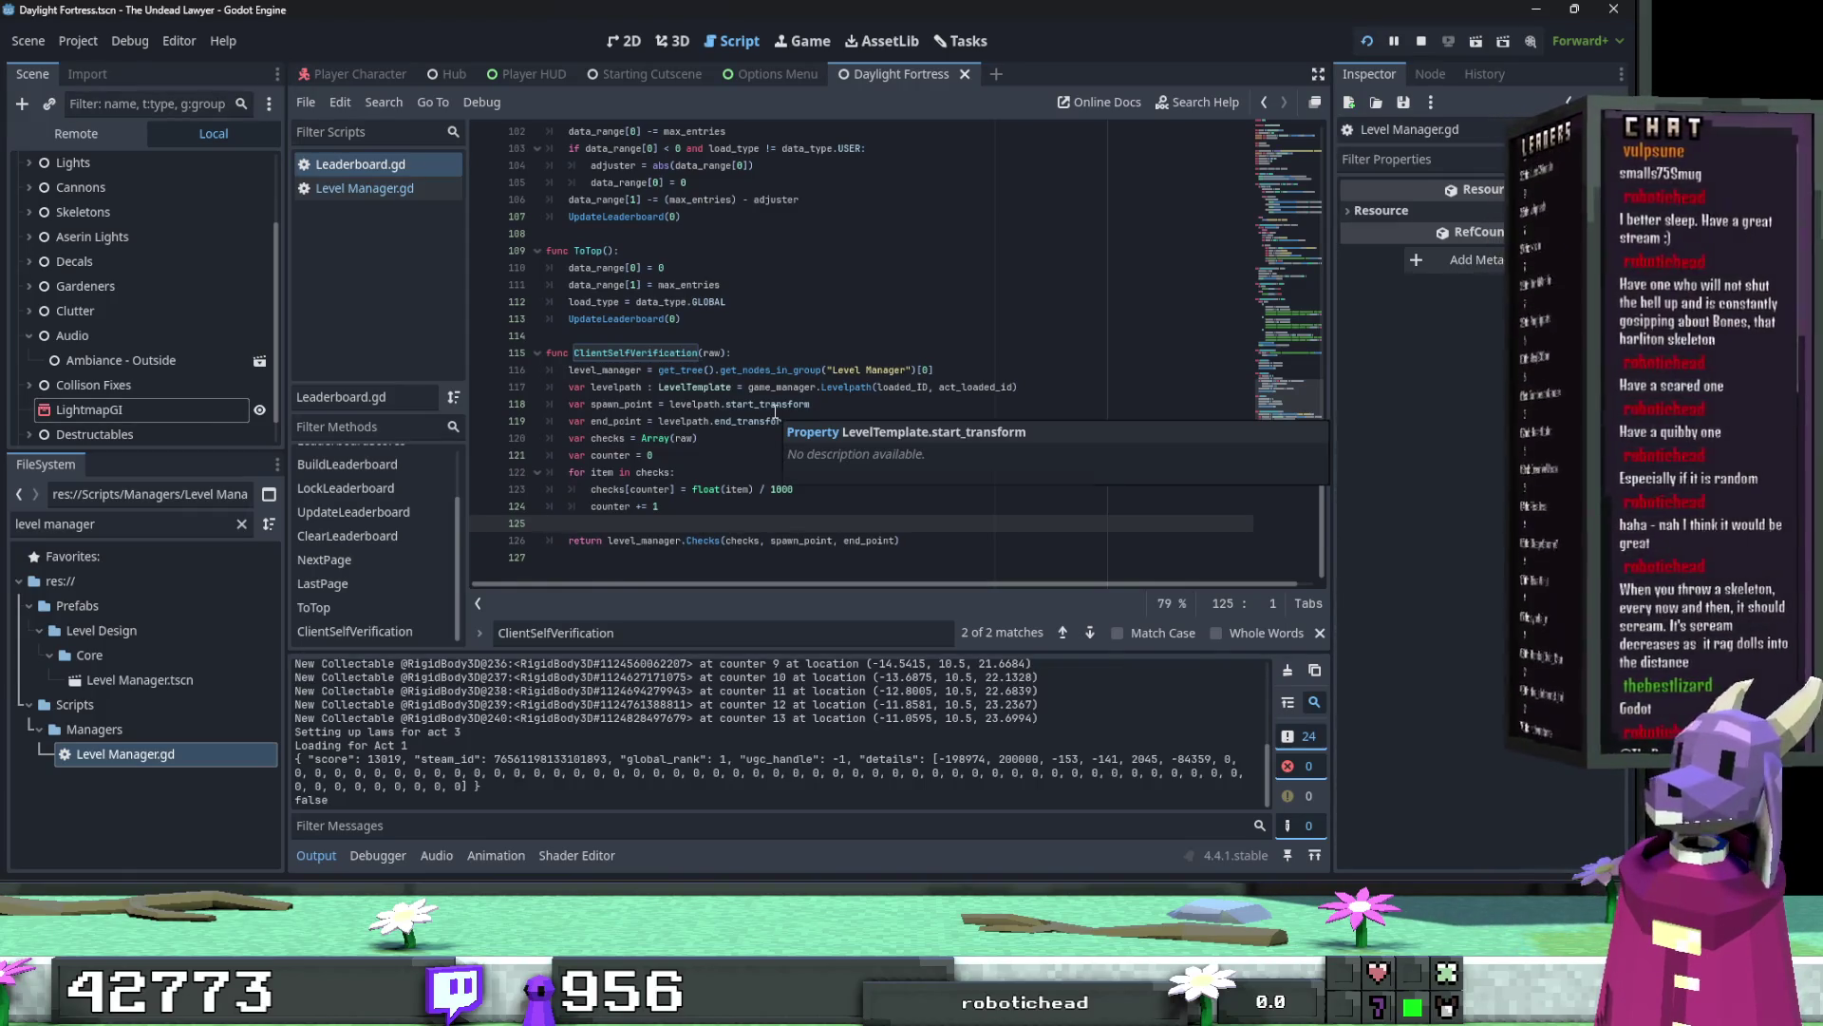
pyautogui.press('Tab')
pyautogui.write('print')
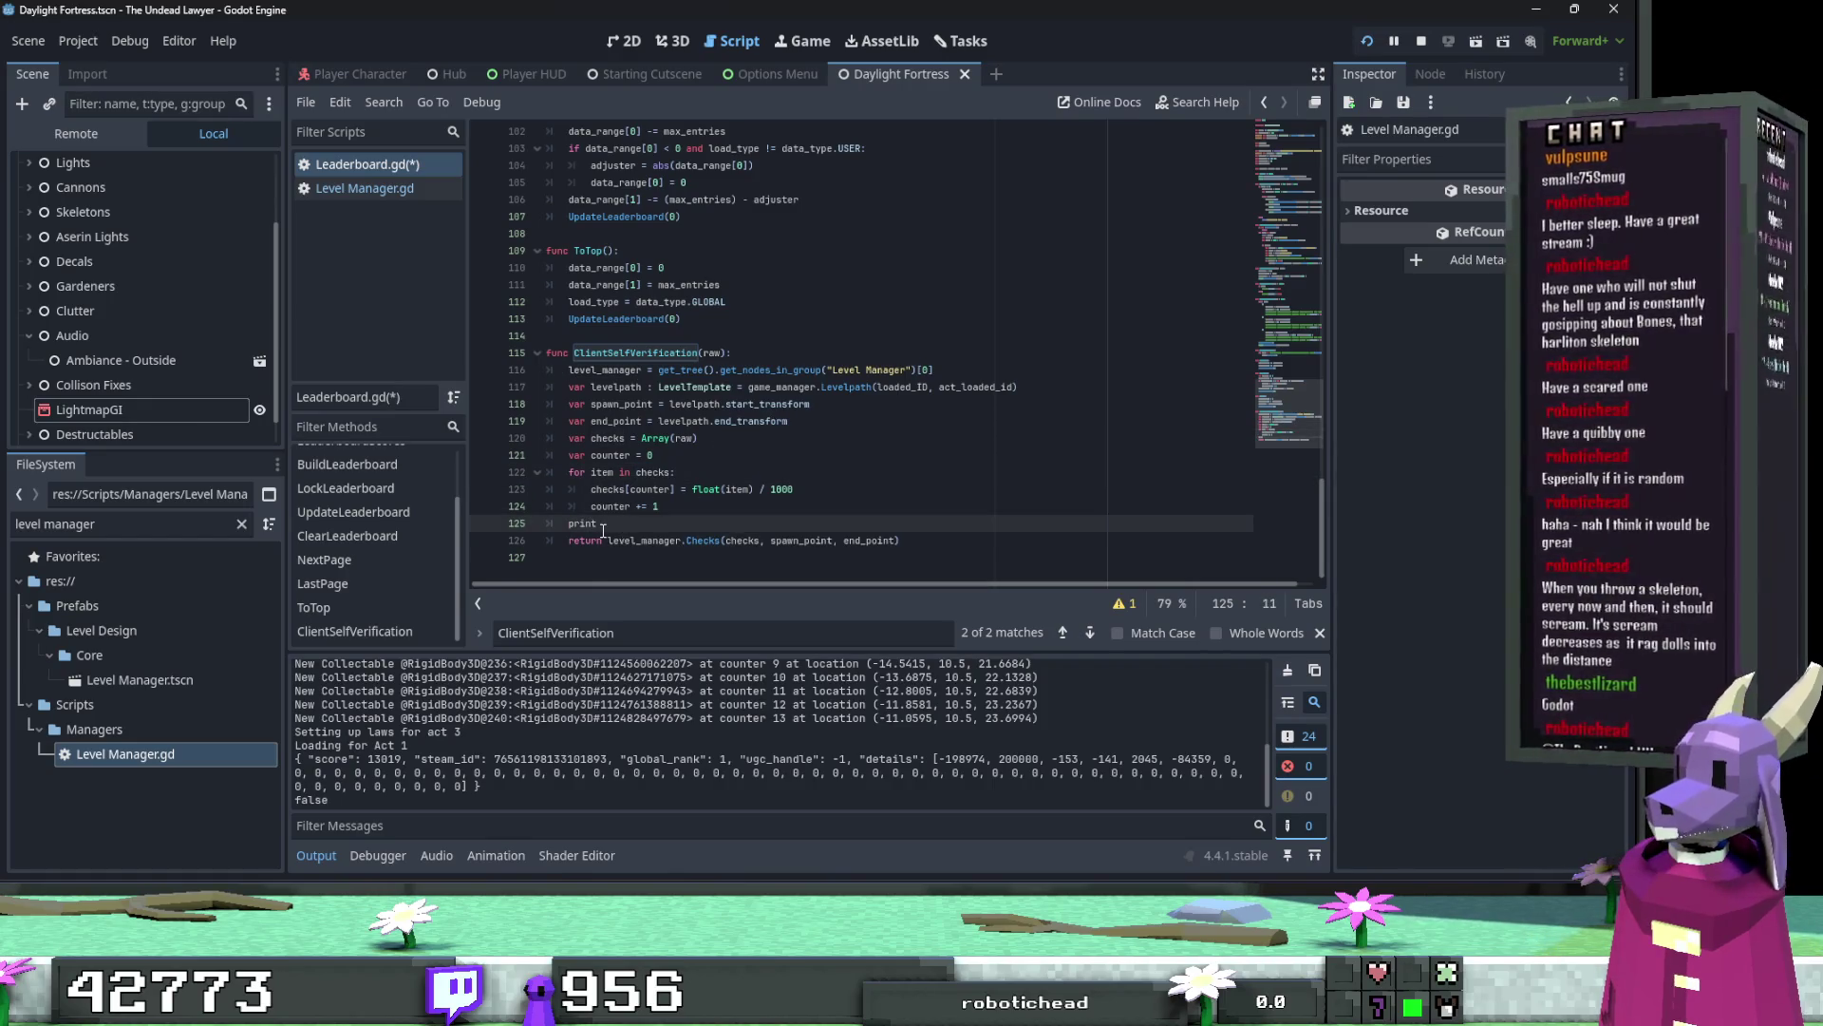
pyautogui.write('(checks')
pyautogui.hotkey('ctrl', 's')
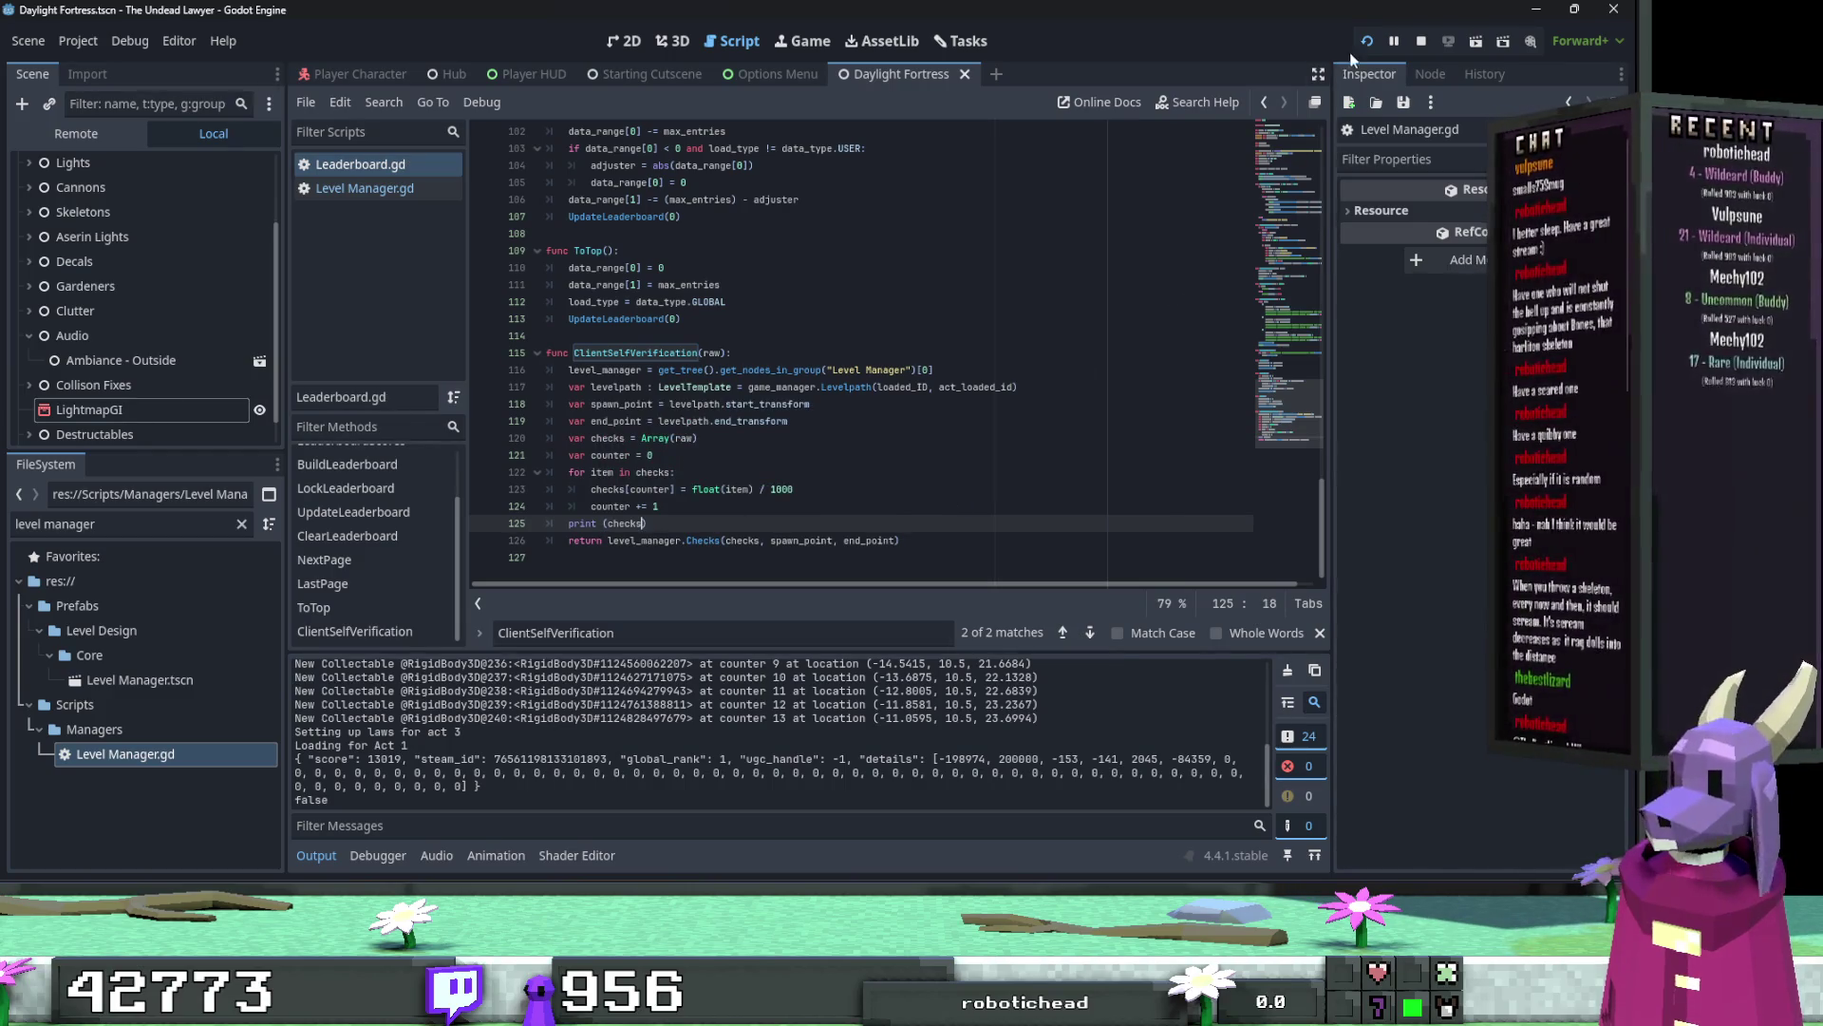
pyautogui.click(1422, 41)
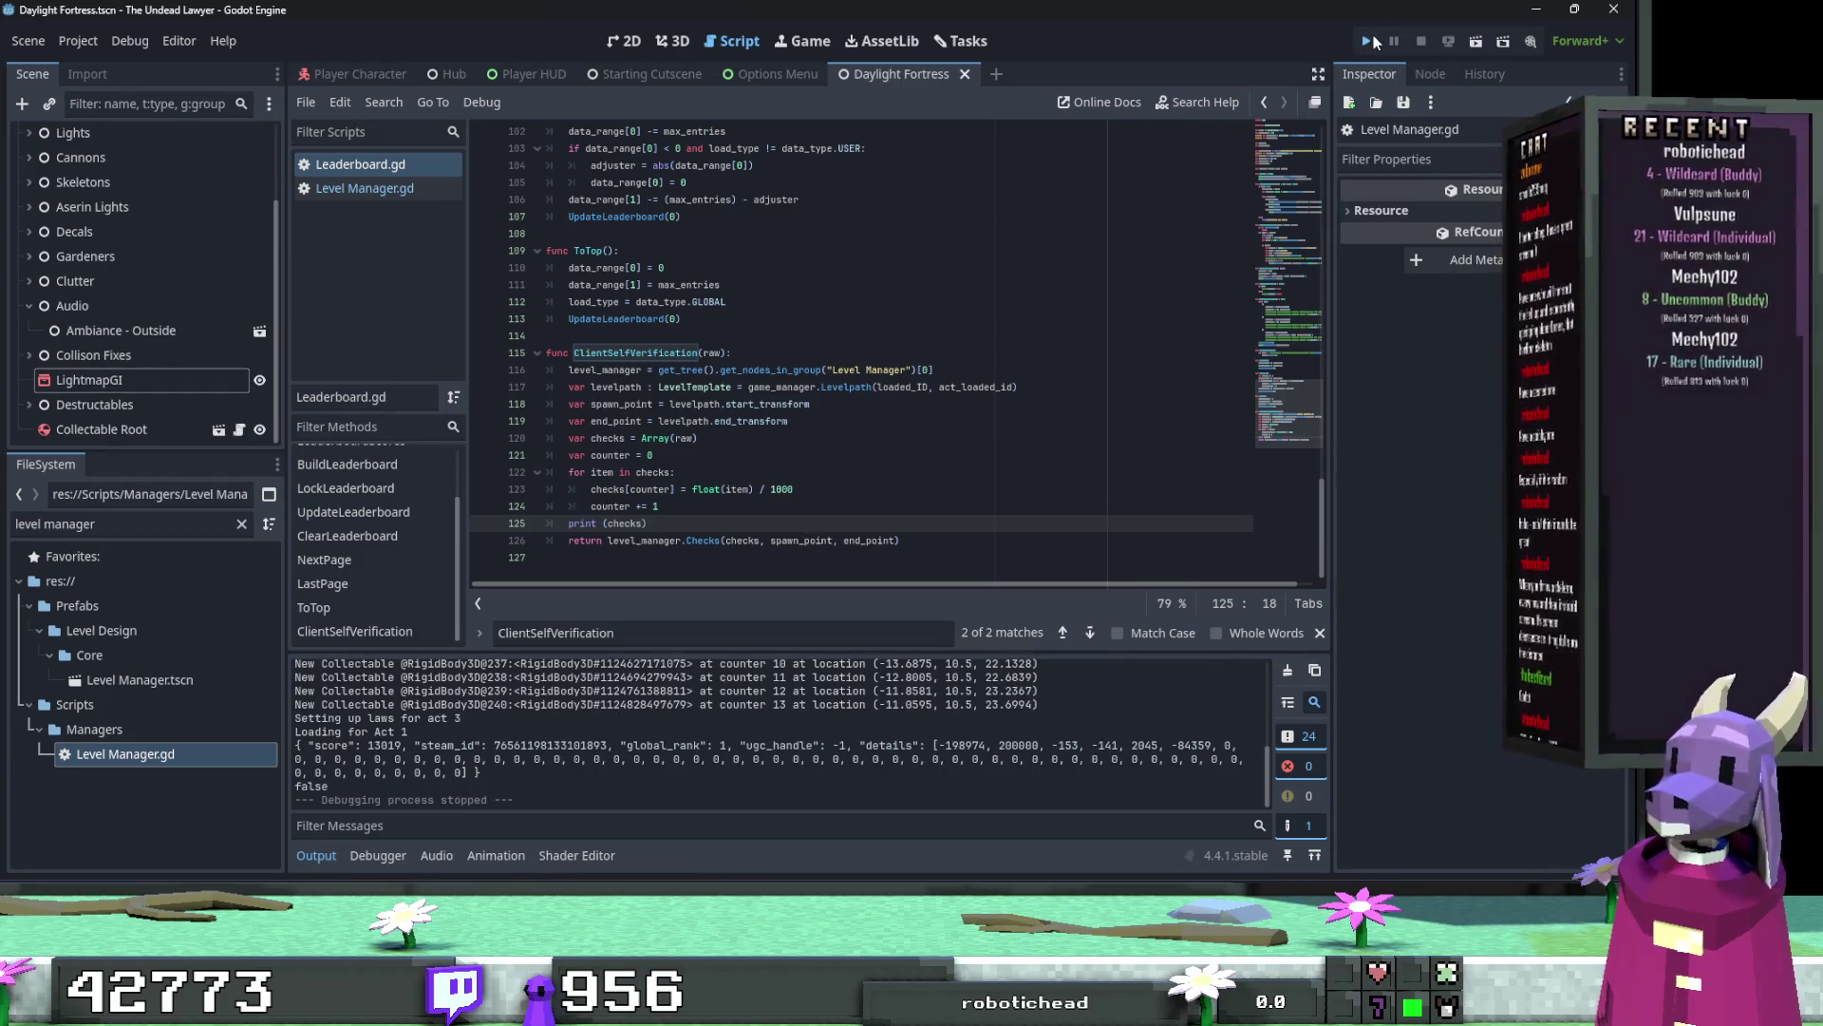
# Step: Rerun the game into Act 1's Godrays mission and view the printed checks array in Output
pyautogui.click(1374, 38)
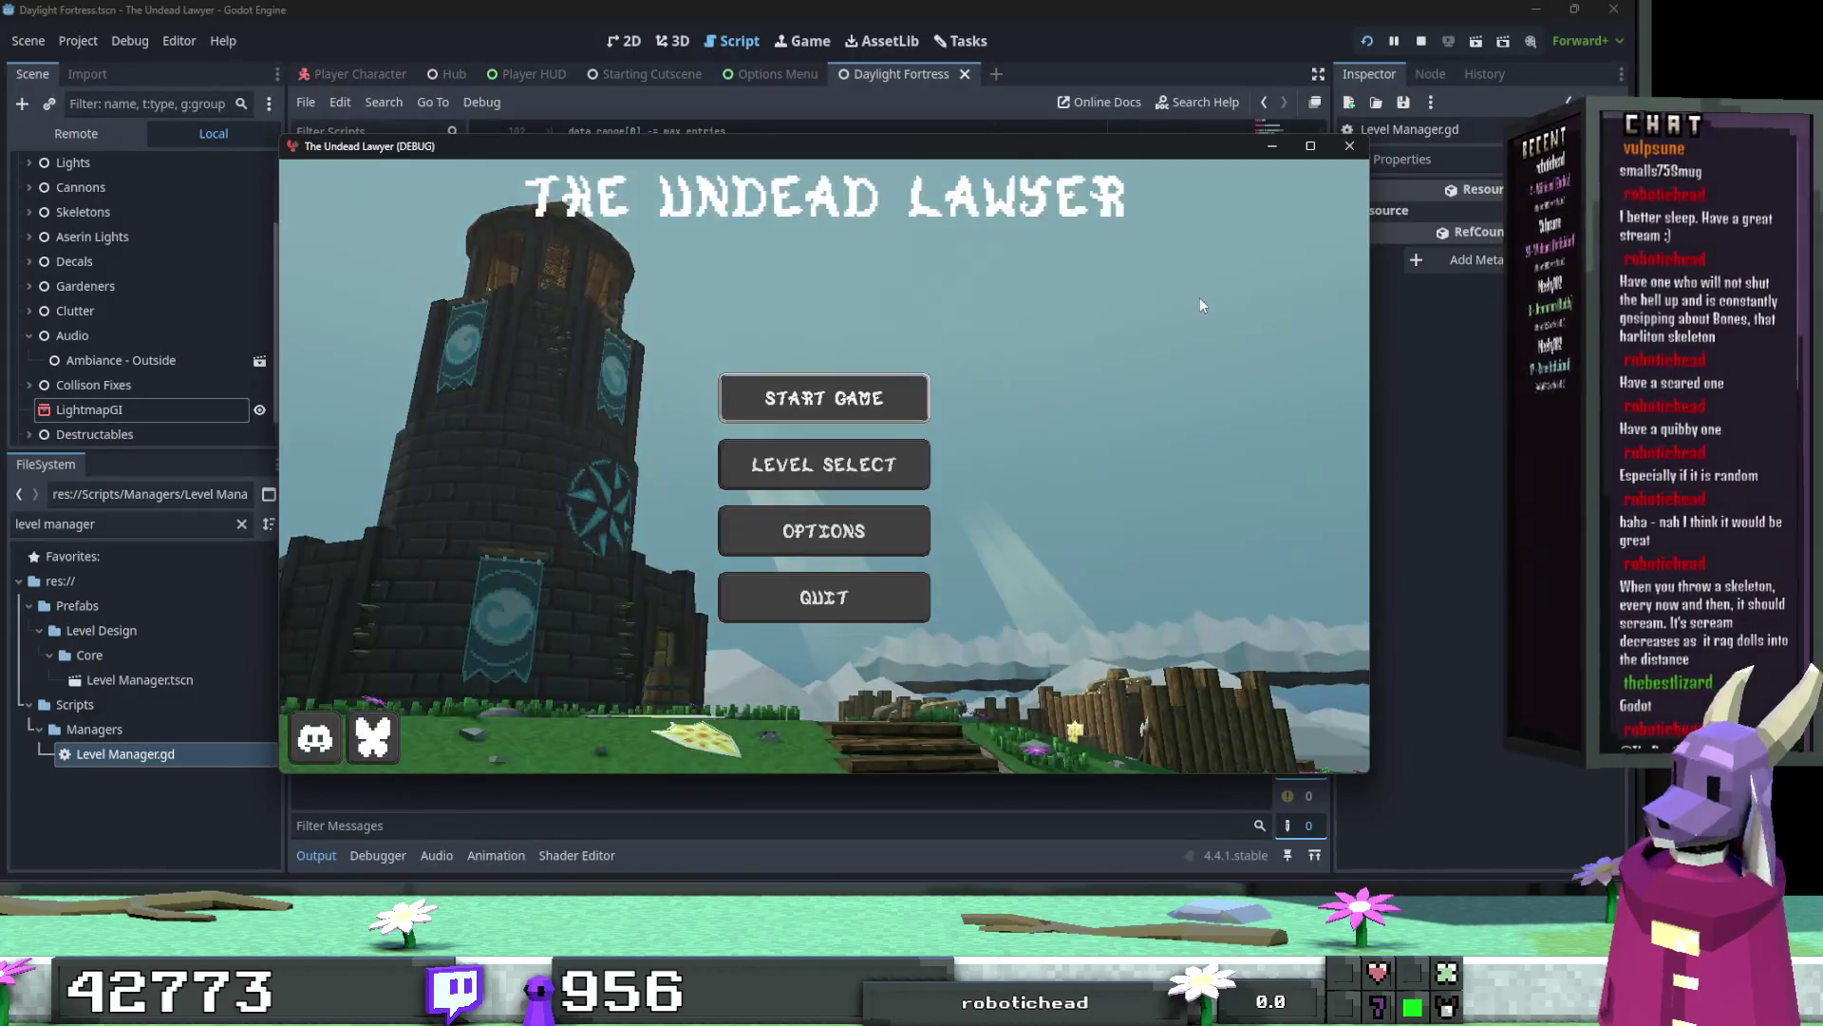
pyautogui.click(841, 463)
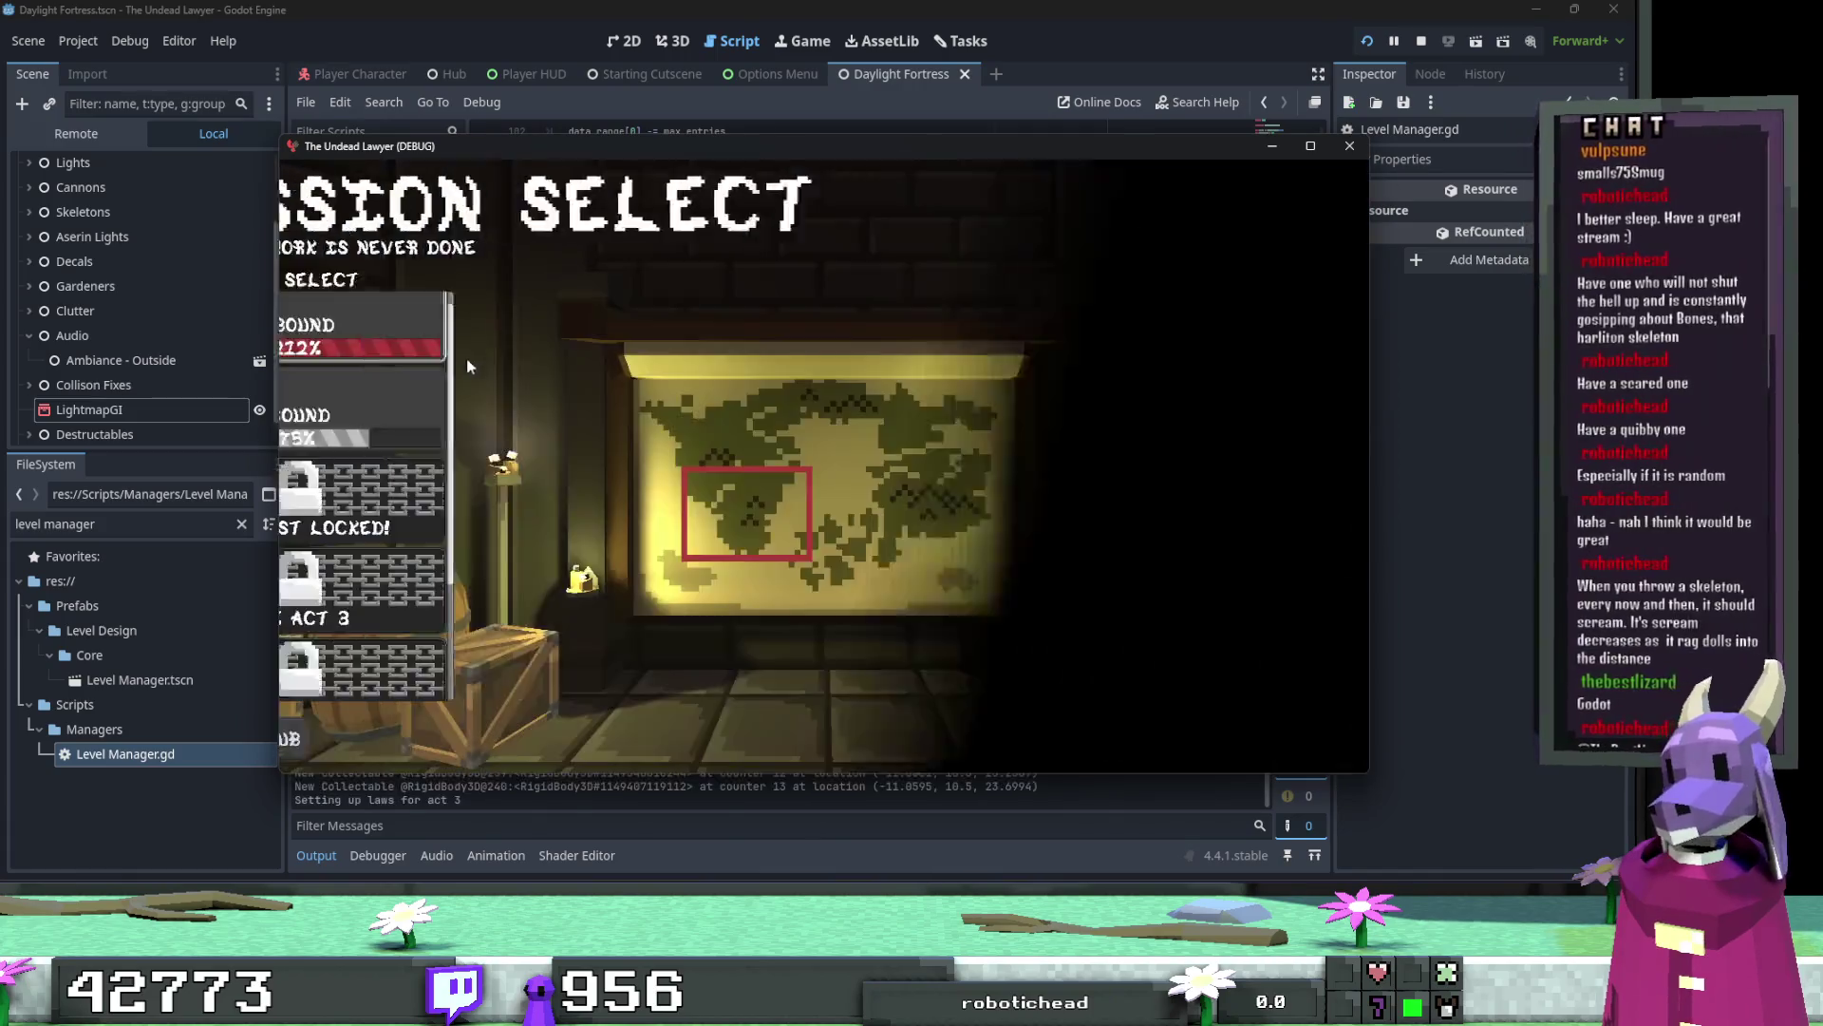
pyautogui.click(468, 328)
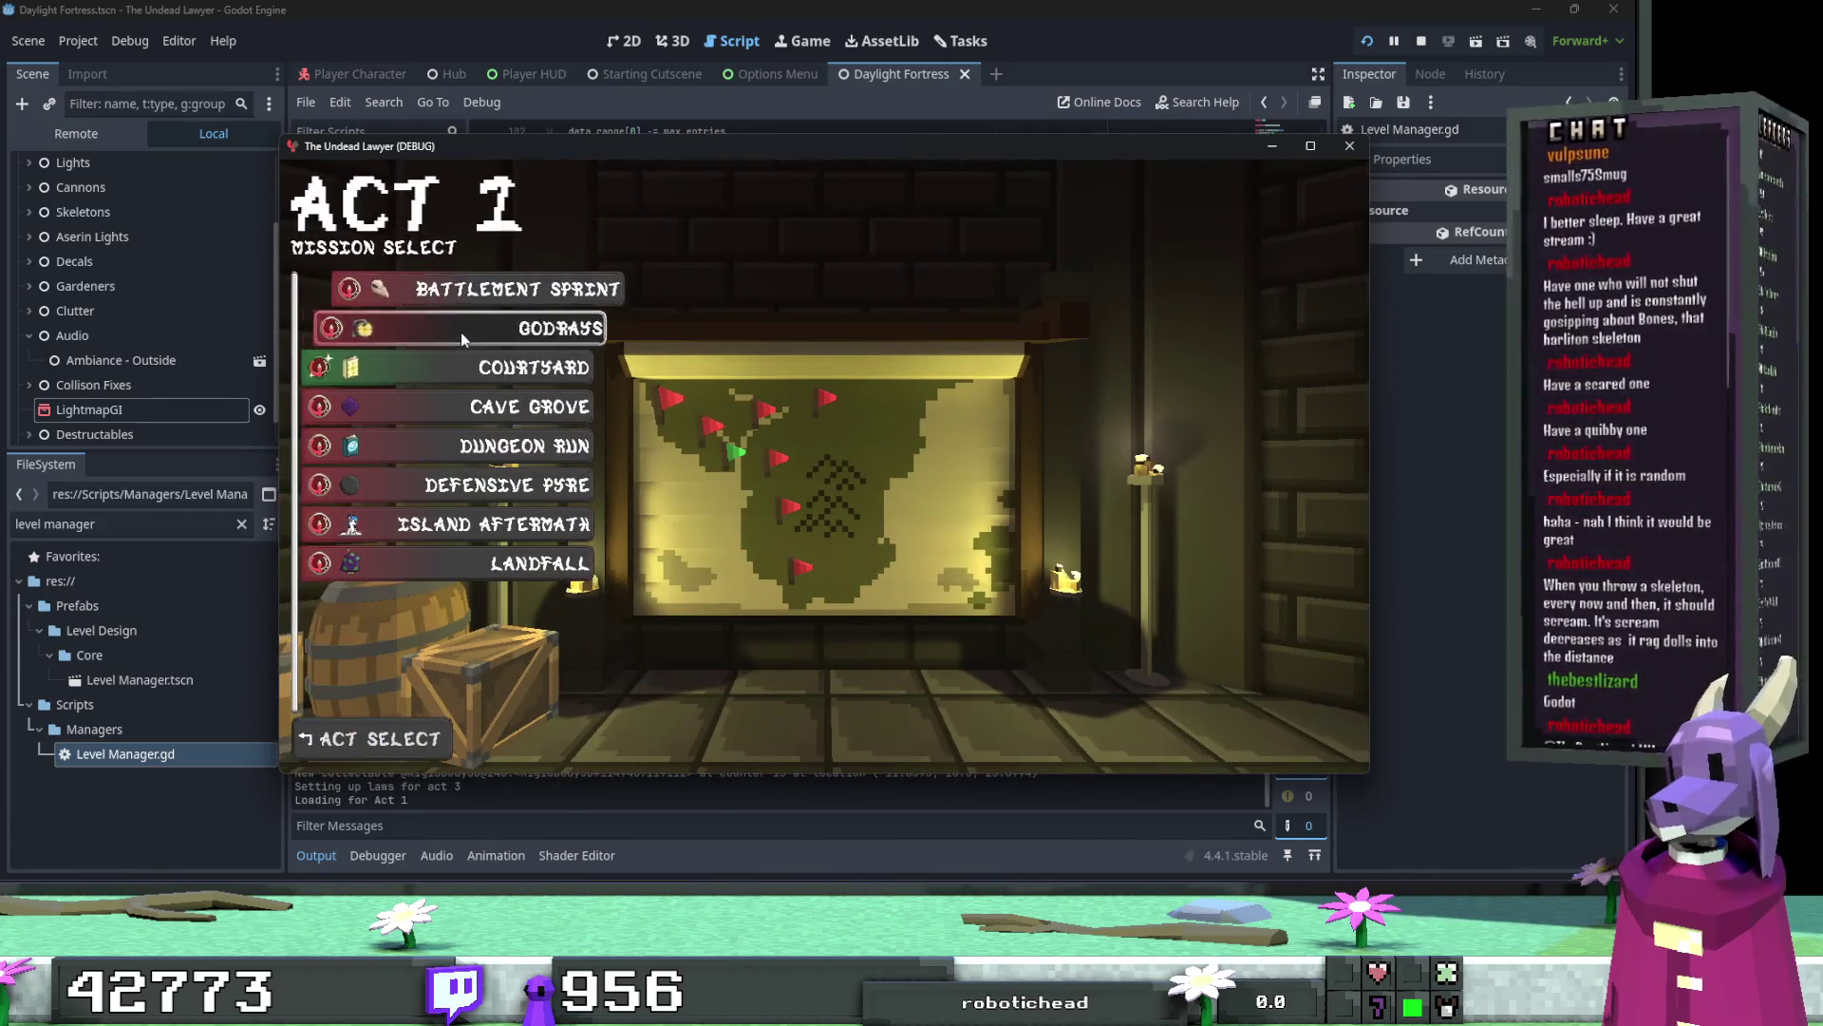
pyautogui.click(459, 333)
pyautogui.click(631, 815)
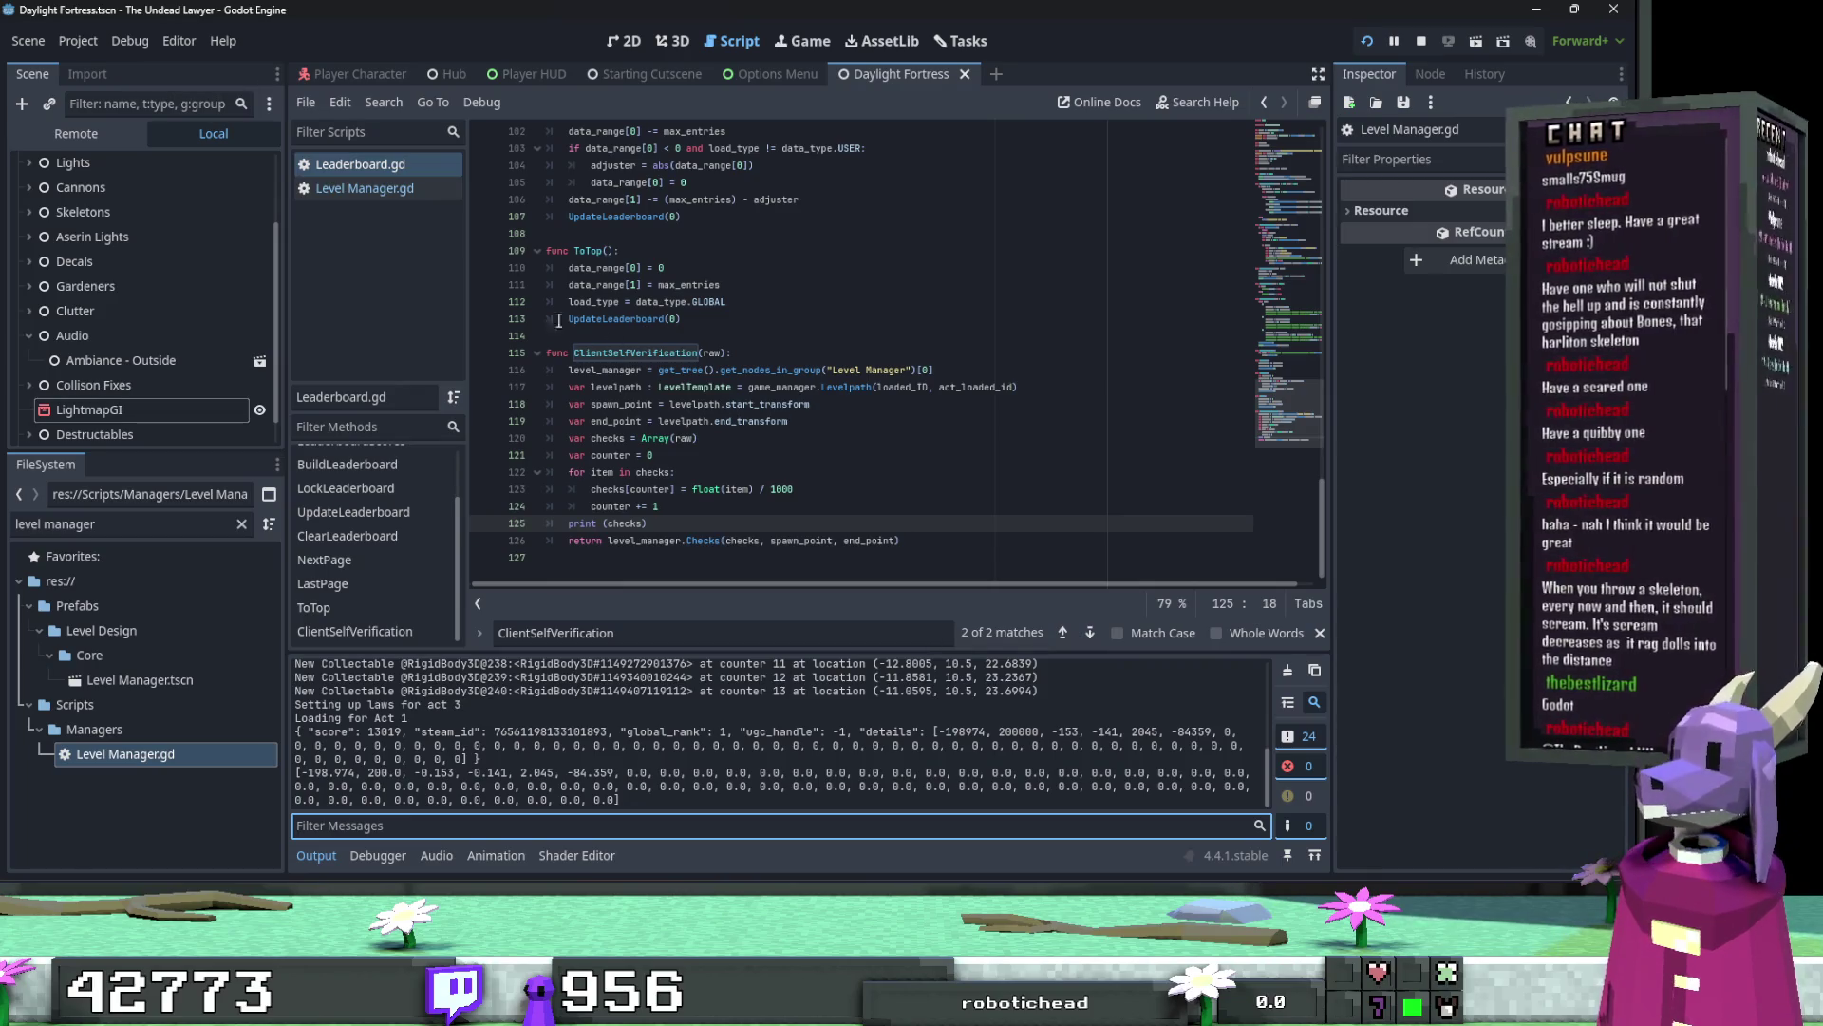
# Step: Switch to Level Manager.gd and review its Checks function down to the Collidor failure print
pyautogui.click(397, 190)
pyautogui.scroll(-3, 795, 413)
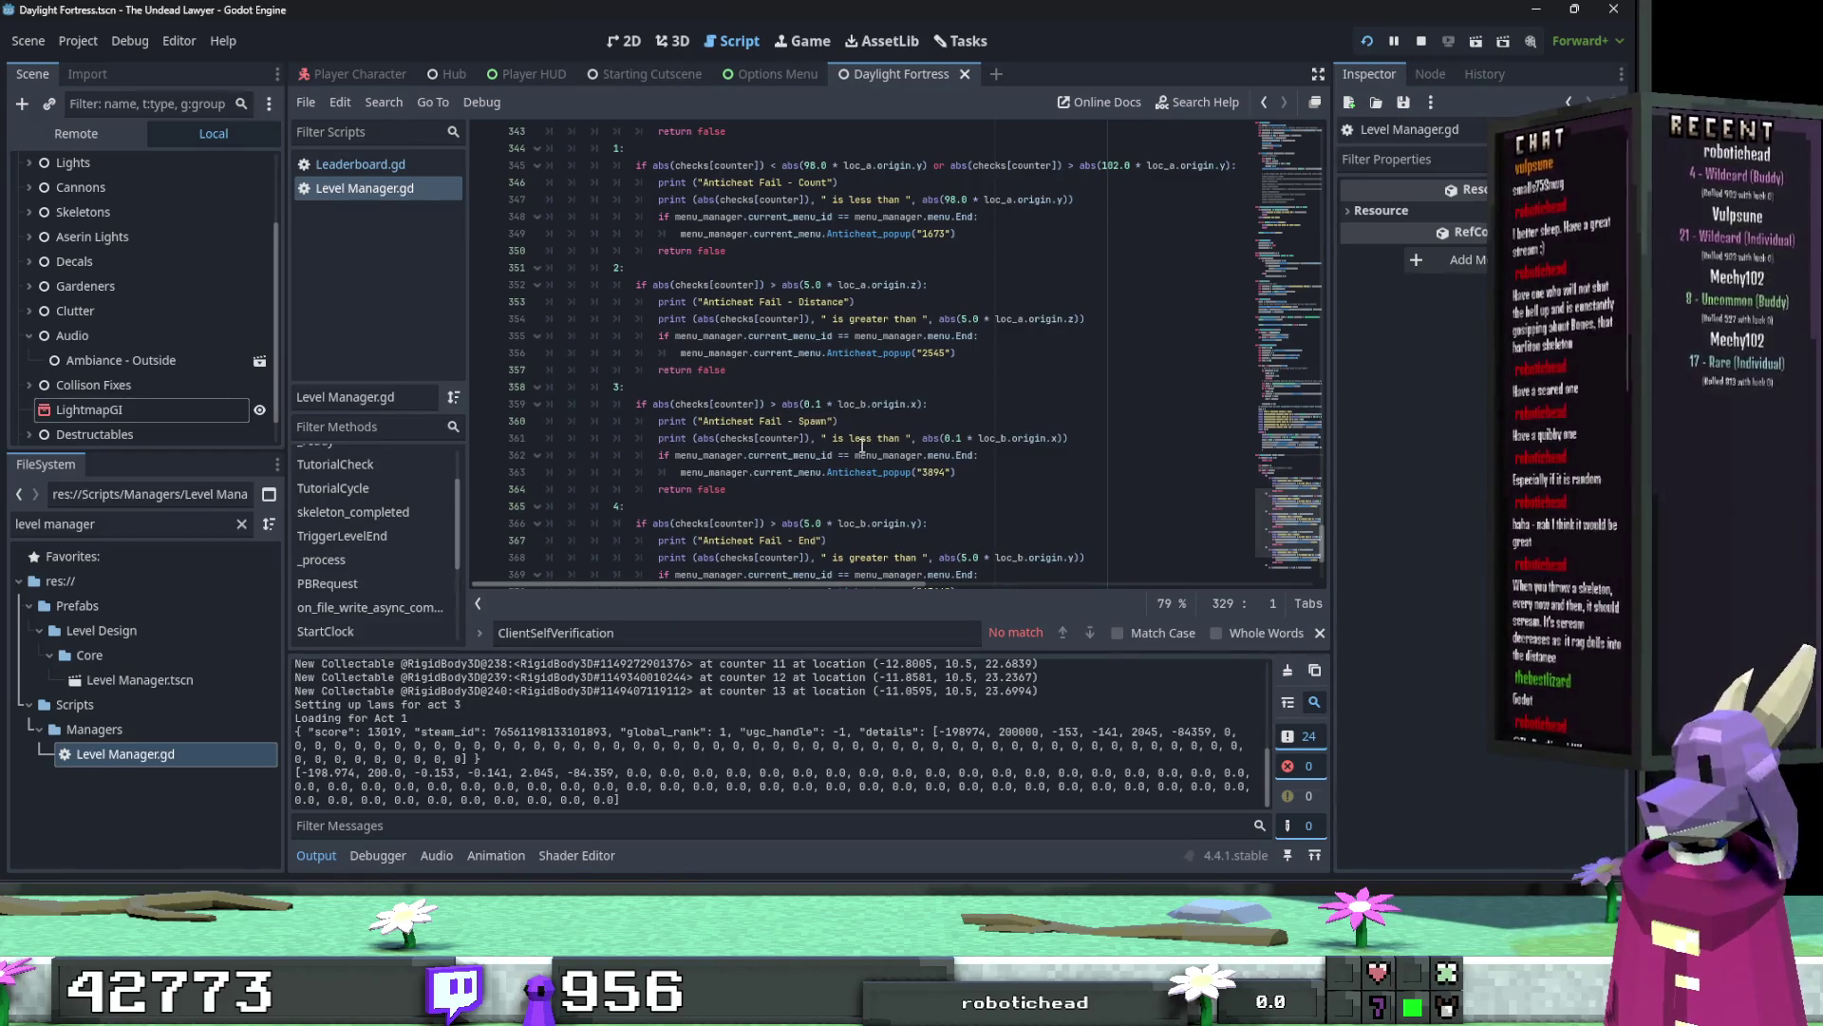
pyautogui.scroll(-4, 862, 443)
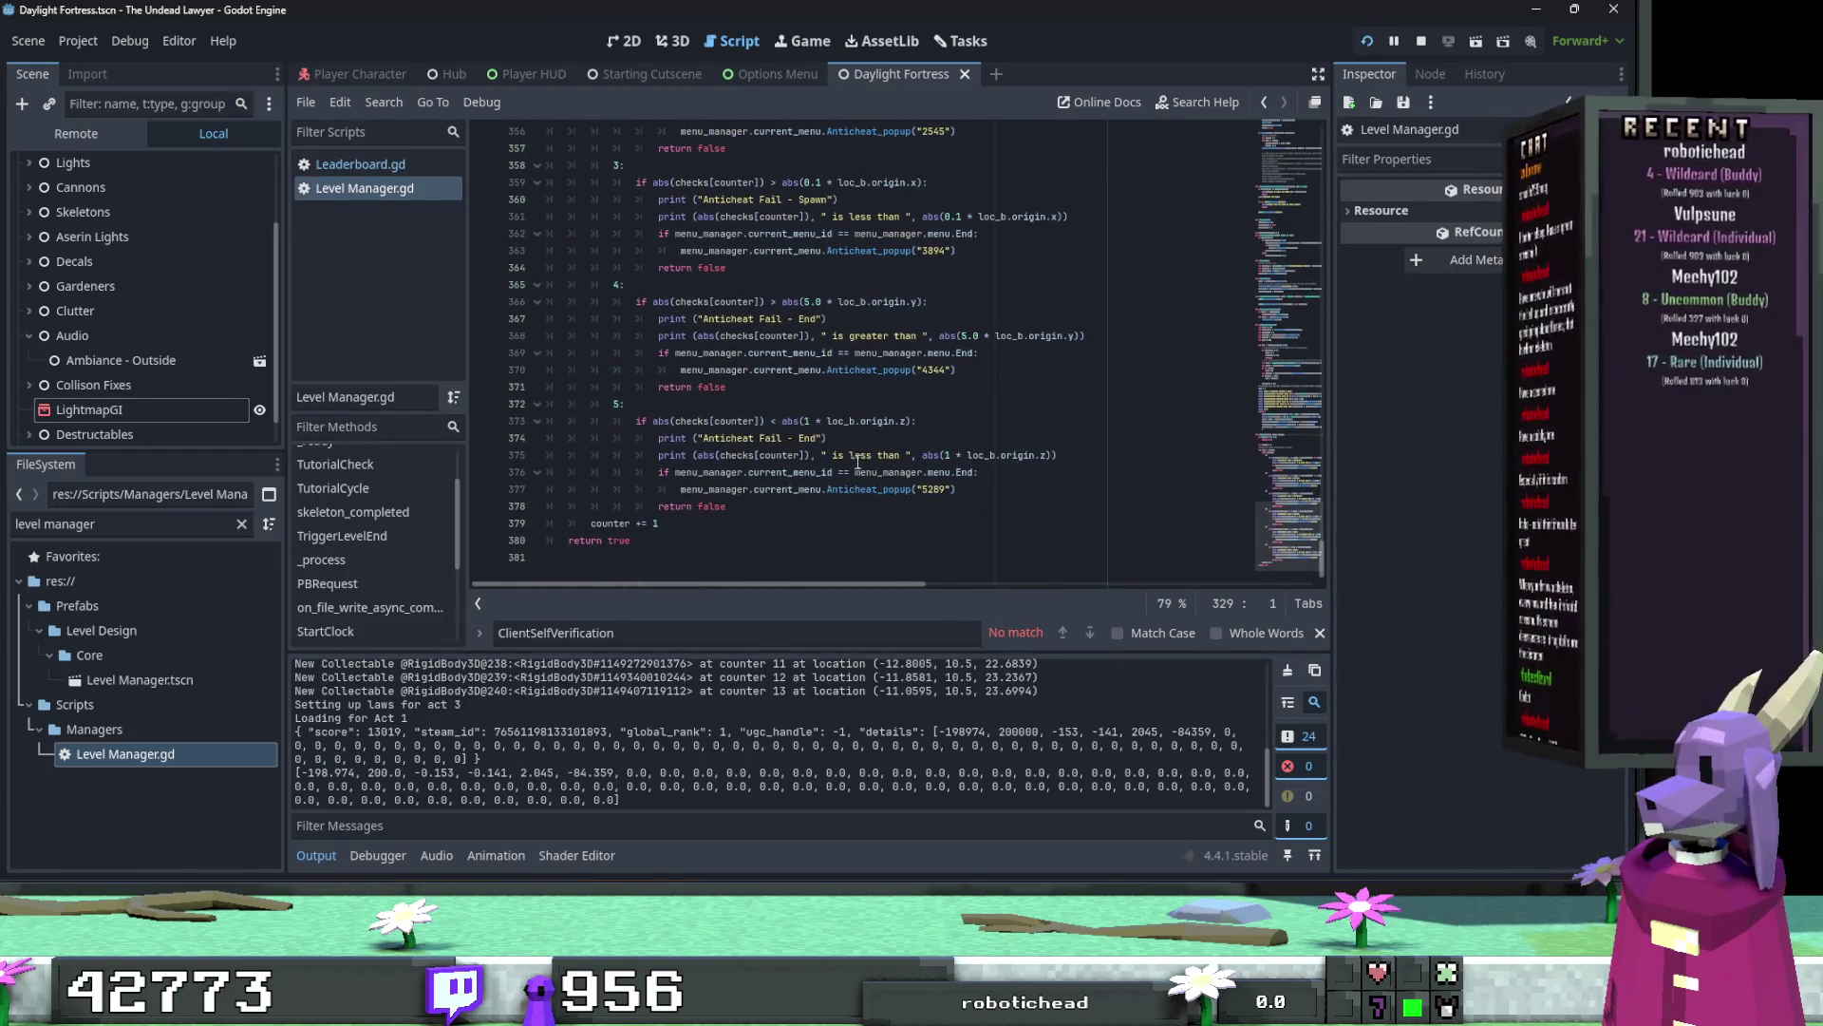
pyautogui.scroll(9, 748, 527)
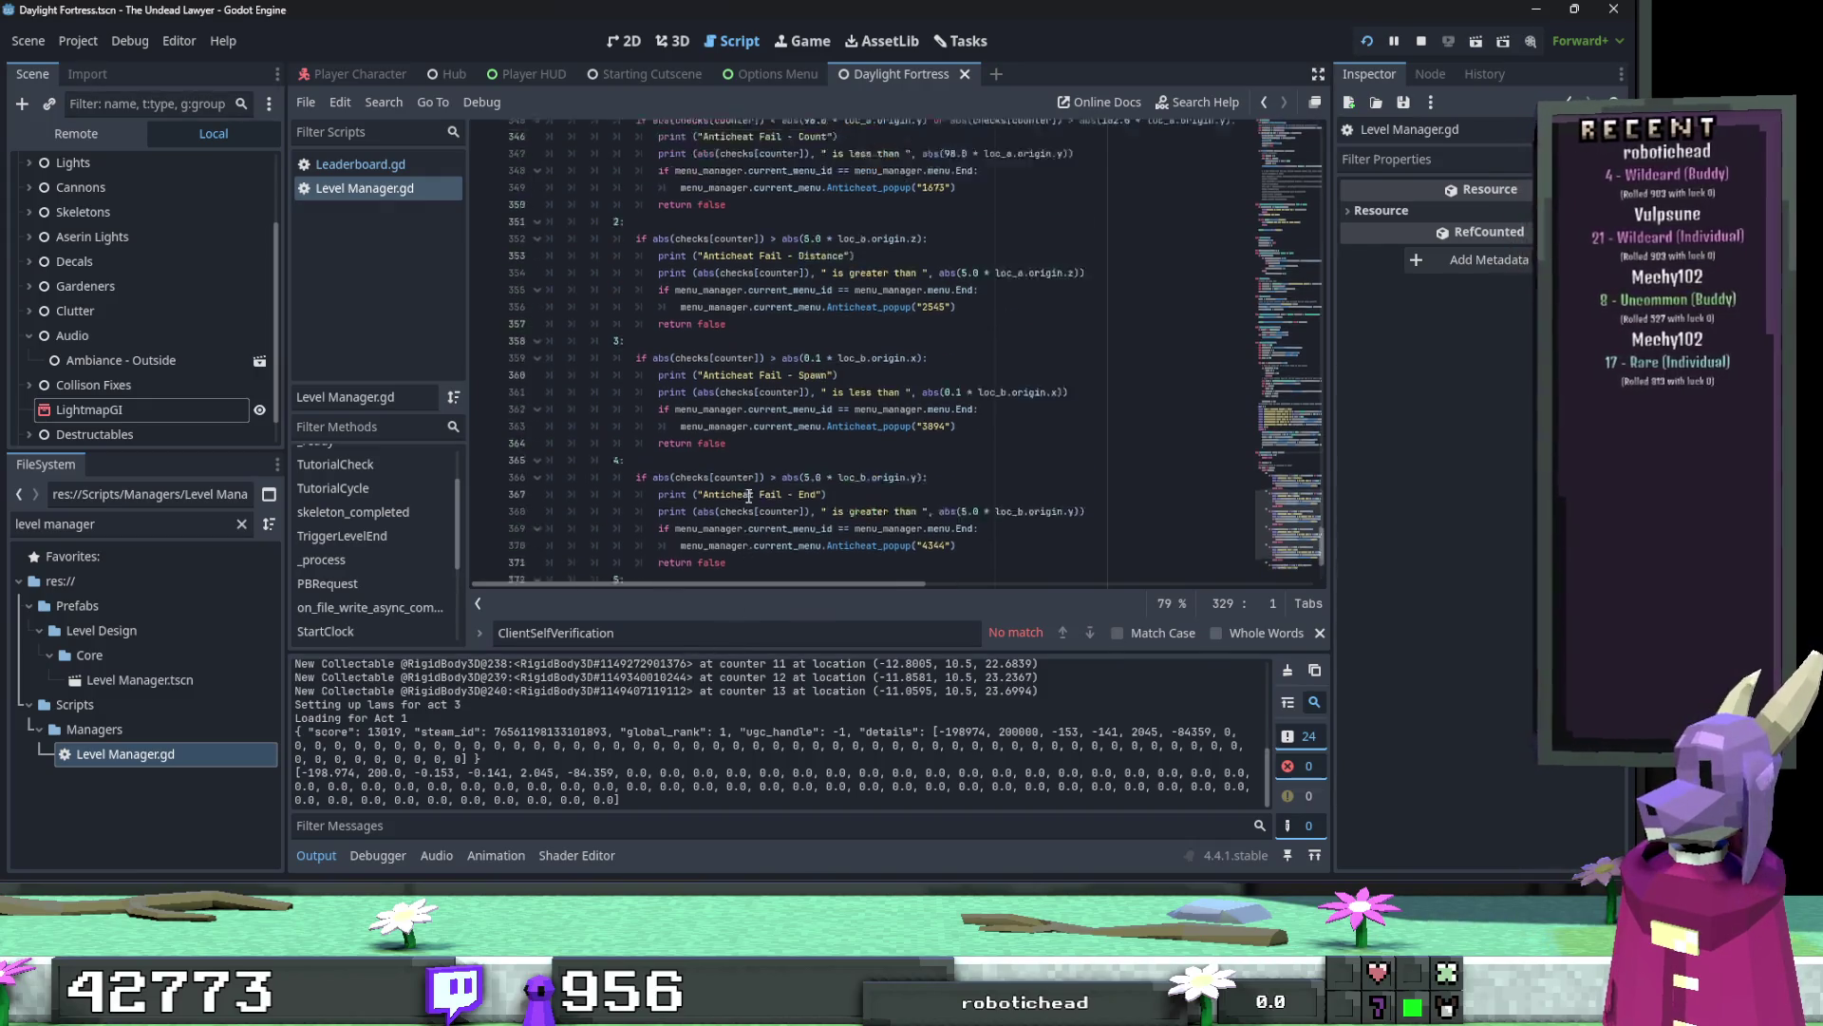
pyautogui.click(688, 302)
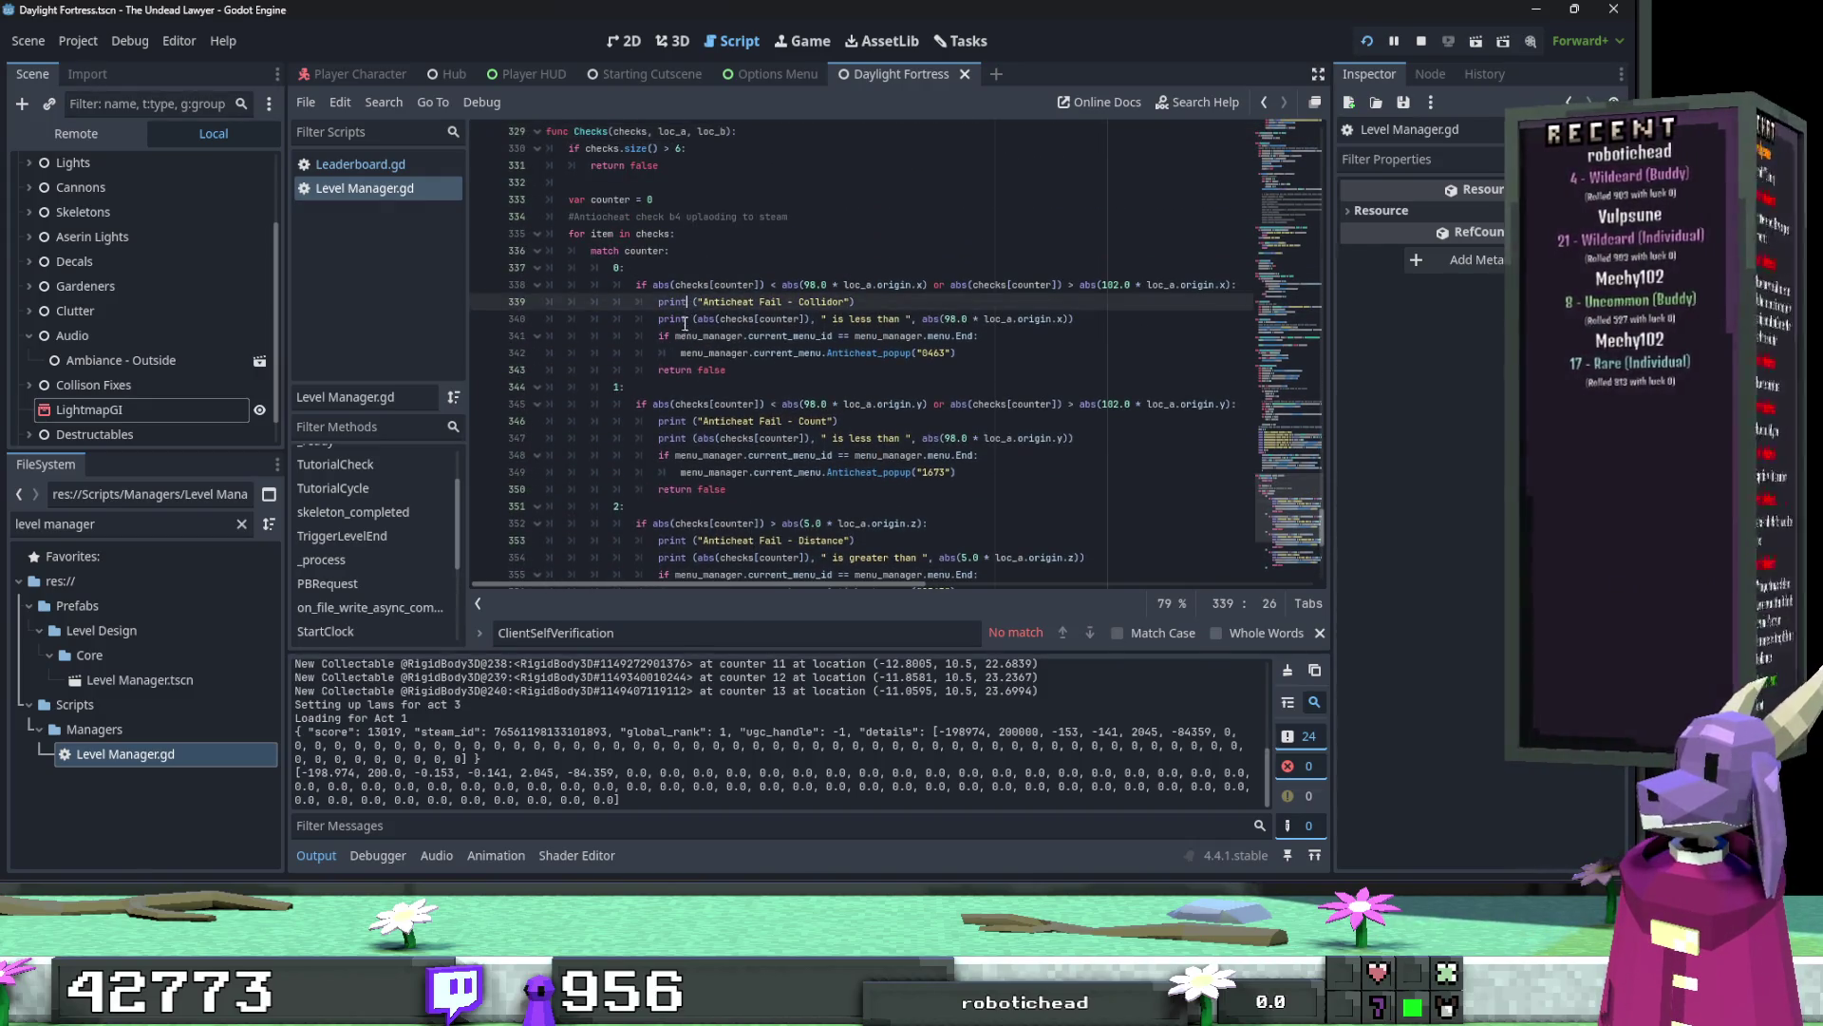
pyautogui.scroll(-2, 686, 327)
pyautogui.scroll(3, 692, 368)
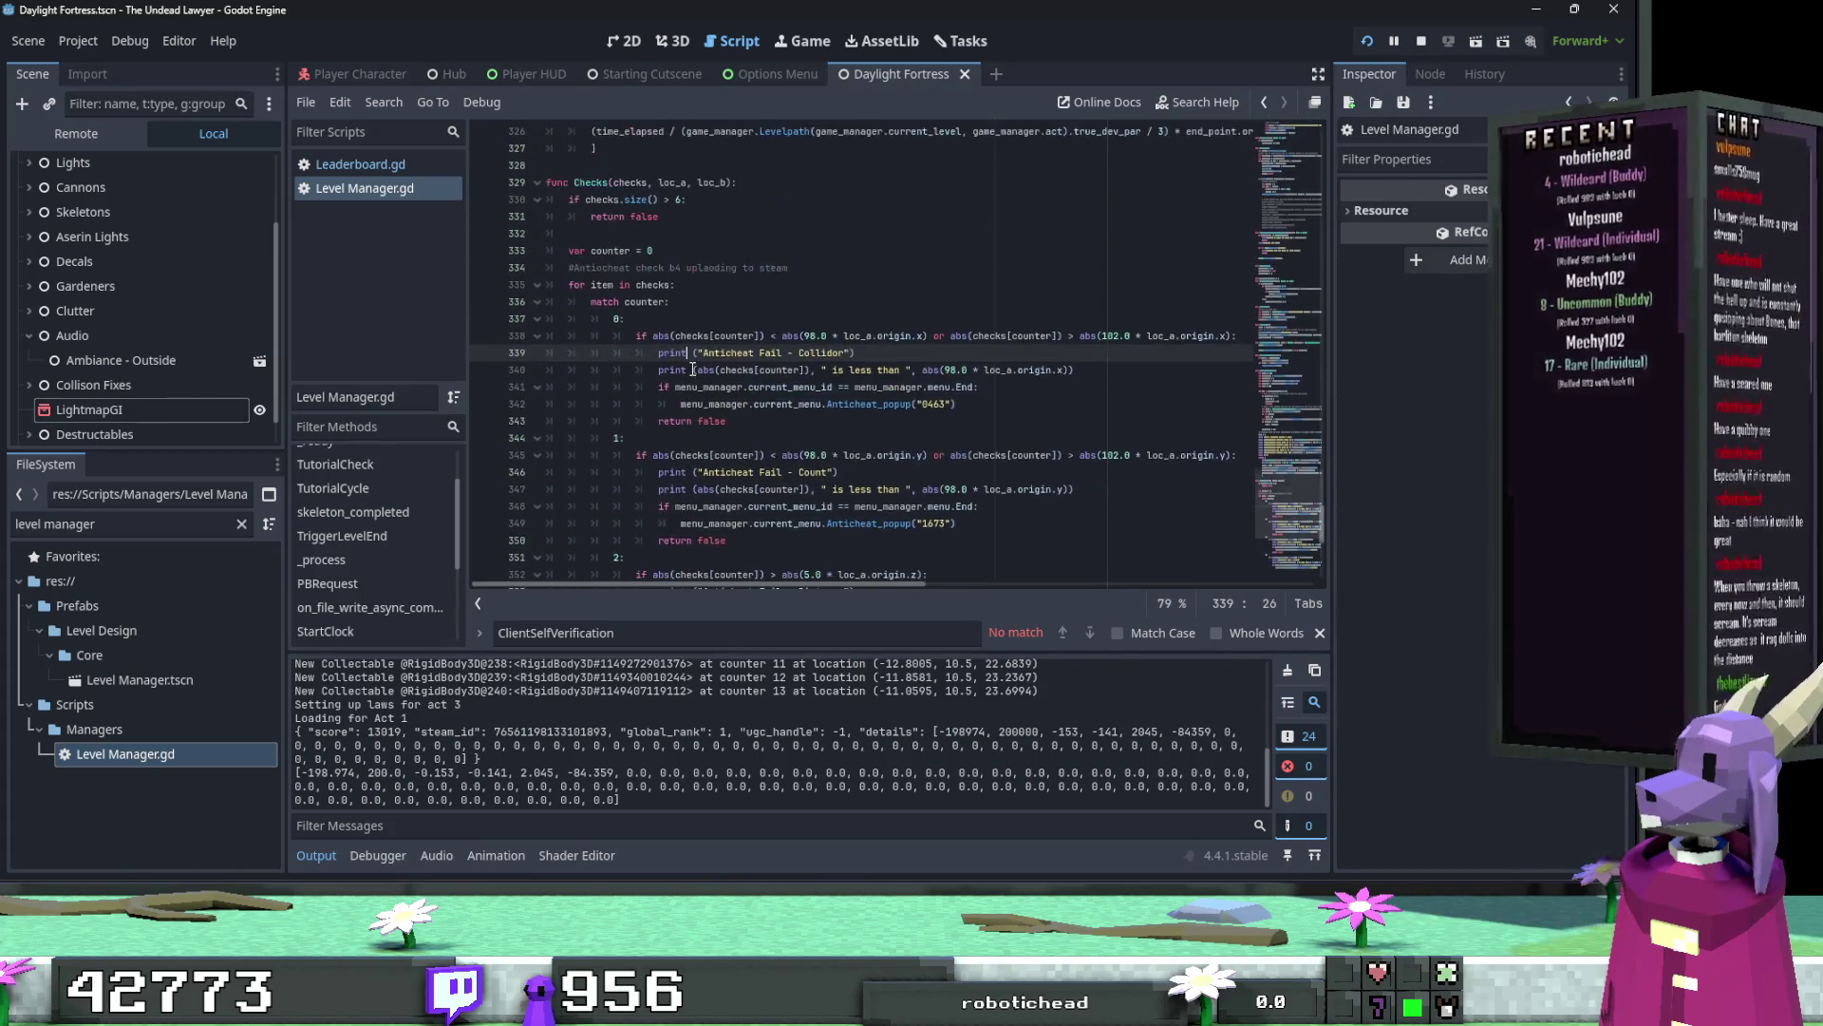
# Step: Delete the > in the checks.size() > 6 guard, then restore the original comparison
pyautogui.doubleClick(617, 215)
pyautogui.click(673, 198)
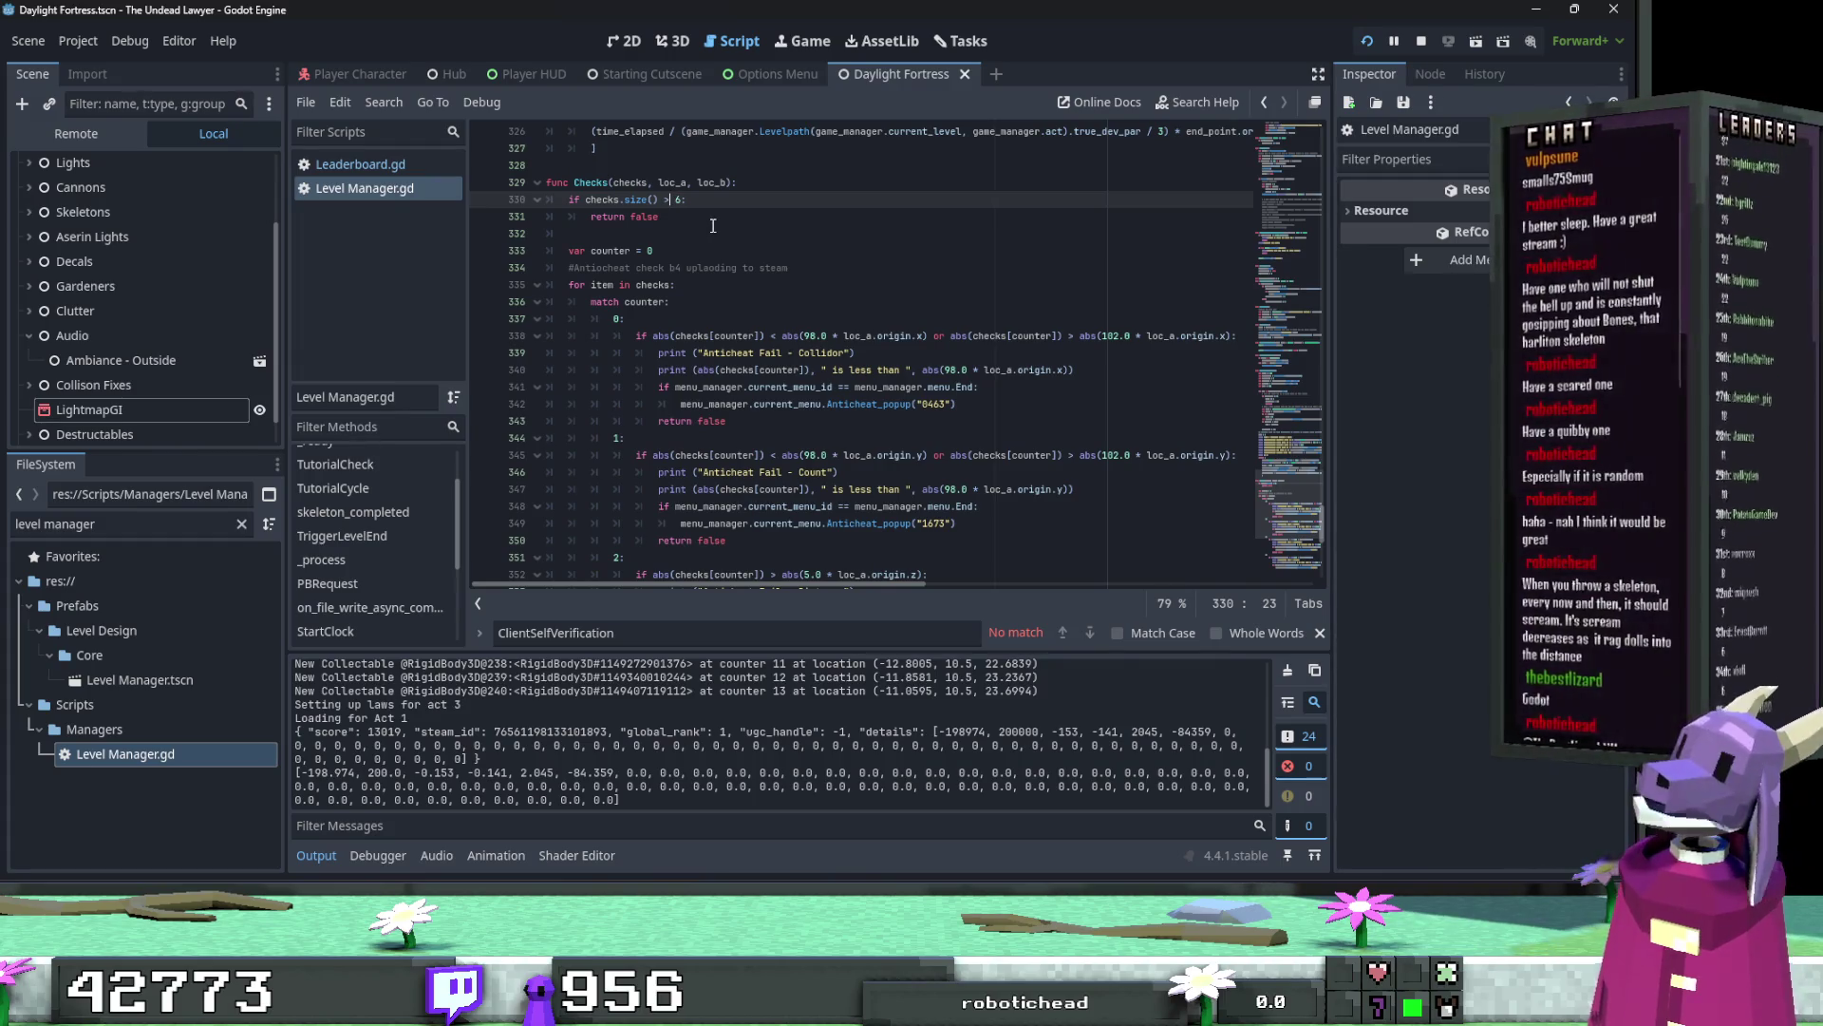
pyautogui.press('BackSpace')
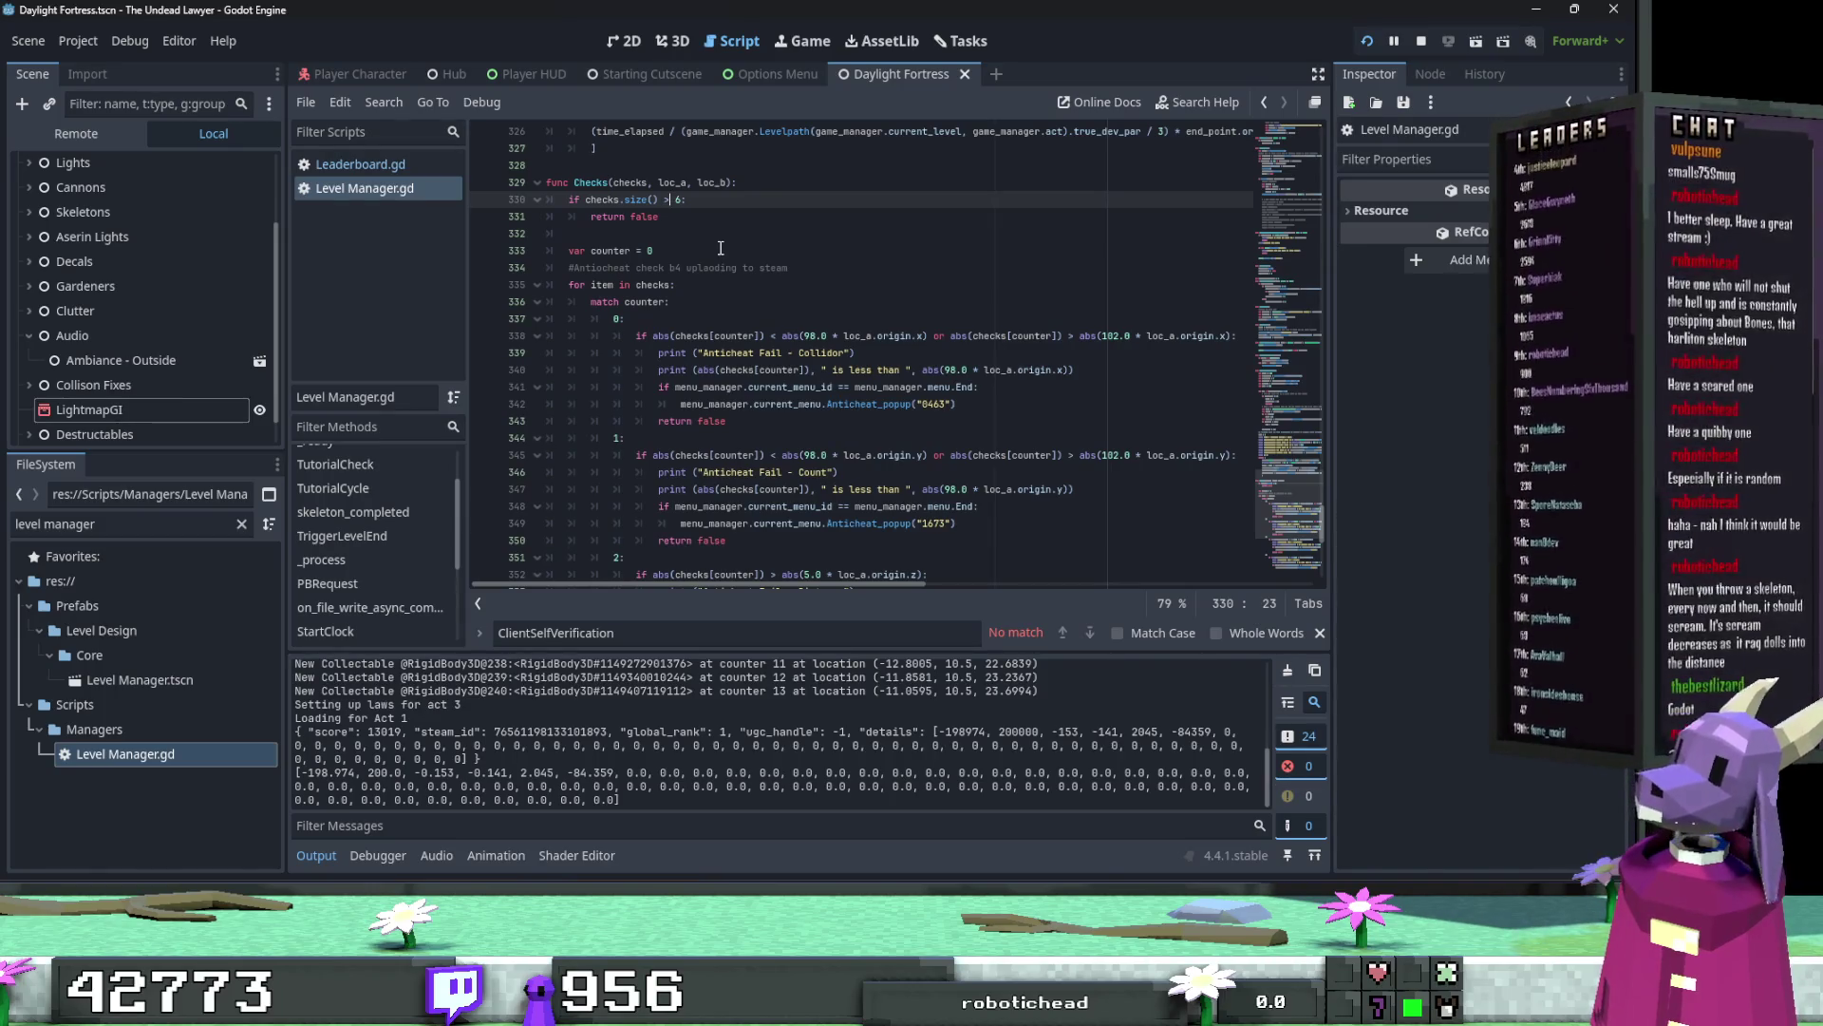
pyautogui.press('Right')
pyautogui.press('Right')
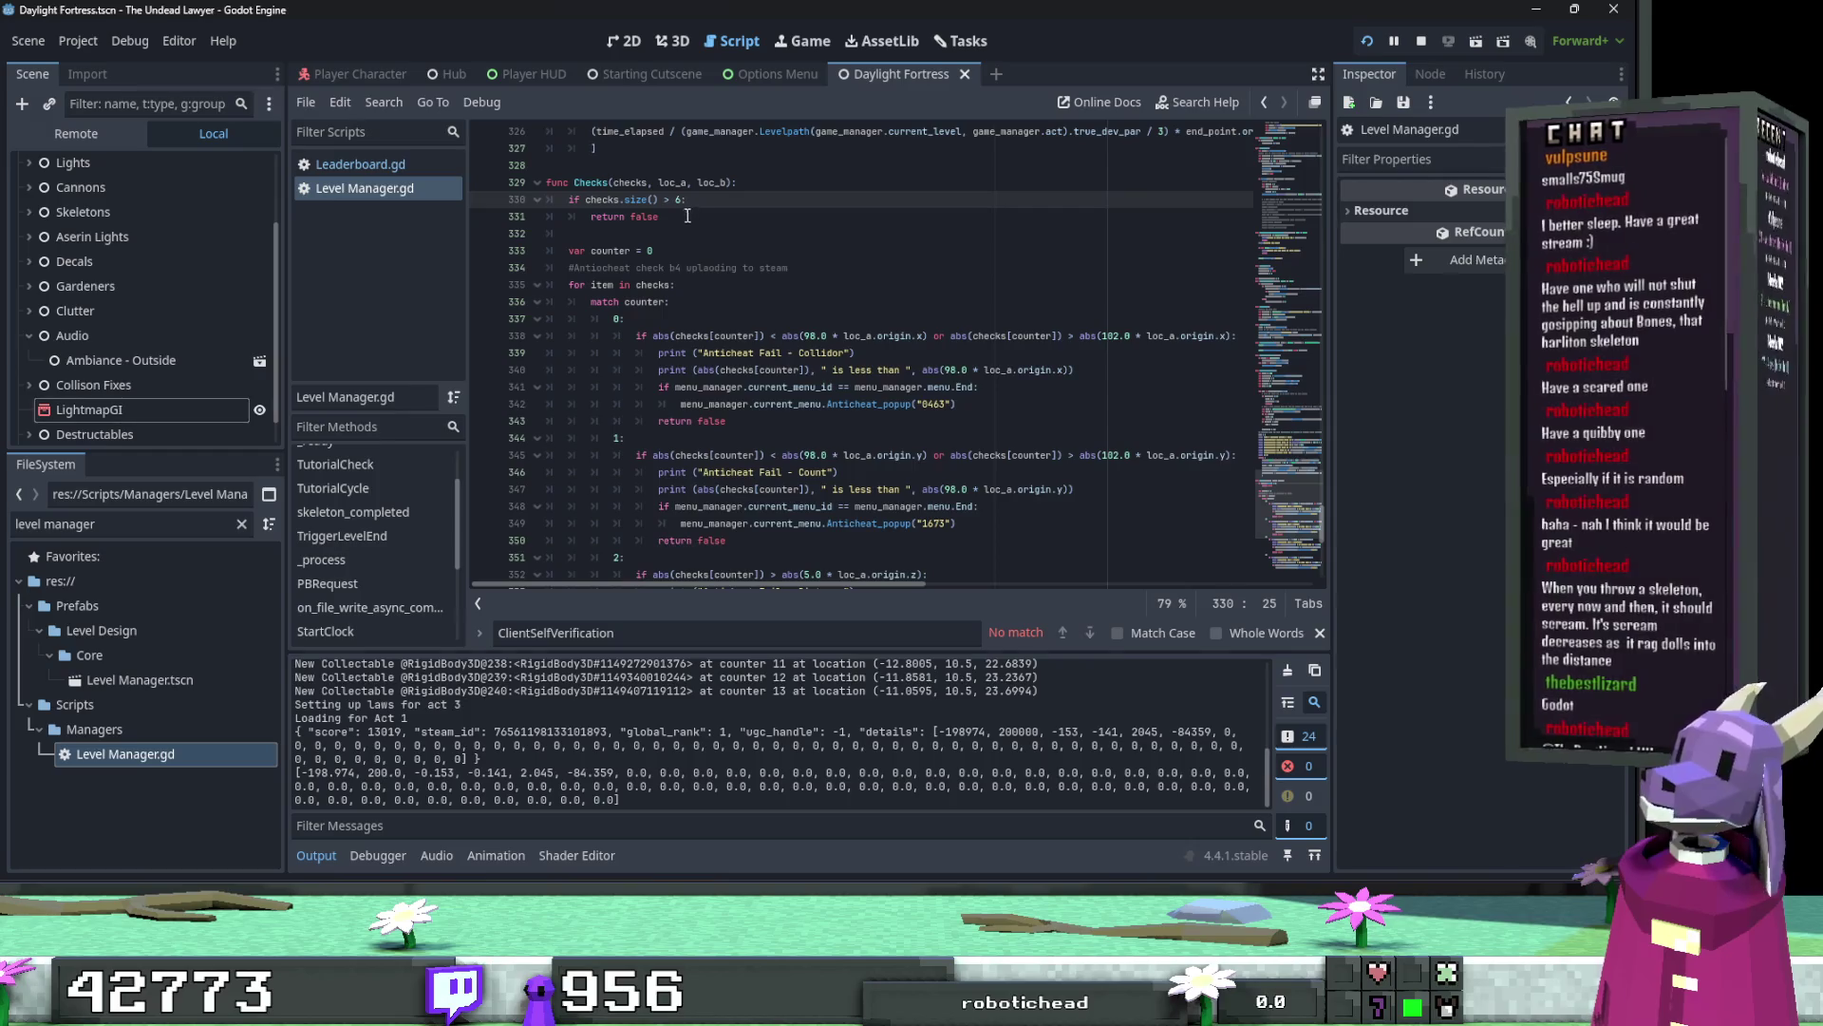
# Step: Comment out the checks size guard on lines 330–331 of Level Manager.gd and save
pyautogui.moveTo(568, 199); pyautogui.dragTo(573, 220)
pyautogui.hotkey('ctrl', 'k')
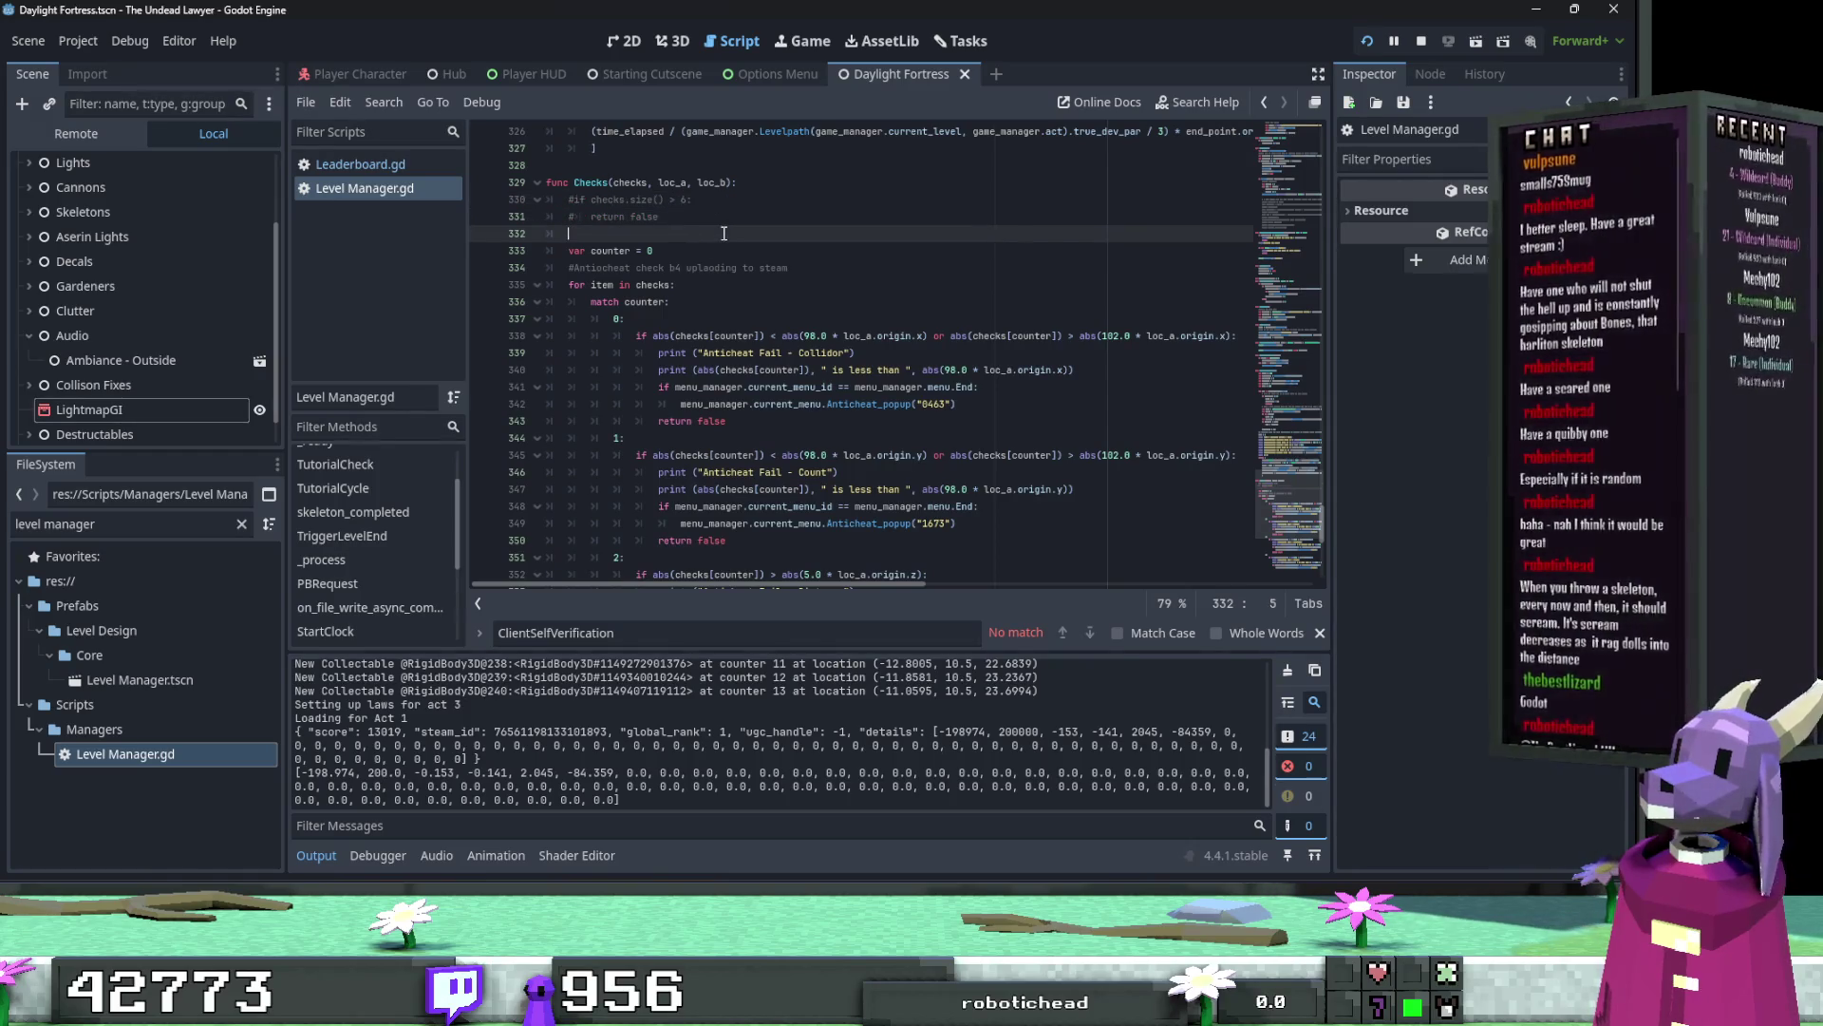
pyautogui.click(574, 233)
pyautogui.hotkey('ctrl', 's')
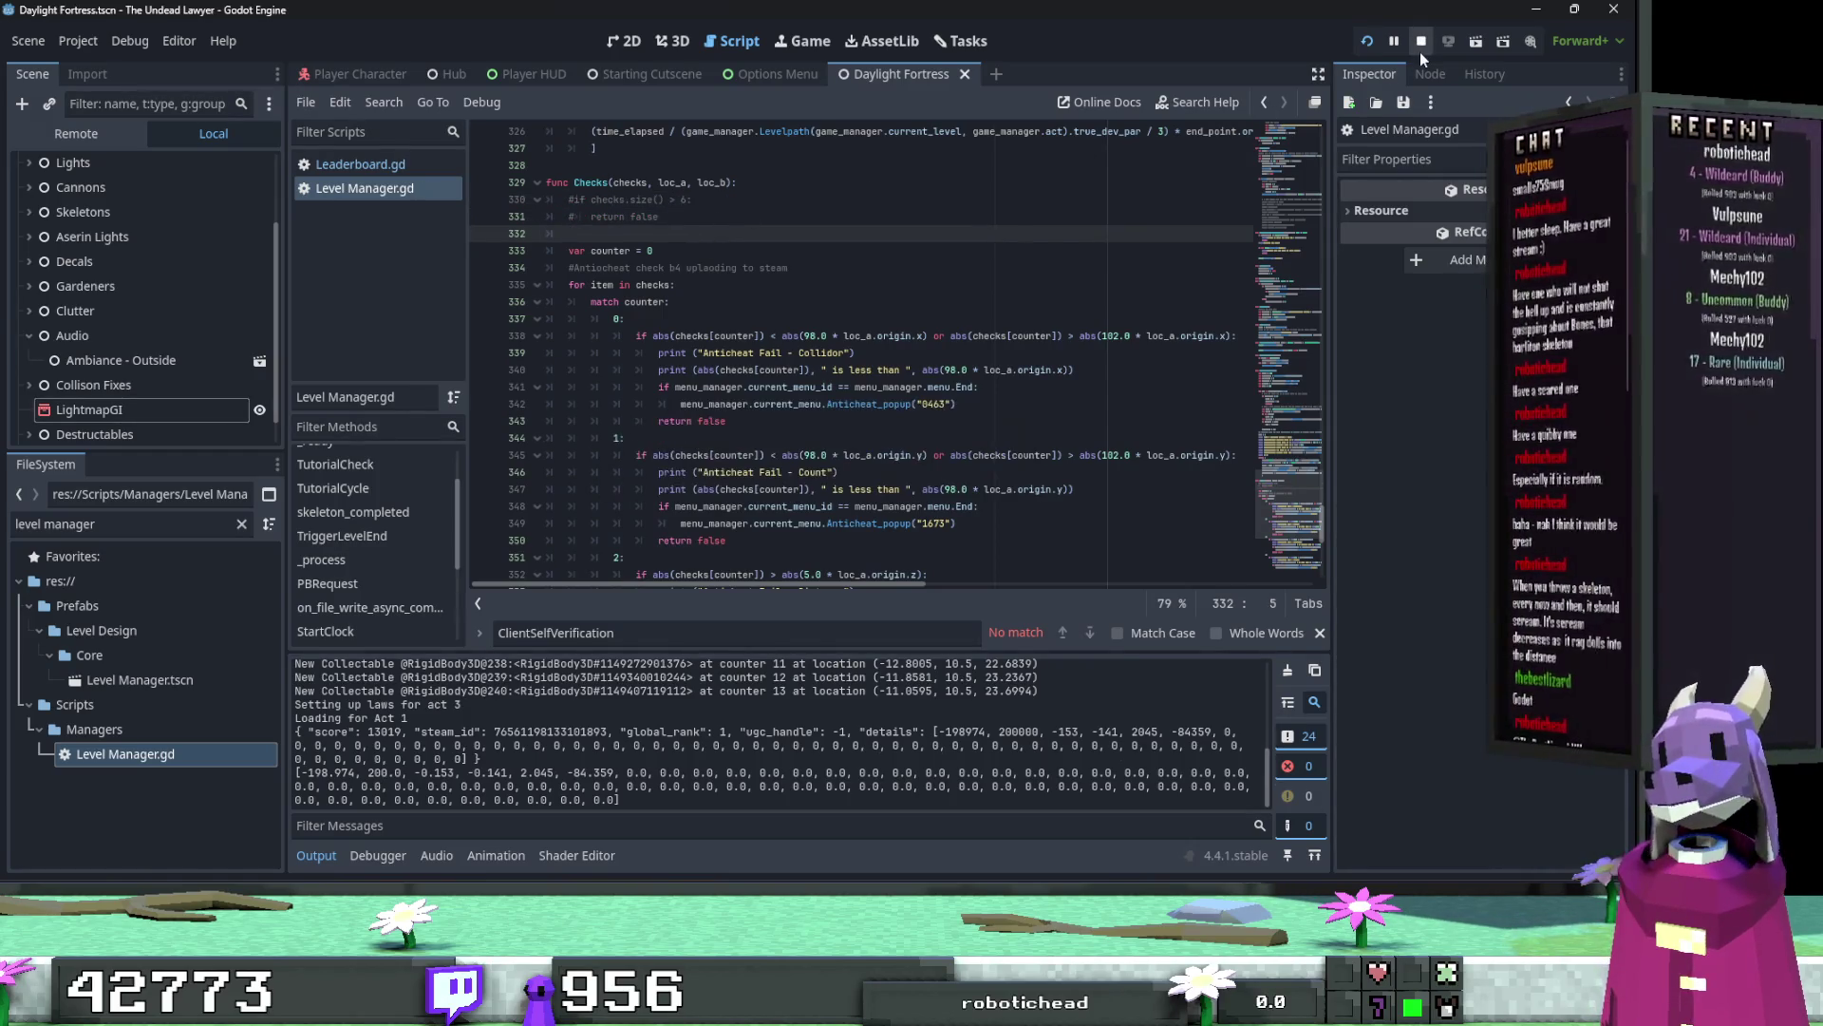
# Step: Restart the project, play Act 1 Godrays, and read 'Anticheat Fail - Collidor' in the Output
pyautogui.click(1421, 47)
pyautogui.click(1363, 43)
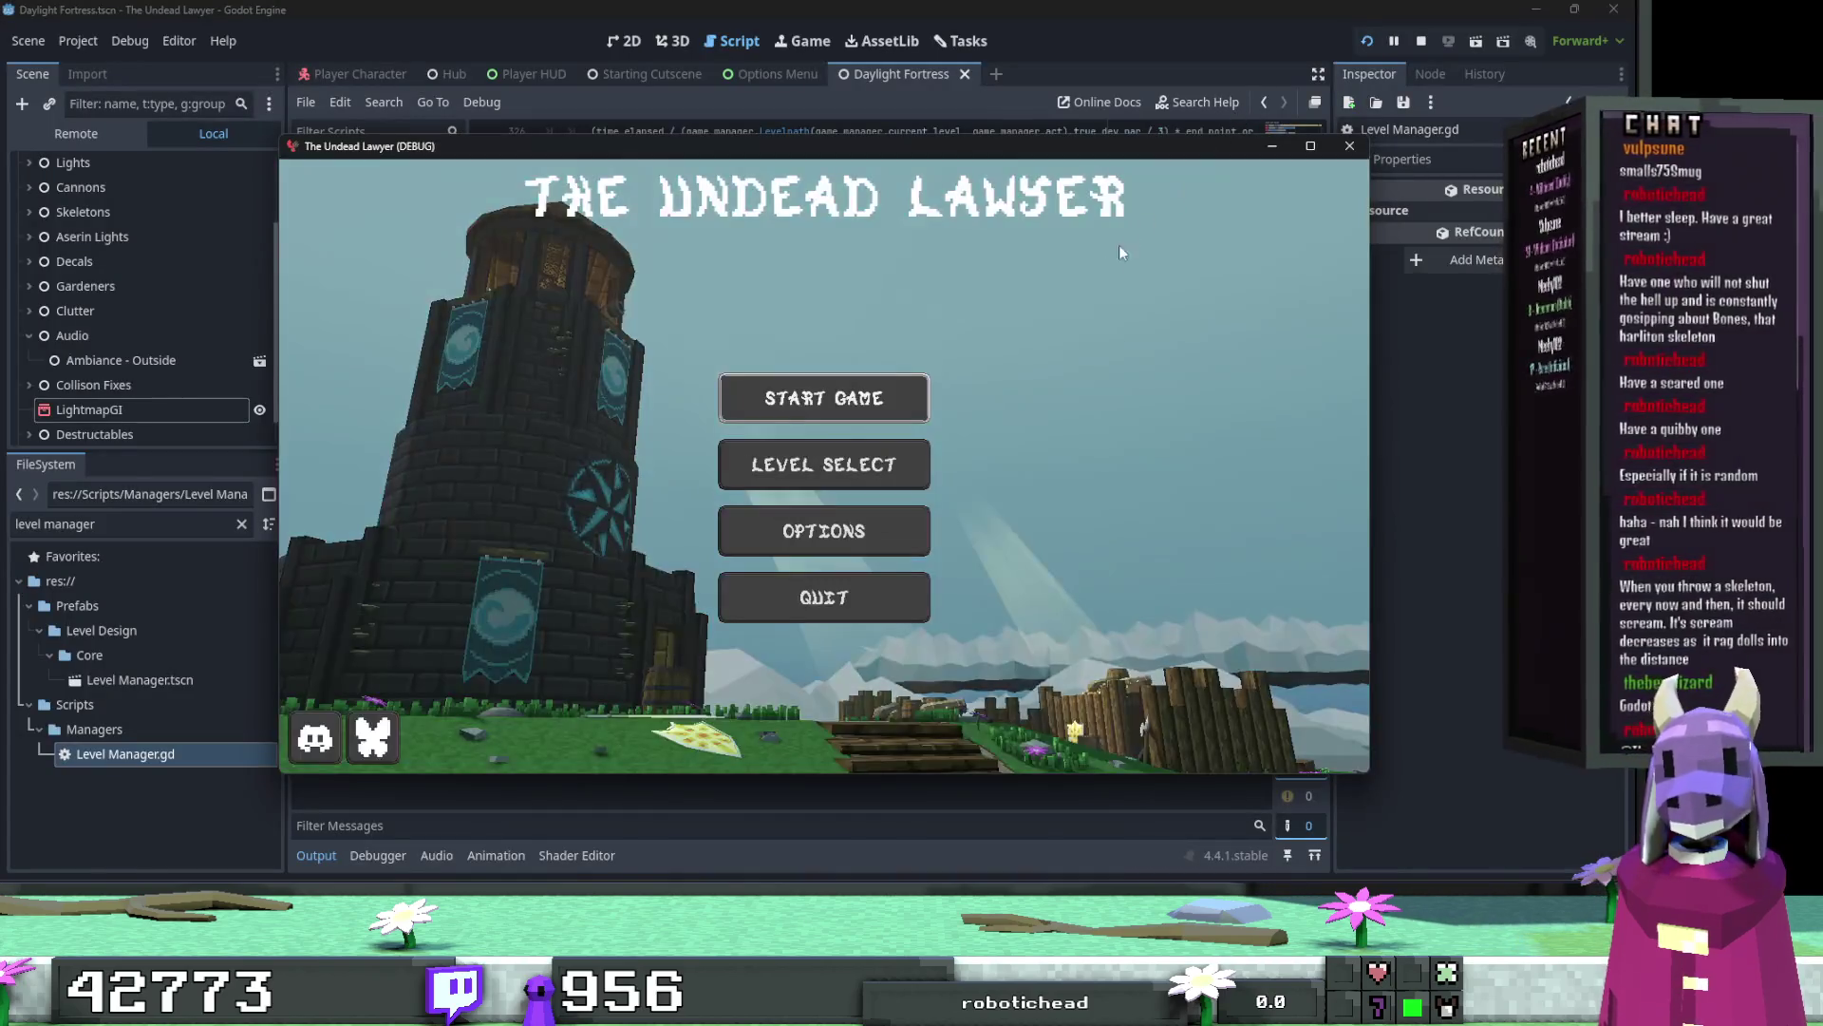
pyautogui.click(813, 452)
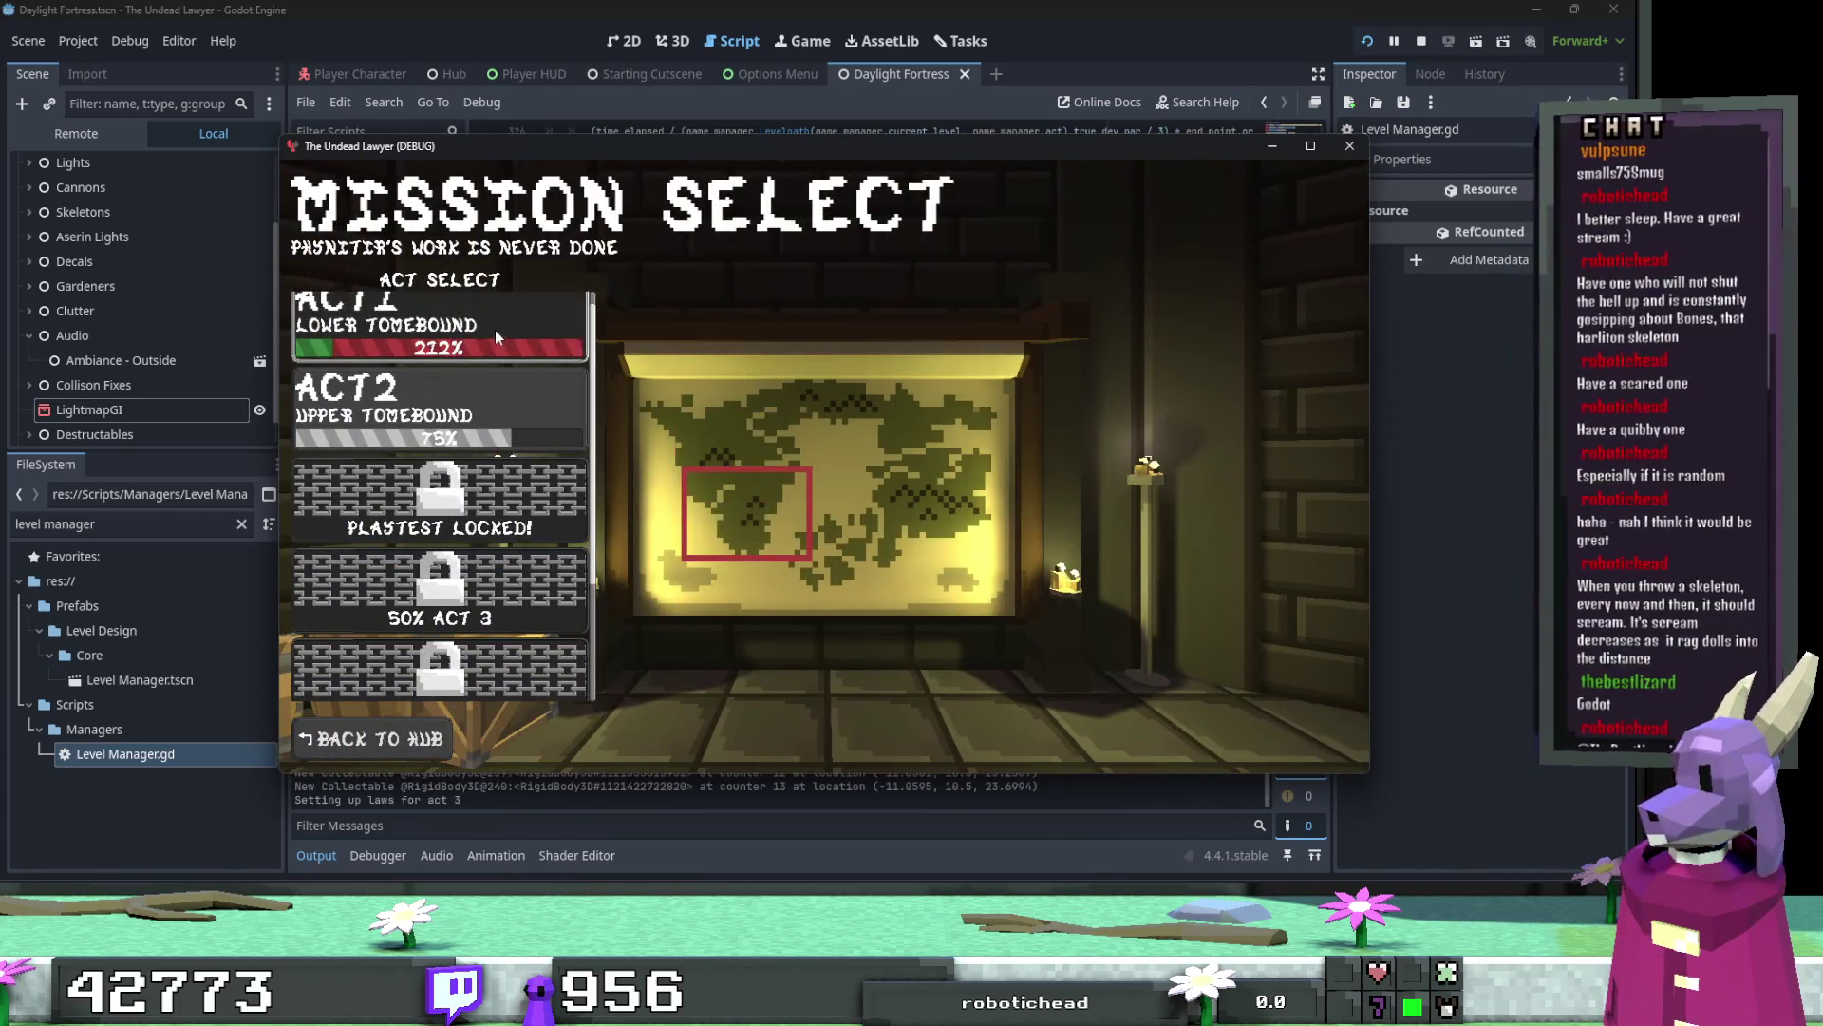
pyautogui.click(494, 329)
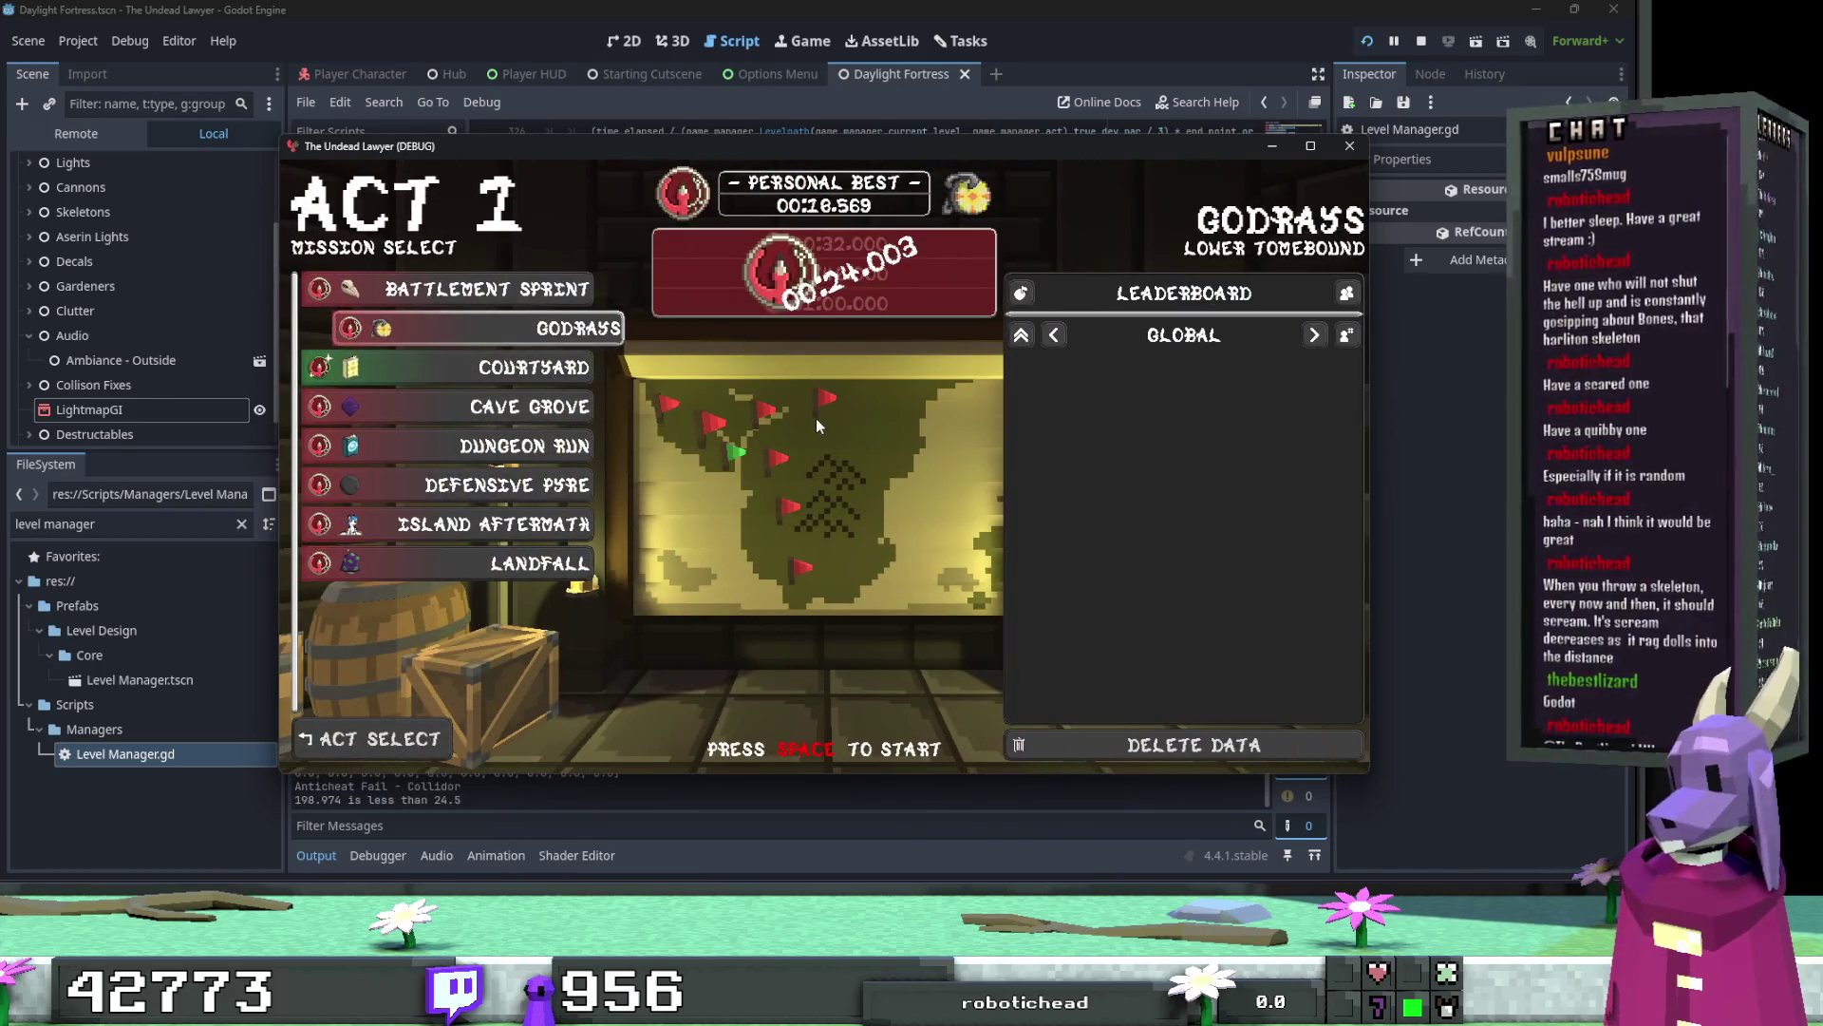
pyautogui.click(720, 803)
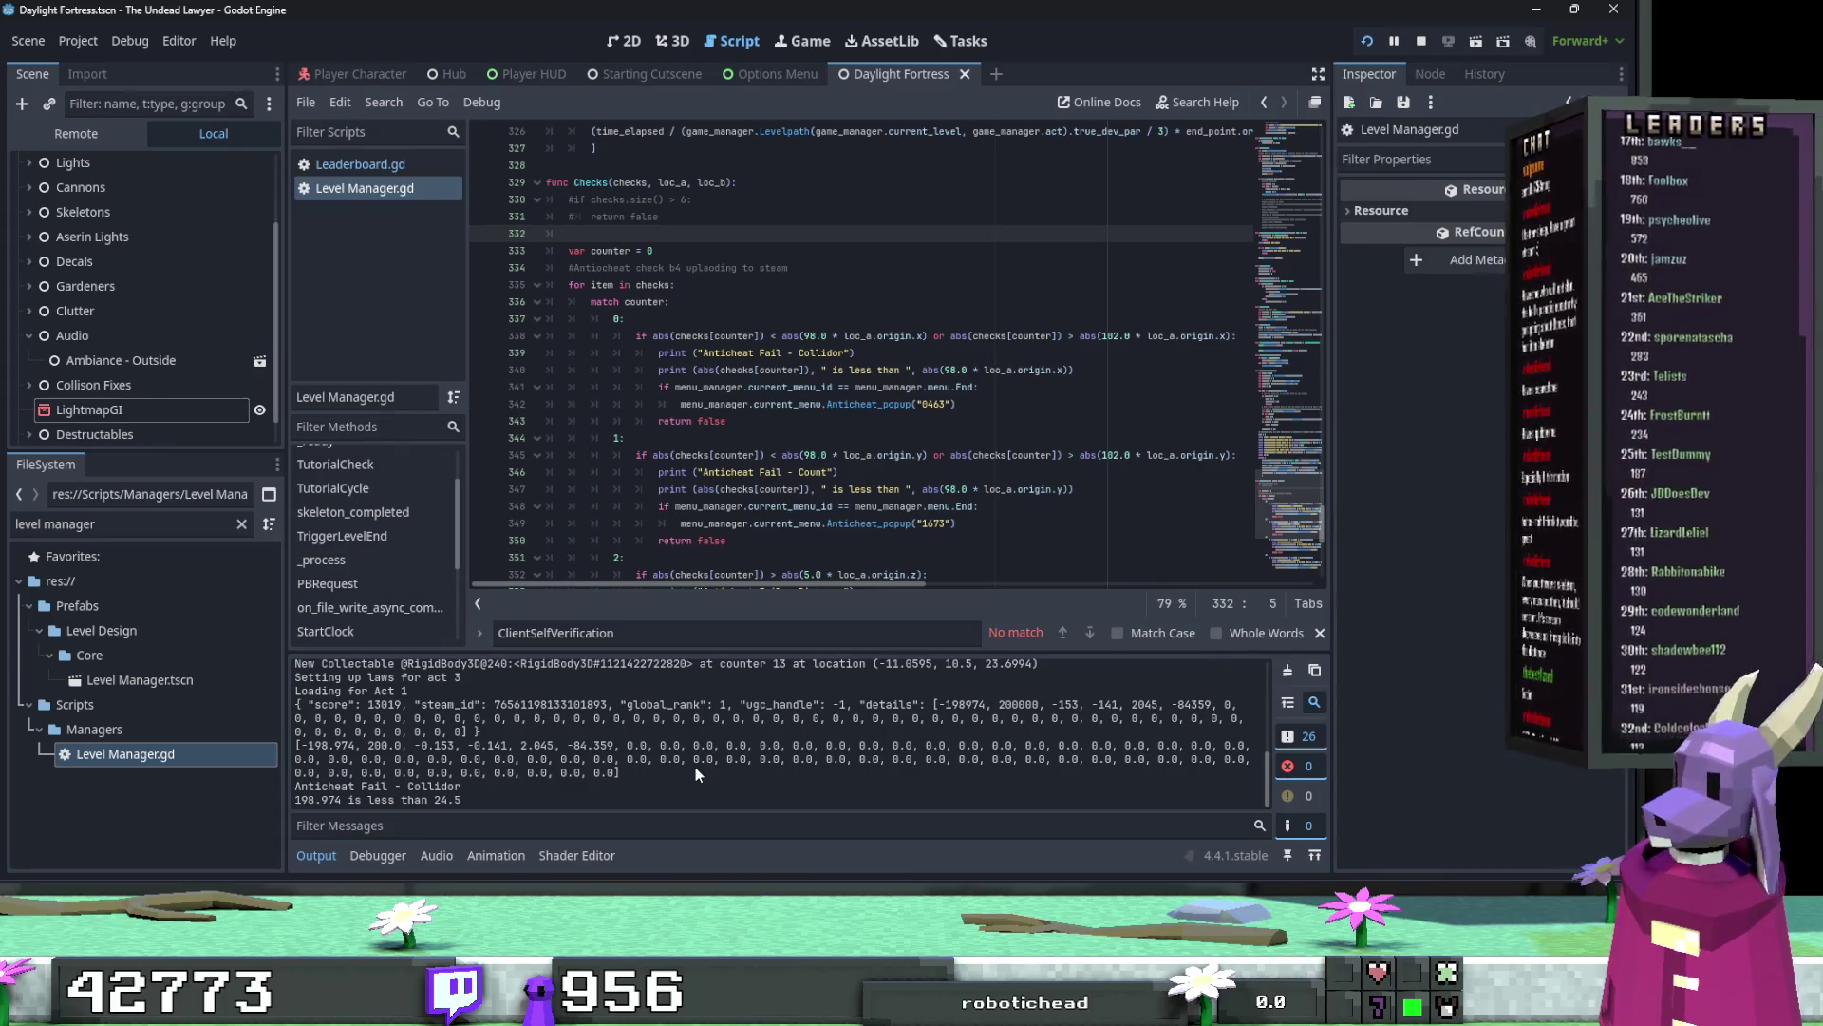
pyautogui.scroll(-4, 840, 538)
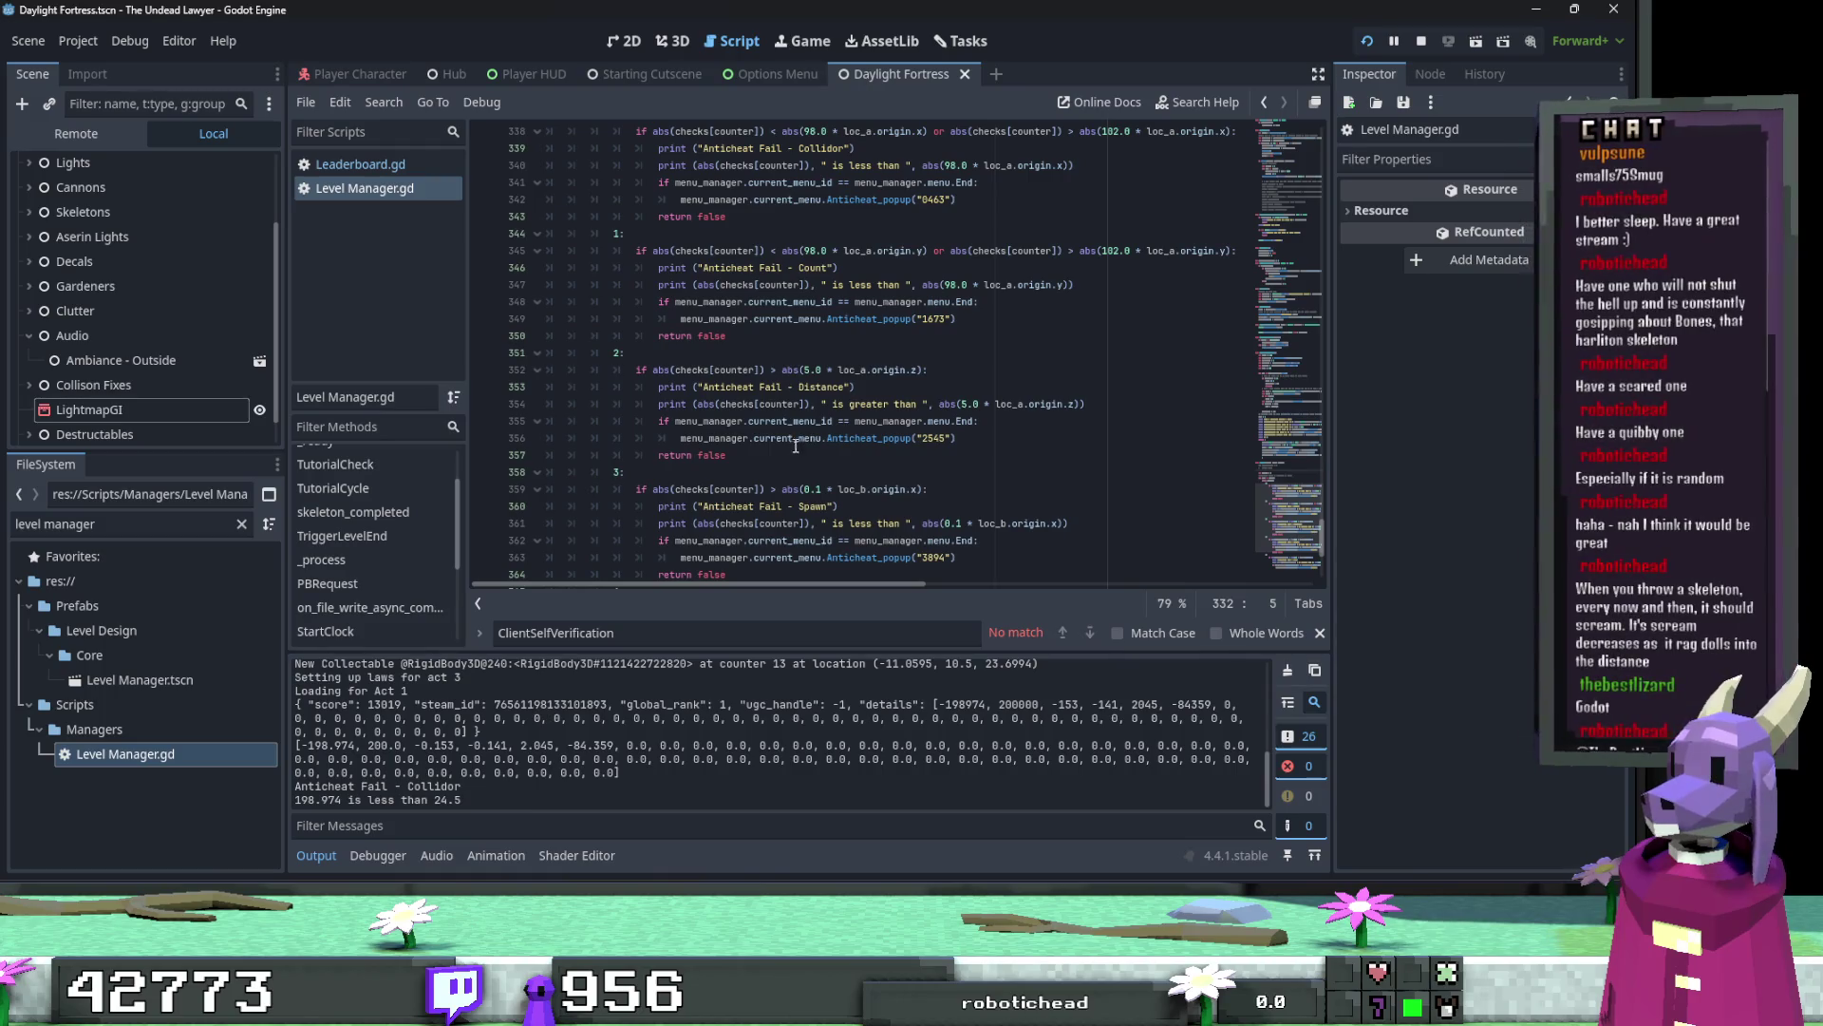
pyautogui.scroll(4, 795, 445)
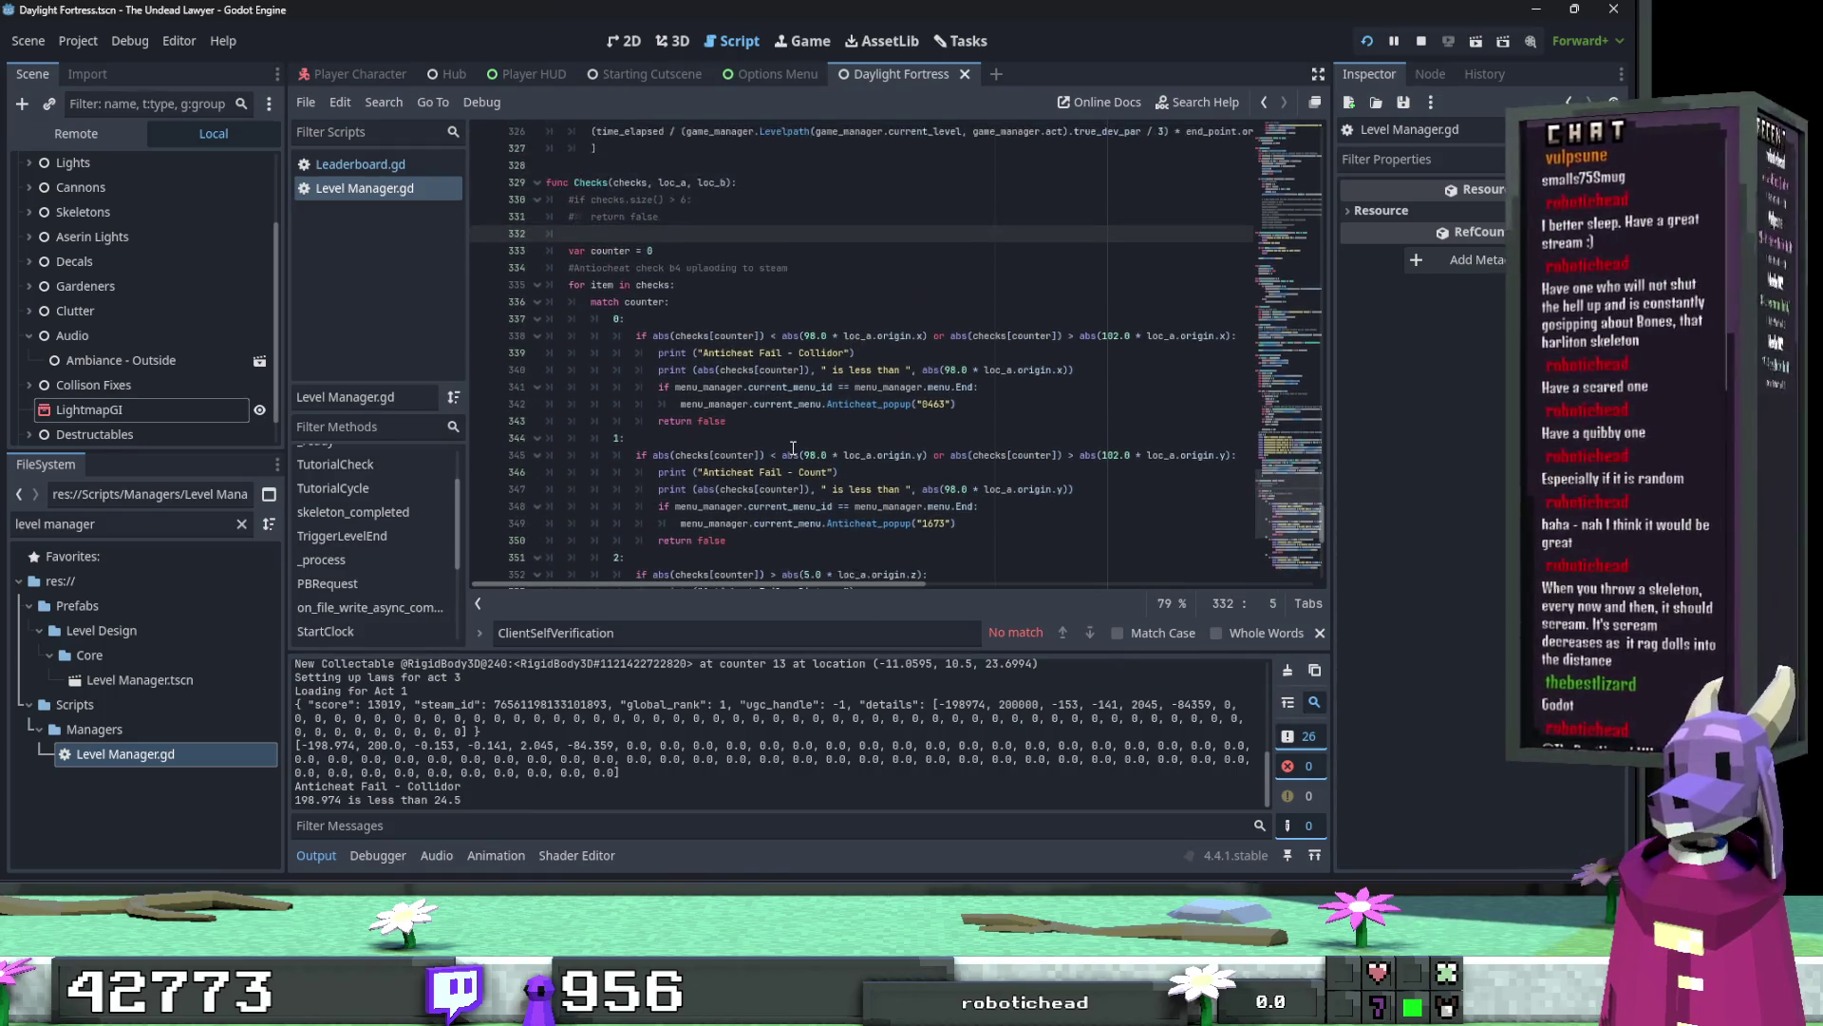